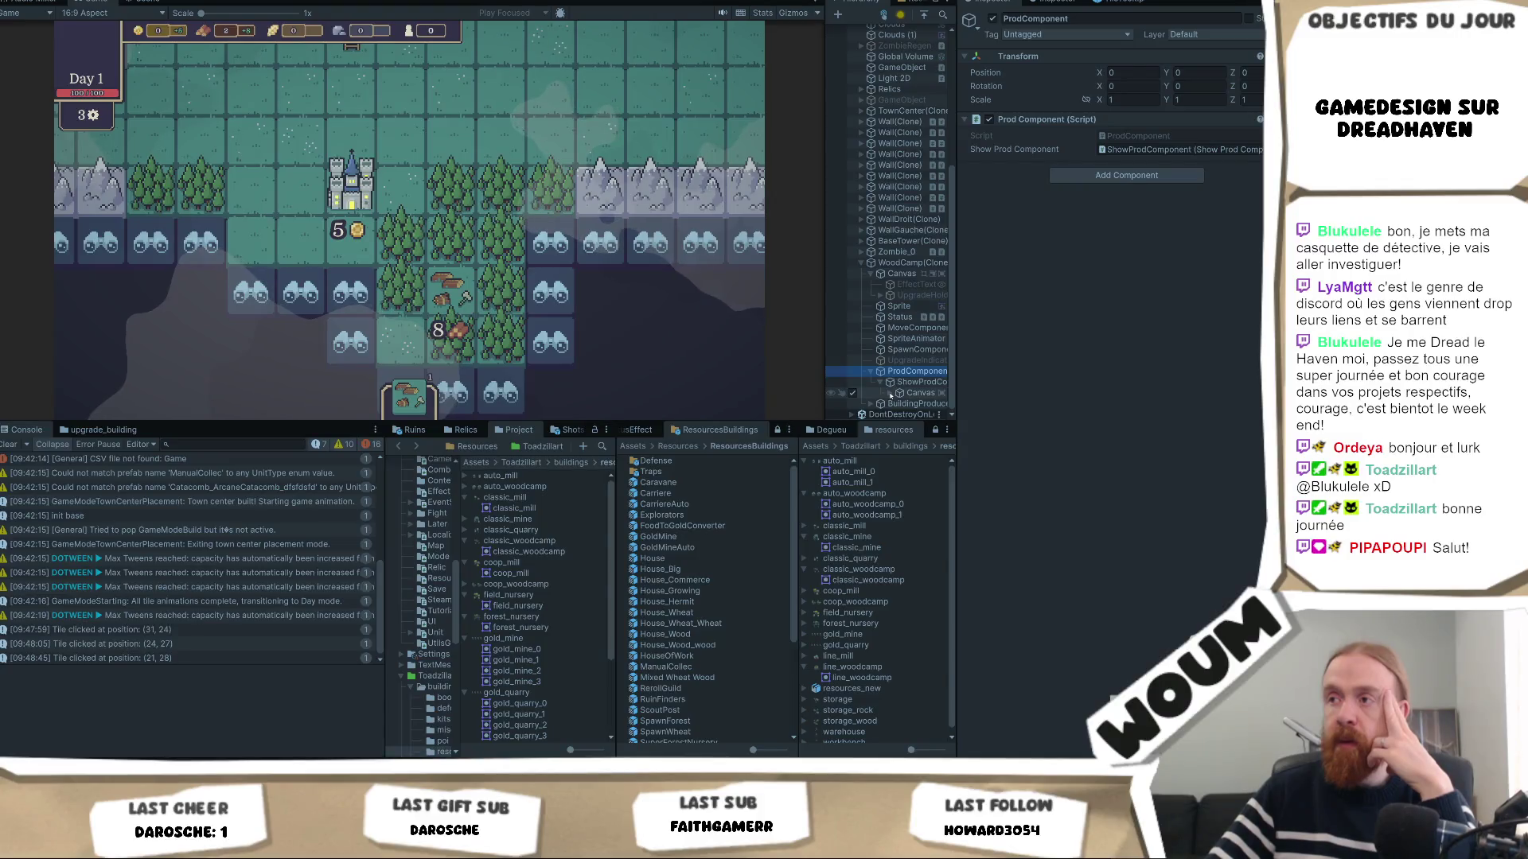
Set the TextProd production label's font size to 1.5, after trying 1 and 2.
click(915, 393)
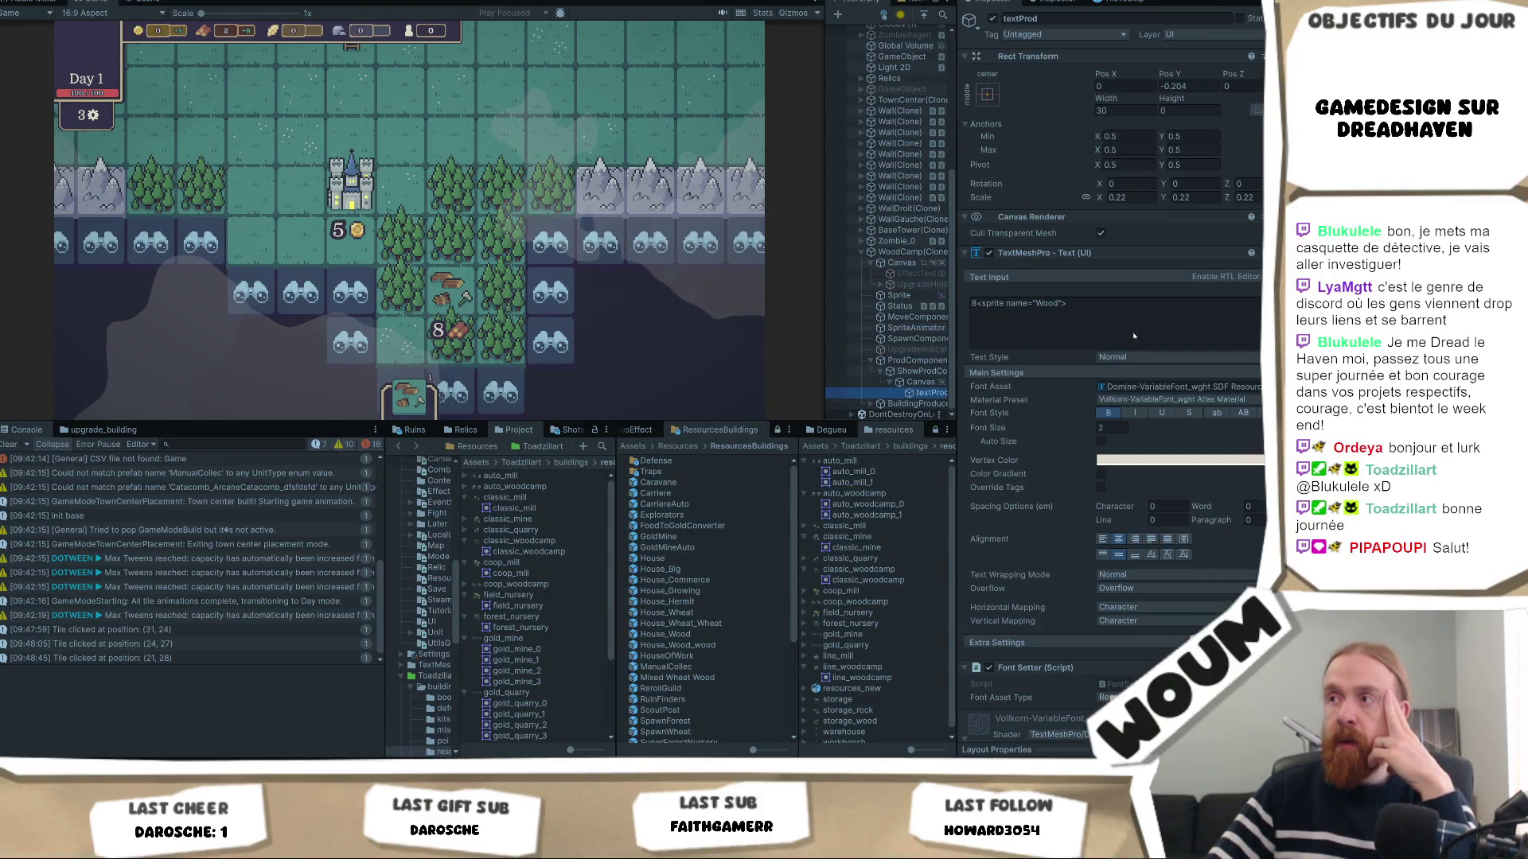
click(1111, 428)
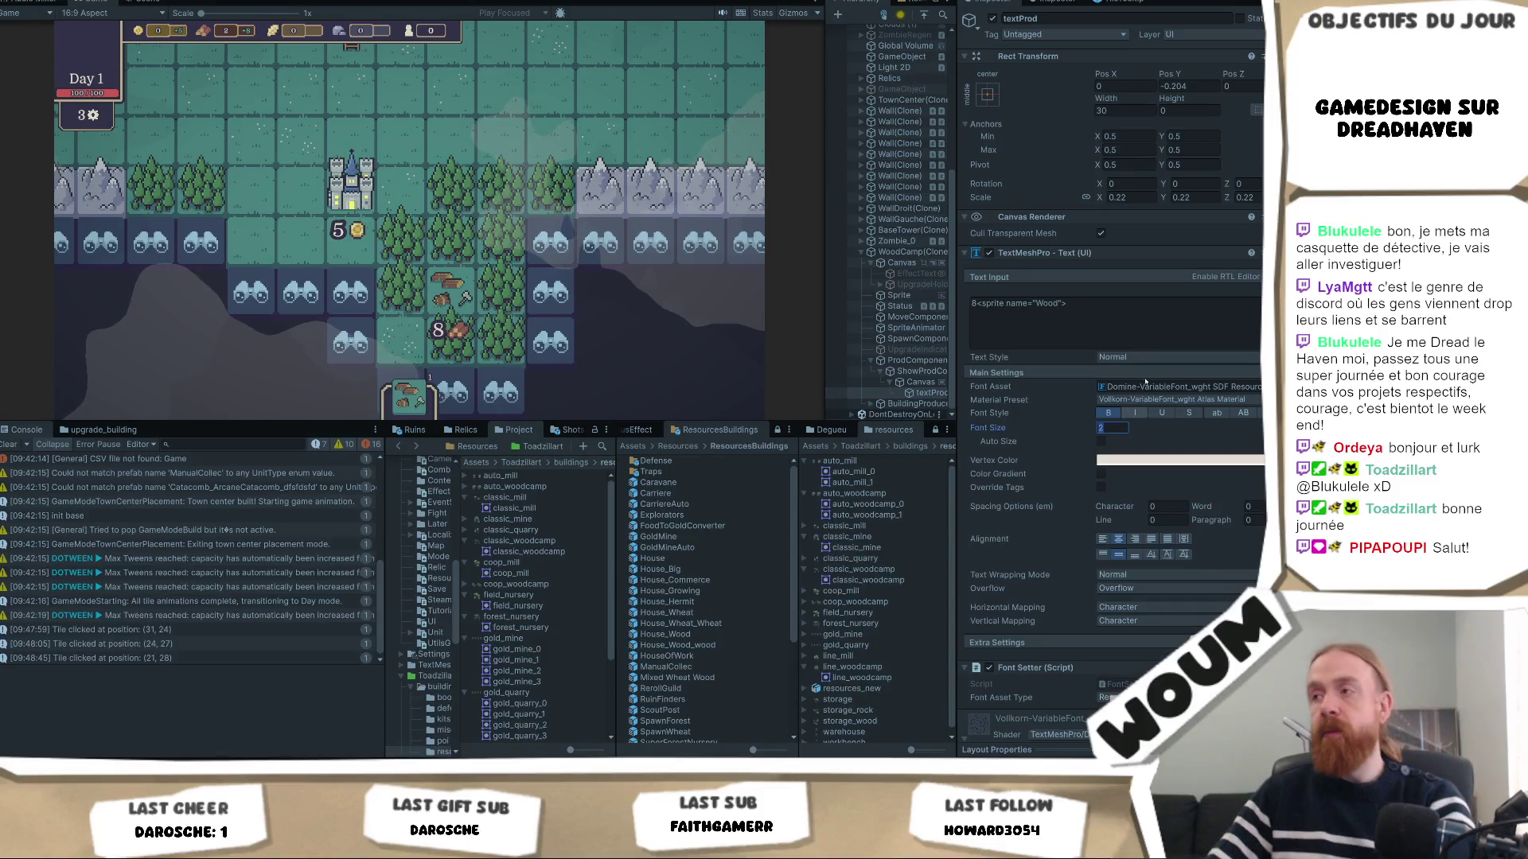
text(1)
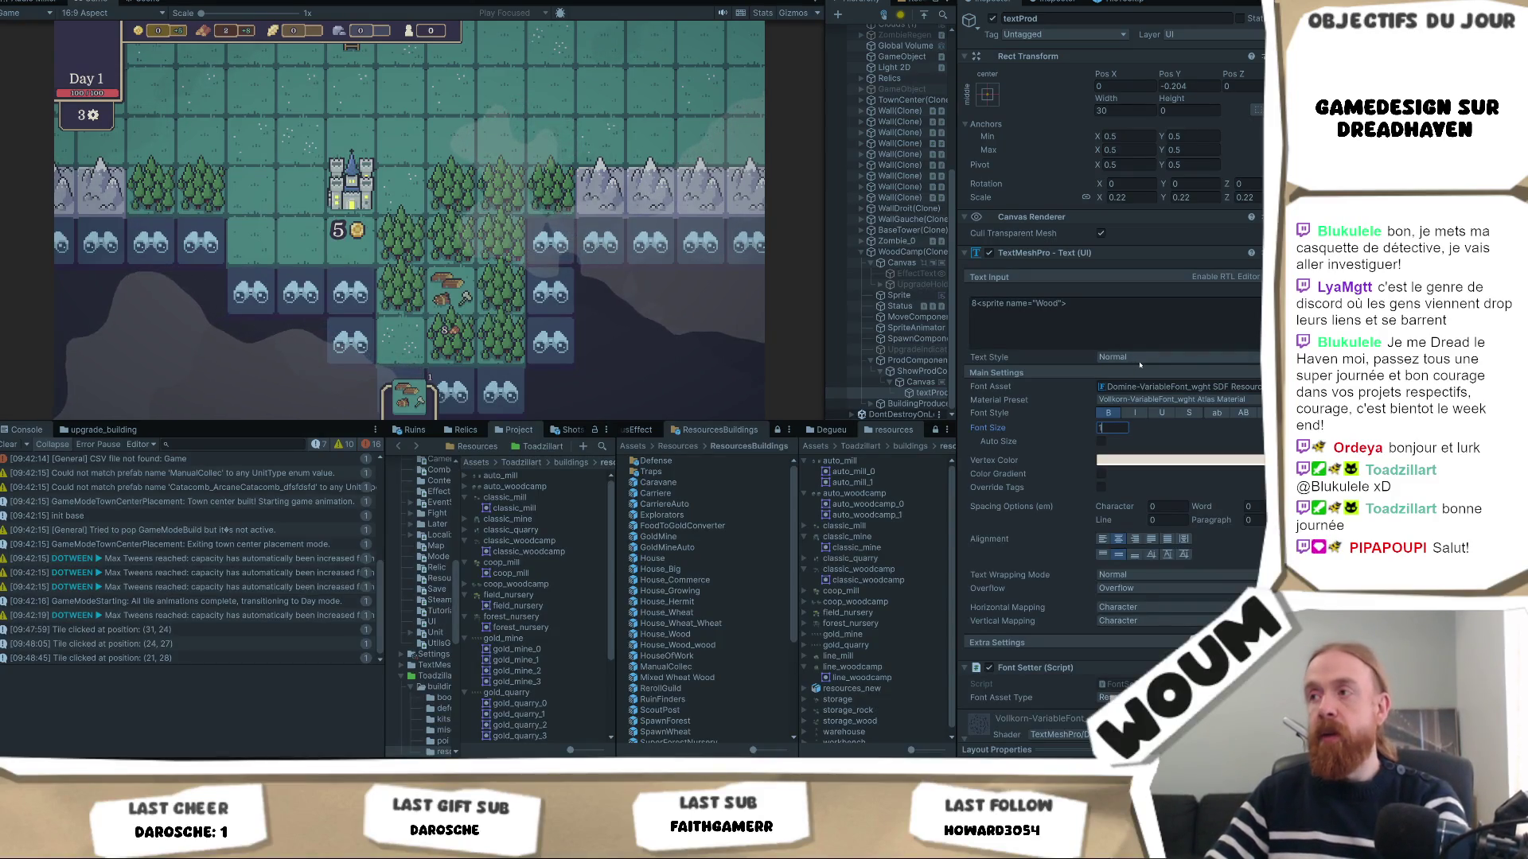
key(BackSpace)
text(2)
key(BackSpace)
text(1.5)
click(1149, 323)
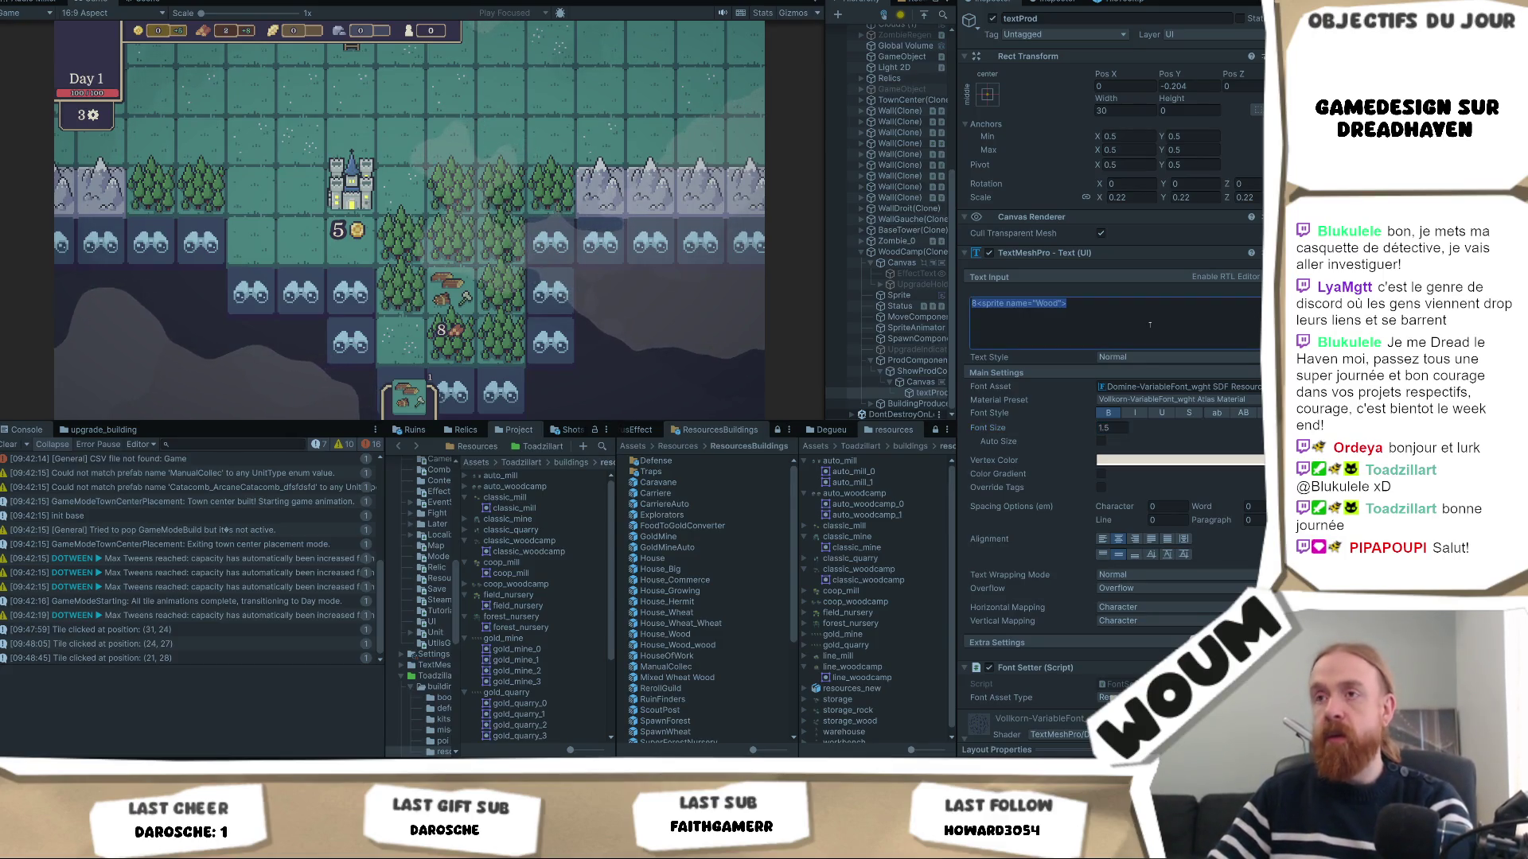
Check the resized label in the Game view, then select its Pos Y field.
click(401, 285)
scroll(401, 285, down, 3)
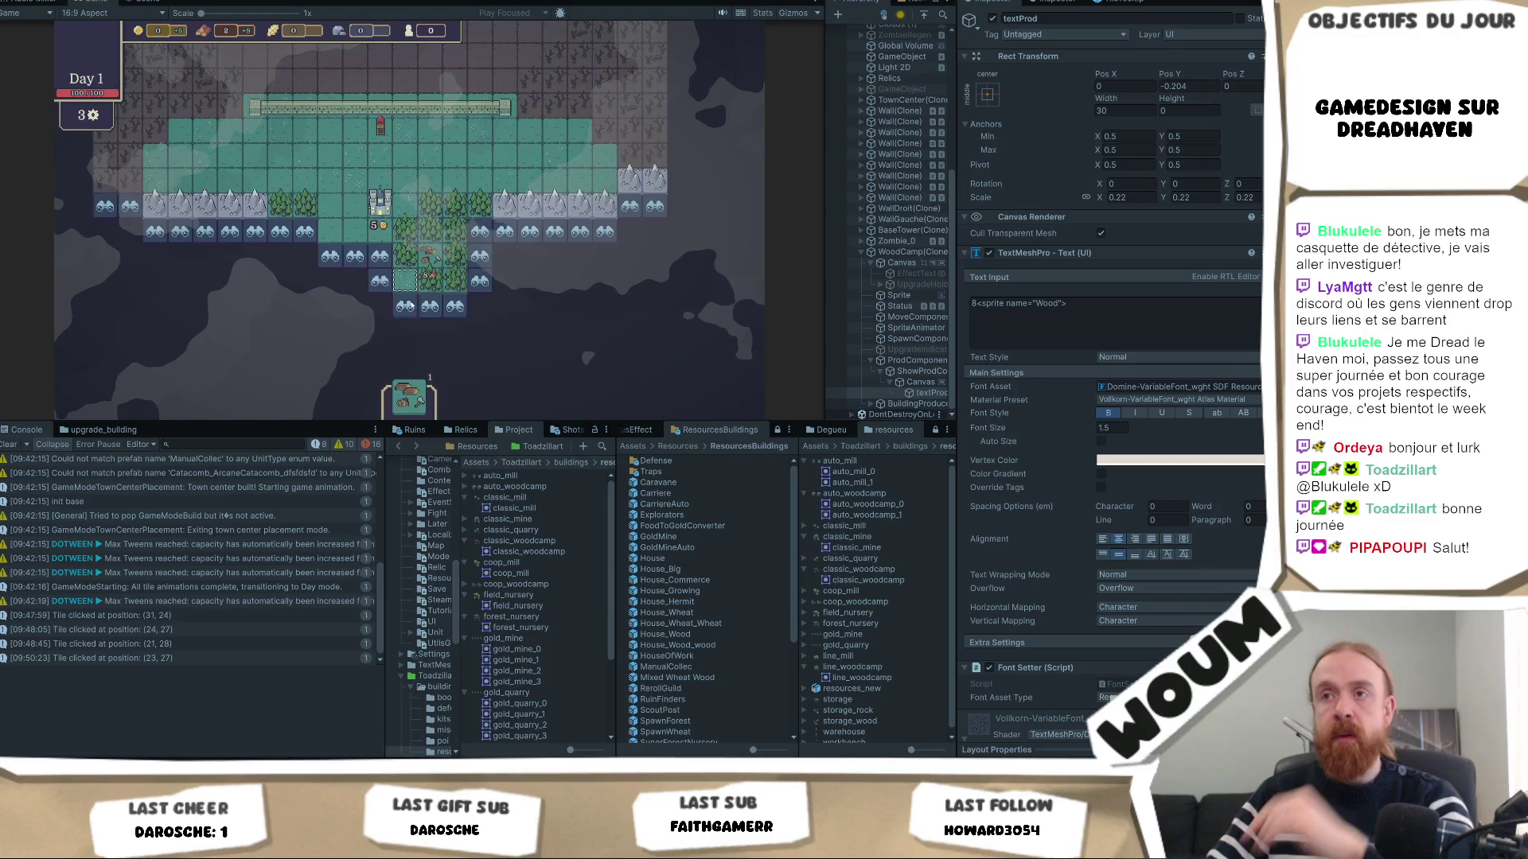
scroll(483, 324, up, 3)
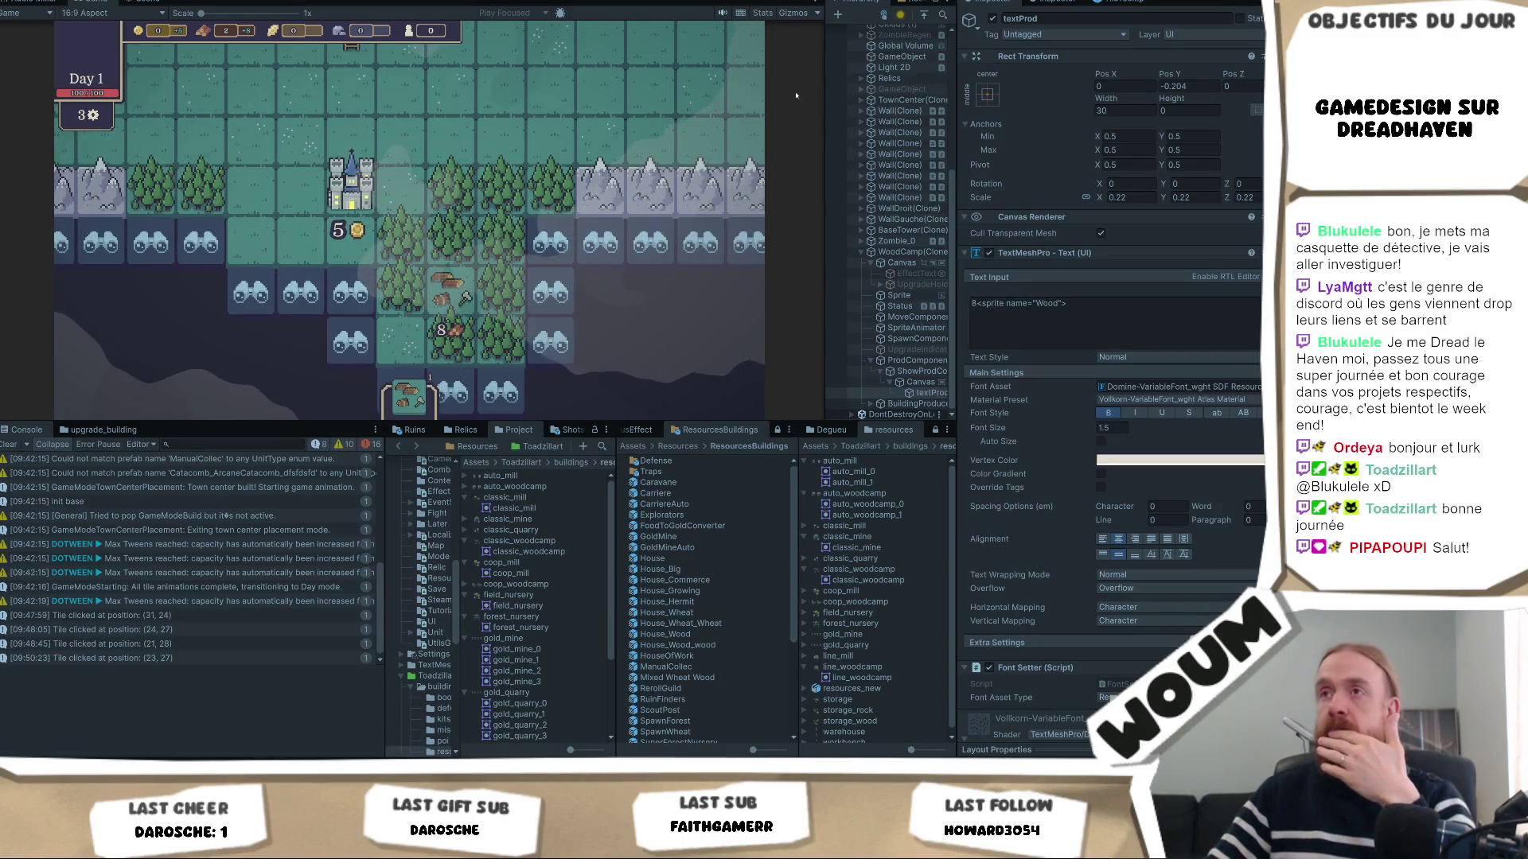
click(1185, 86)
Change the TextProd label's Pos Y from -0.204 to 0.
text(-)
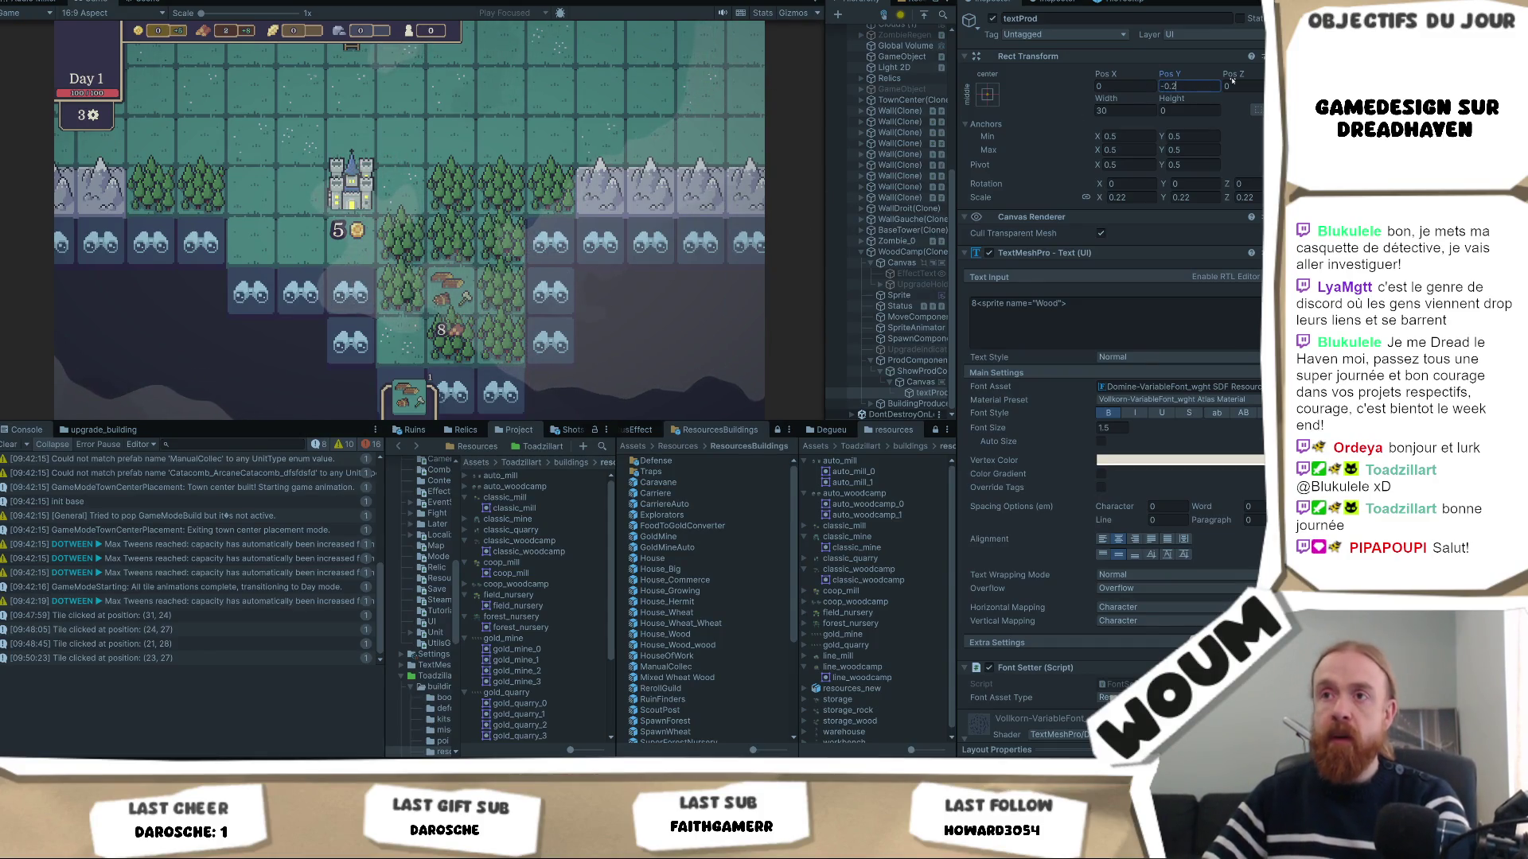
text(0)
key(BackSpace)
key(BackSpace)
text(-0)
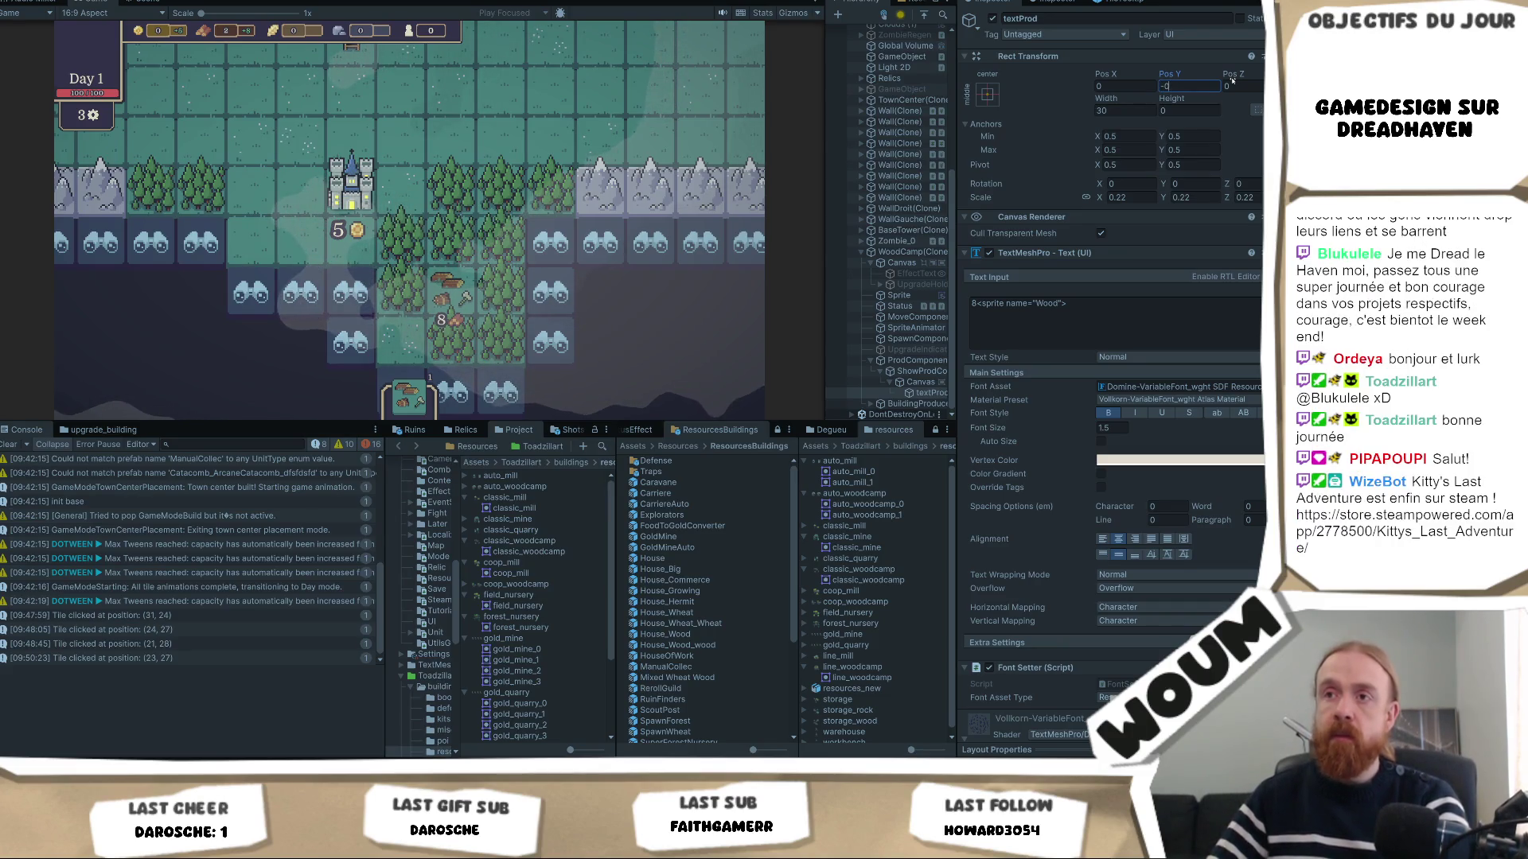
key(BackSpace)
key(BackSpace)
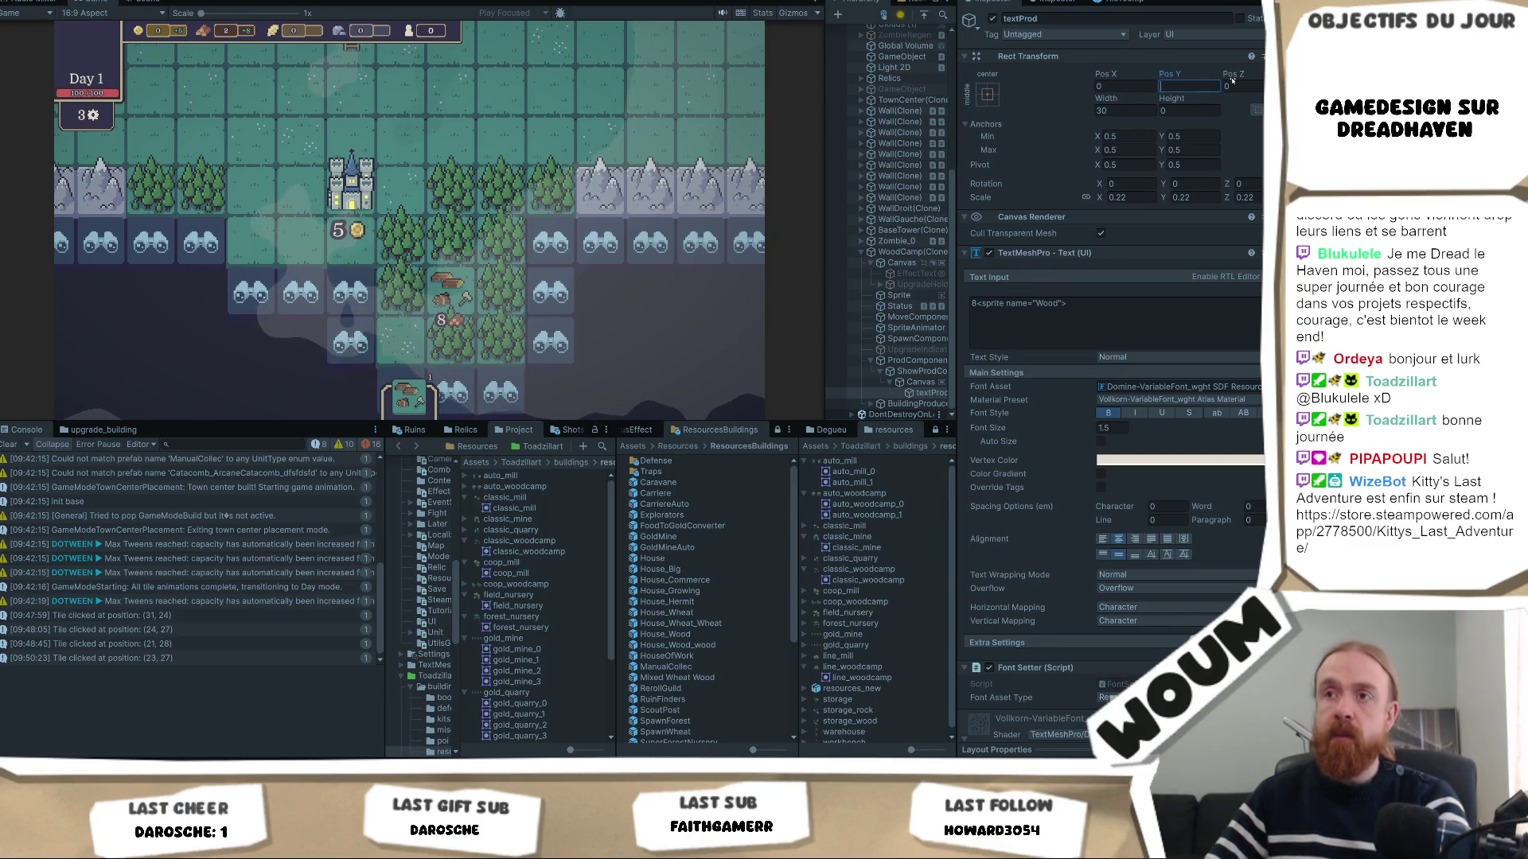
text(0)
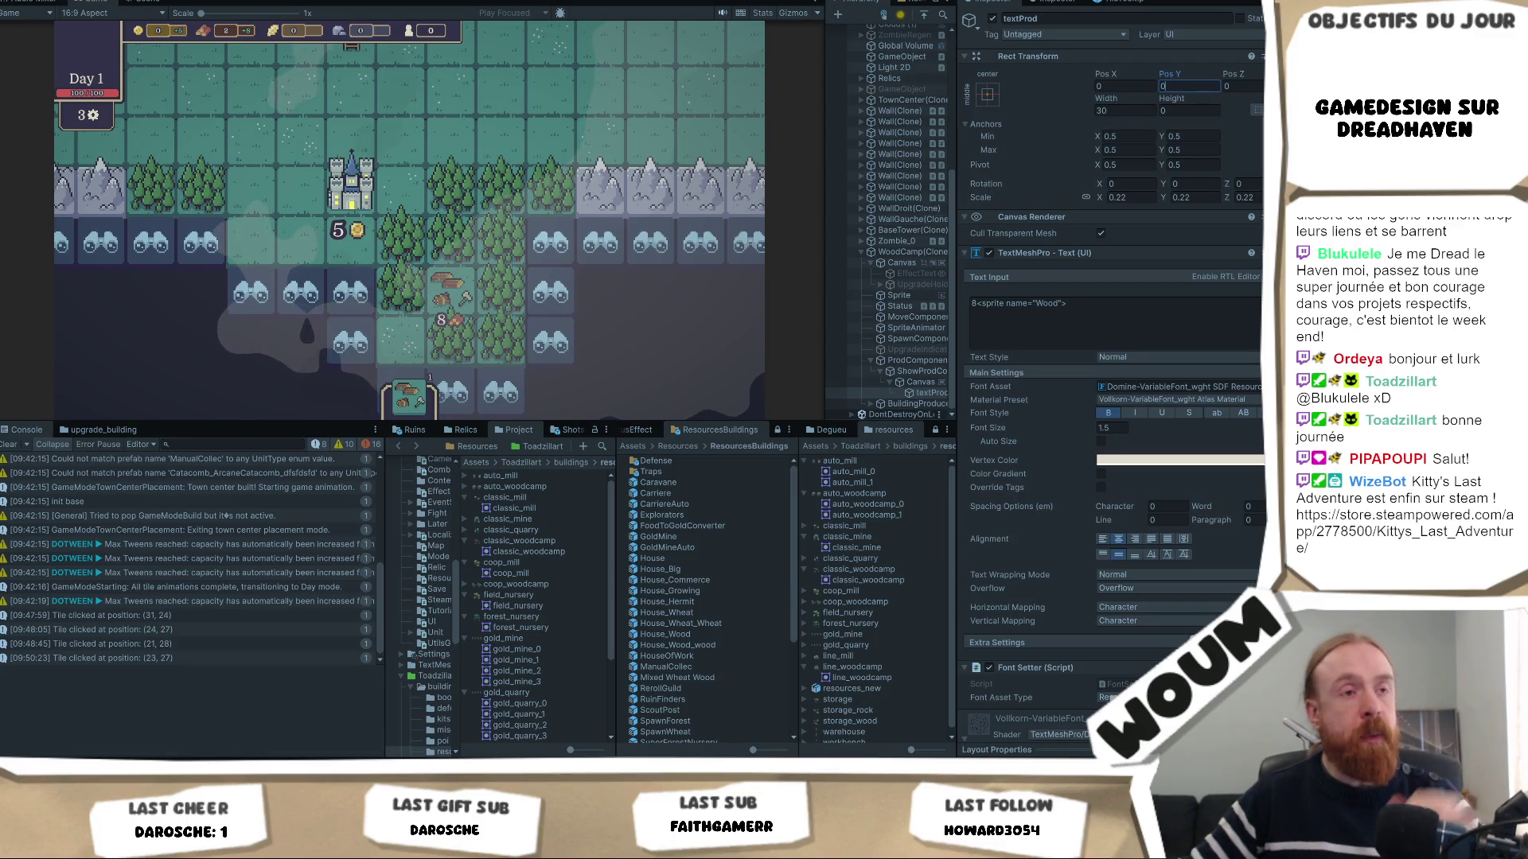
key(Return)
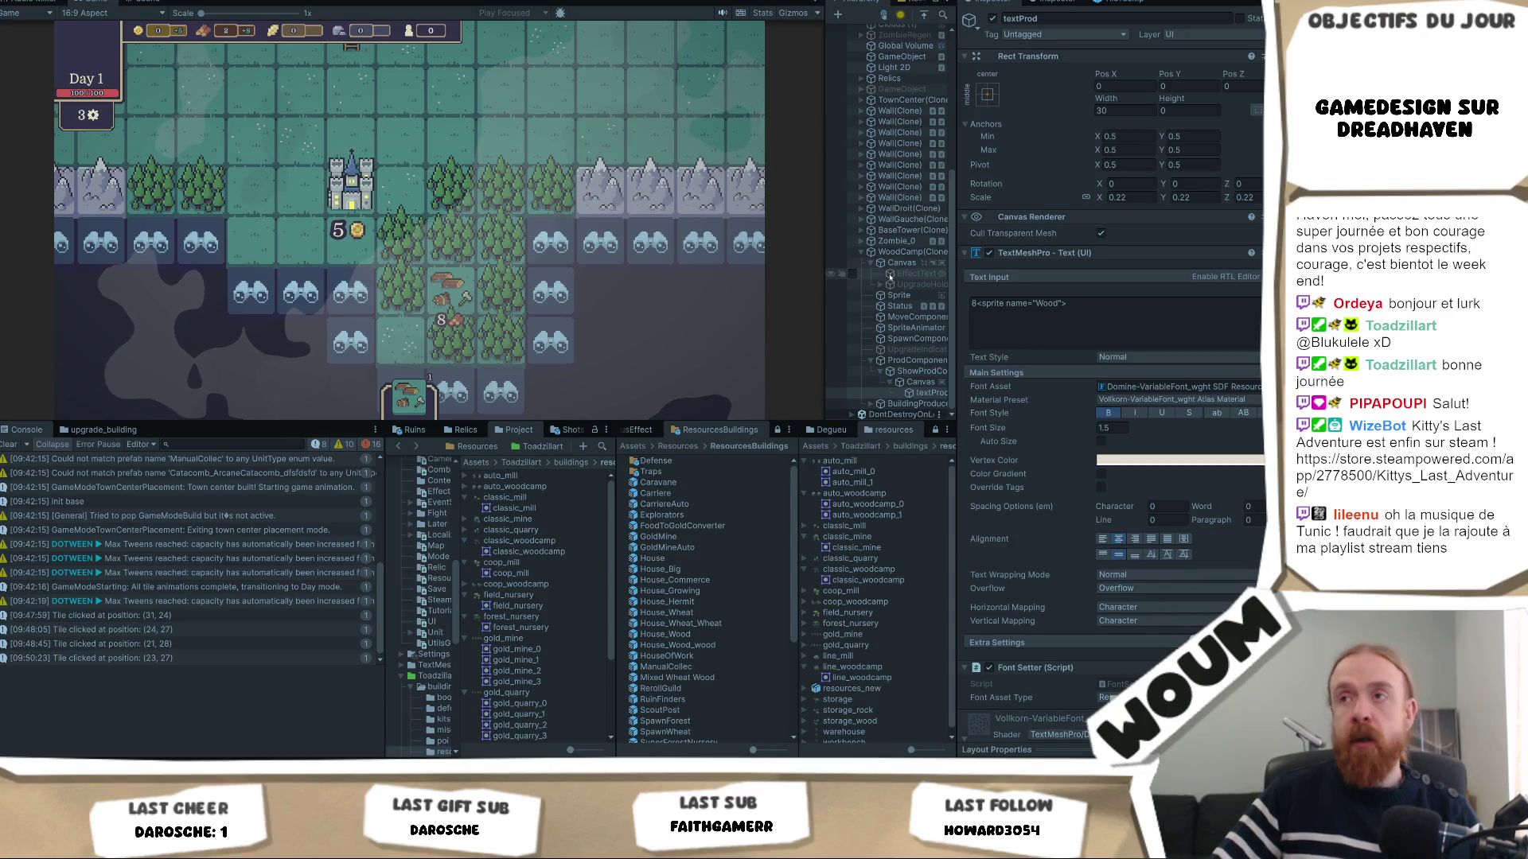
click(692, 317)
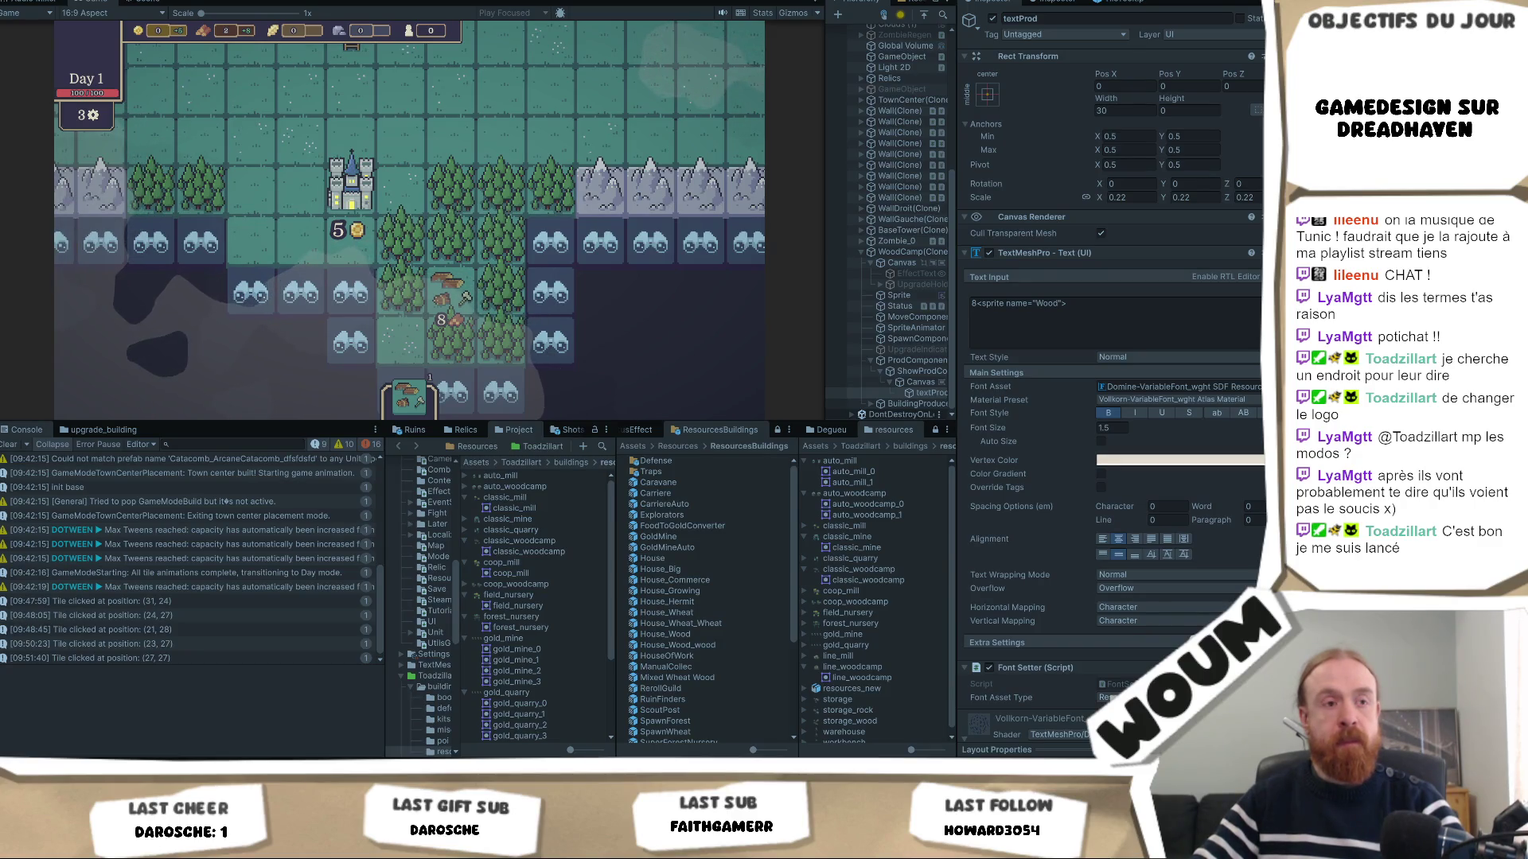
Pan the running game's map left onto the castle and click the forest tile at (25, 31).
mouse_move(511, 272)
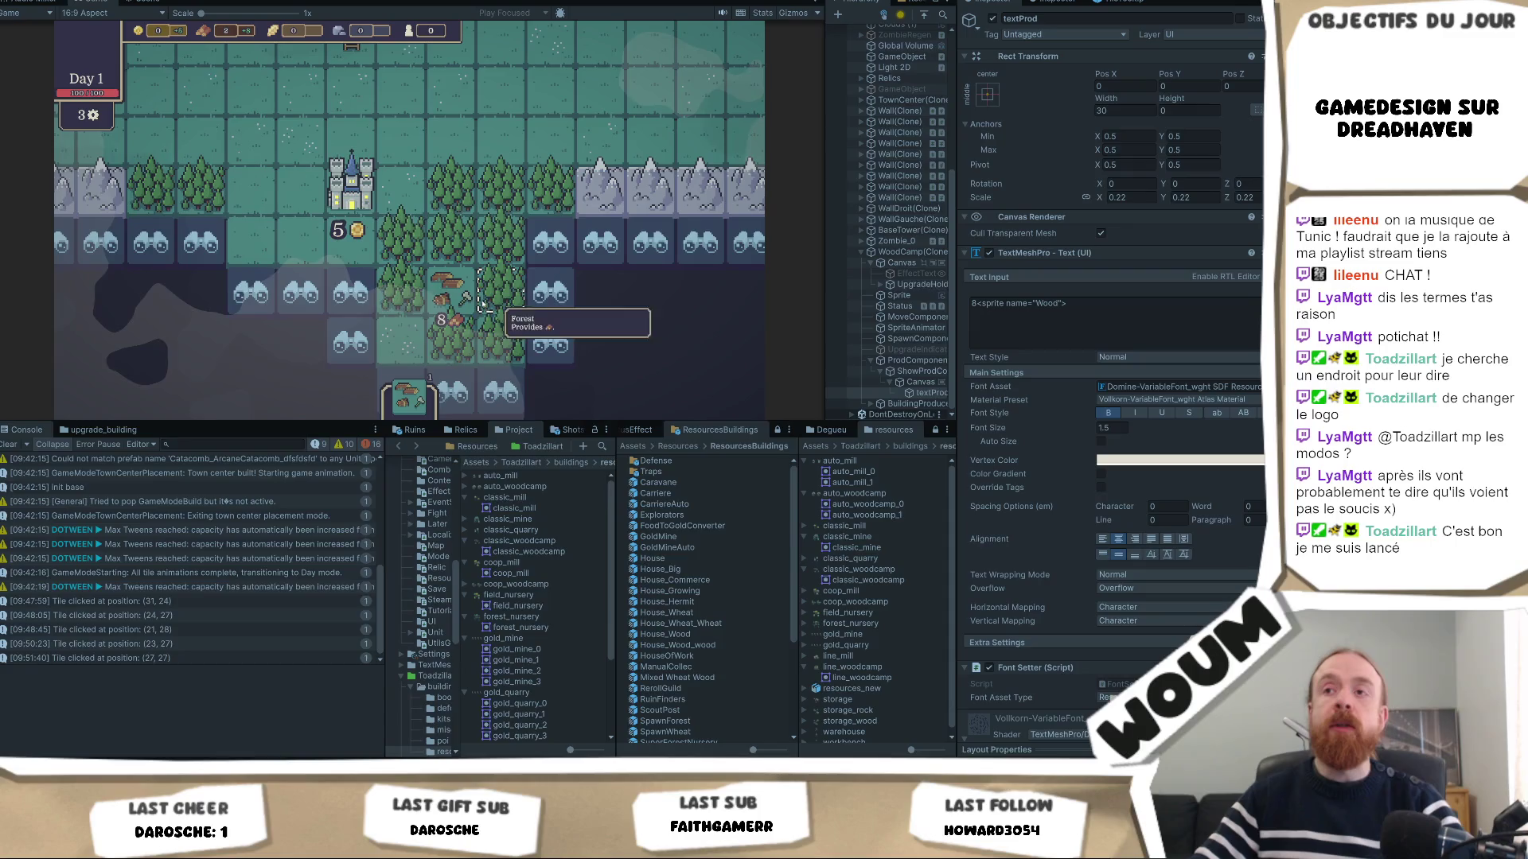
drag(623, 213, 544, 213)
mouse_move(471, 292)
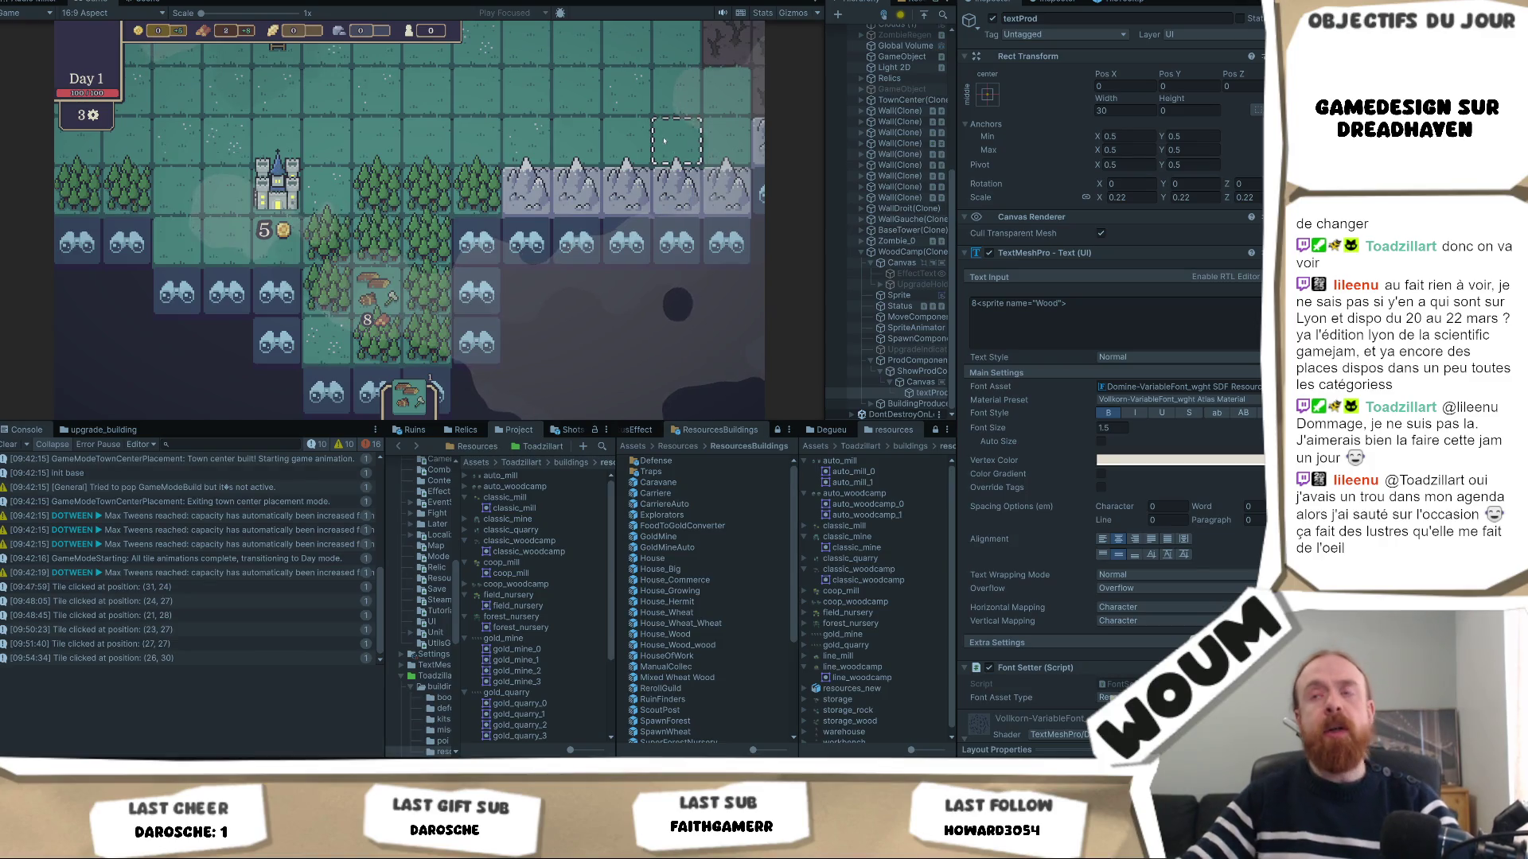
click(478, 187)
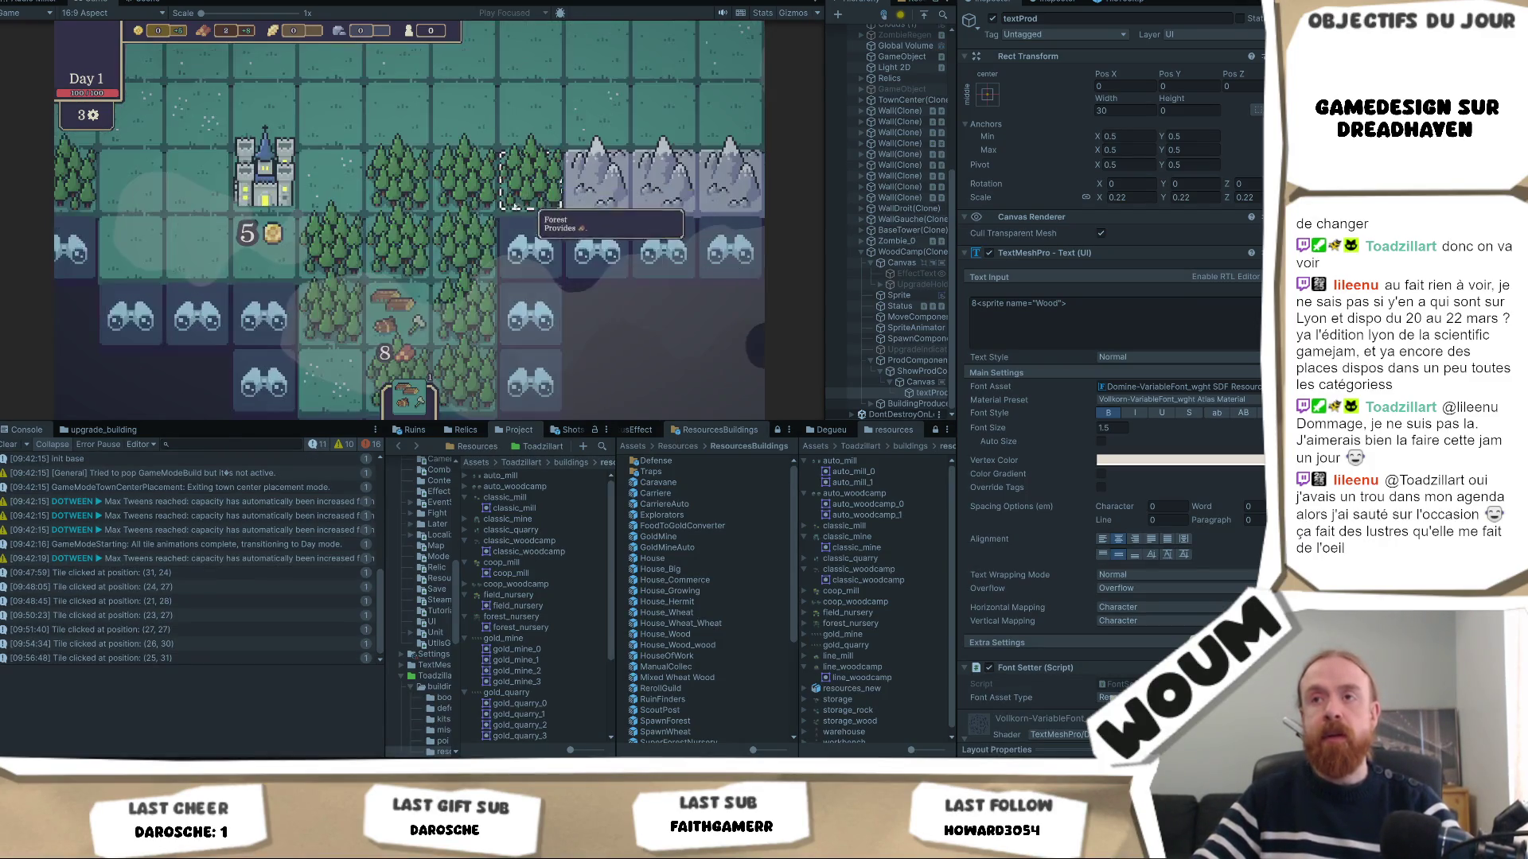
Pan the map left and down with the arrow keys and select the tile at (27, 25).
mouse_move(406, 302)
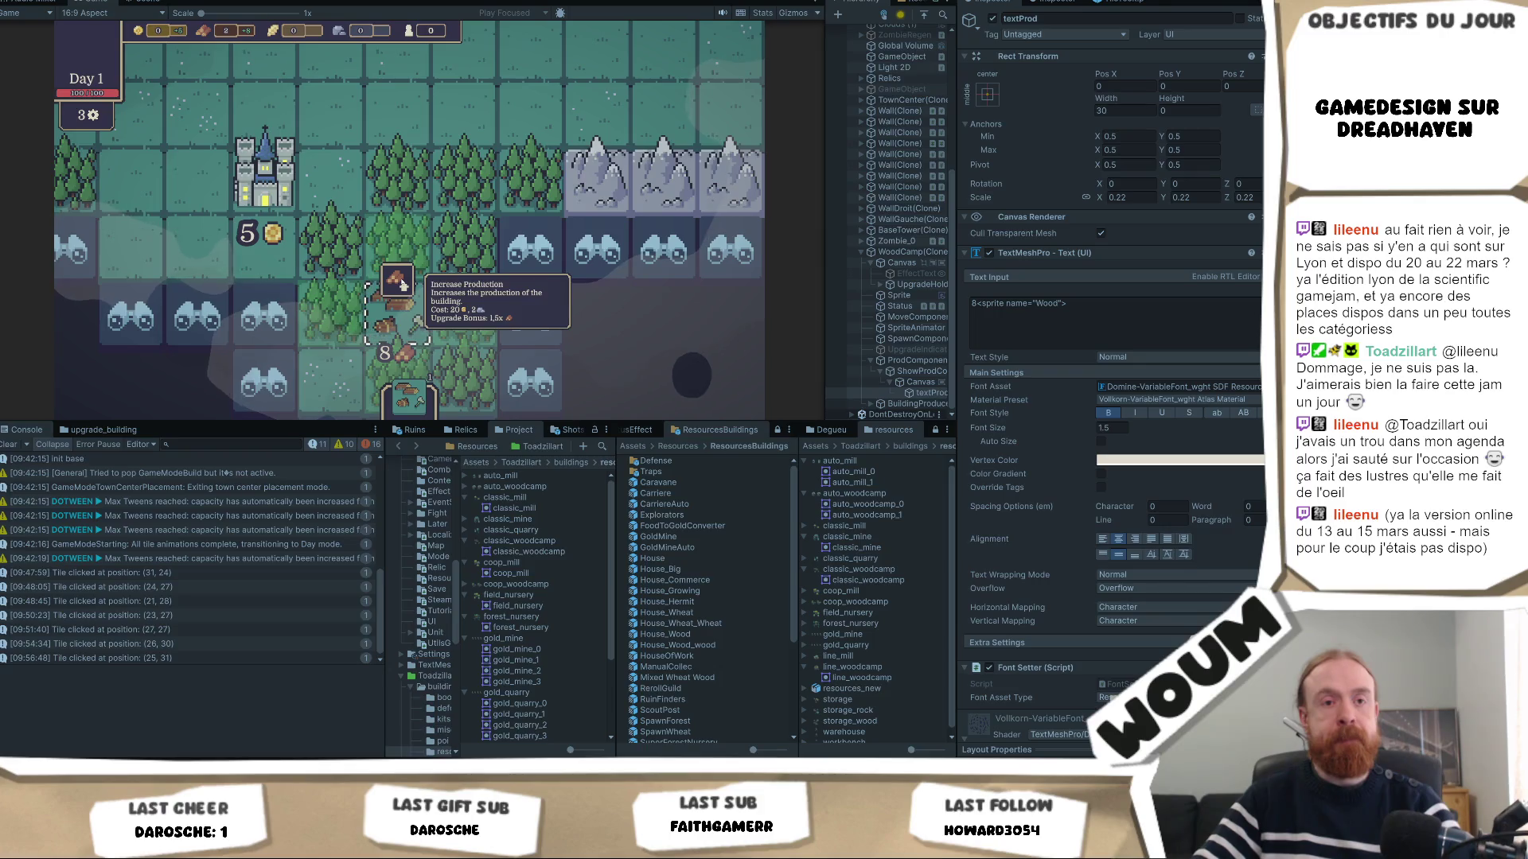
key(Left)
key(Down)
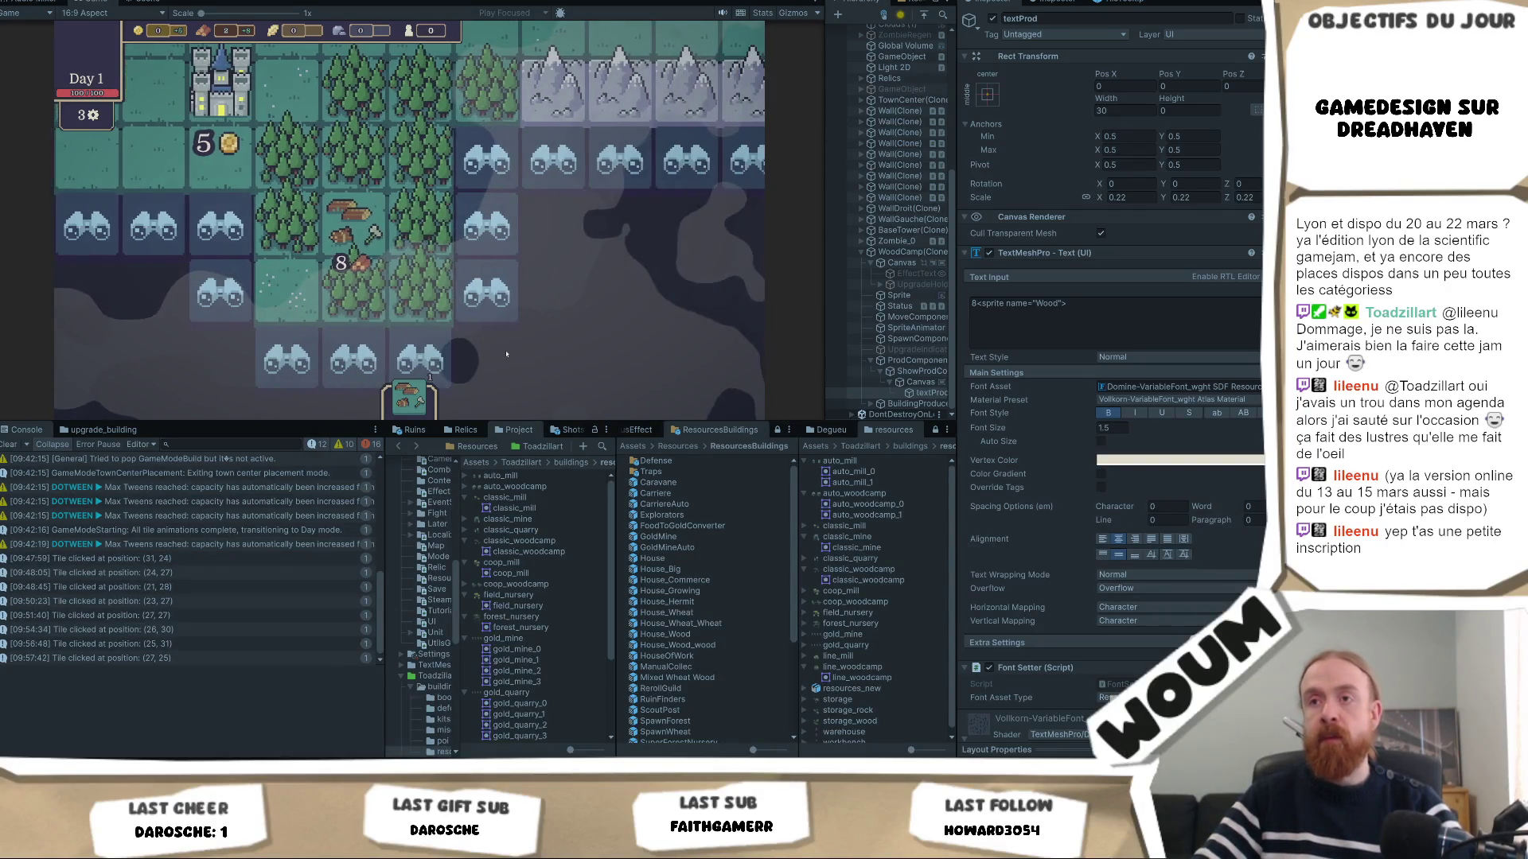
click(385, 281)
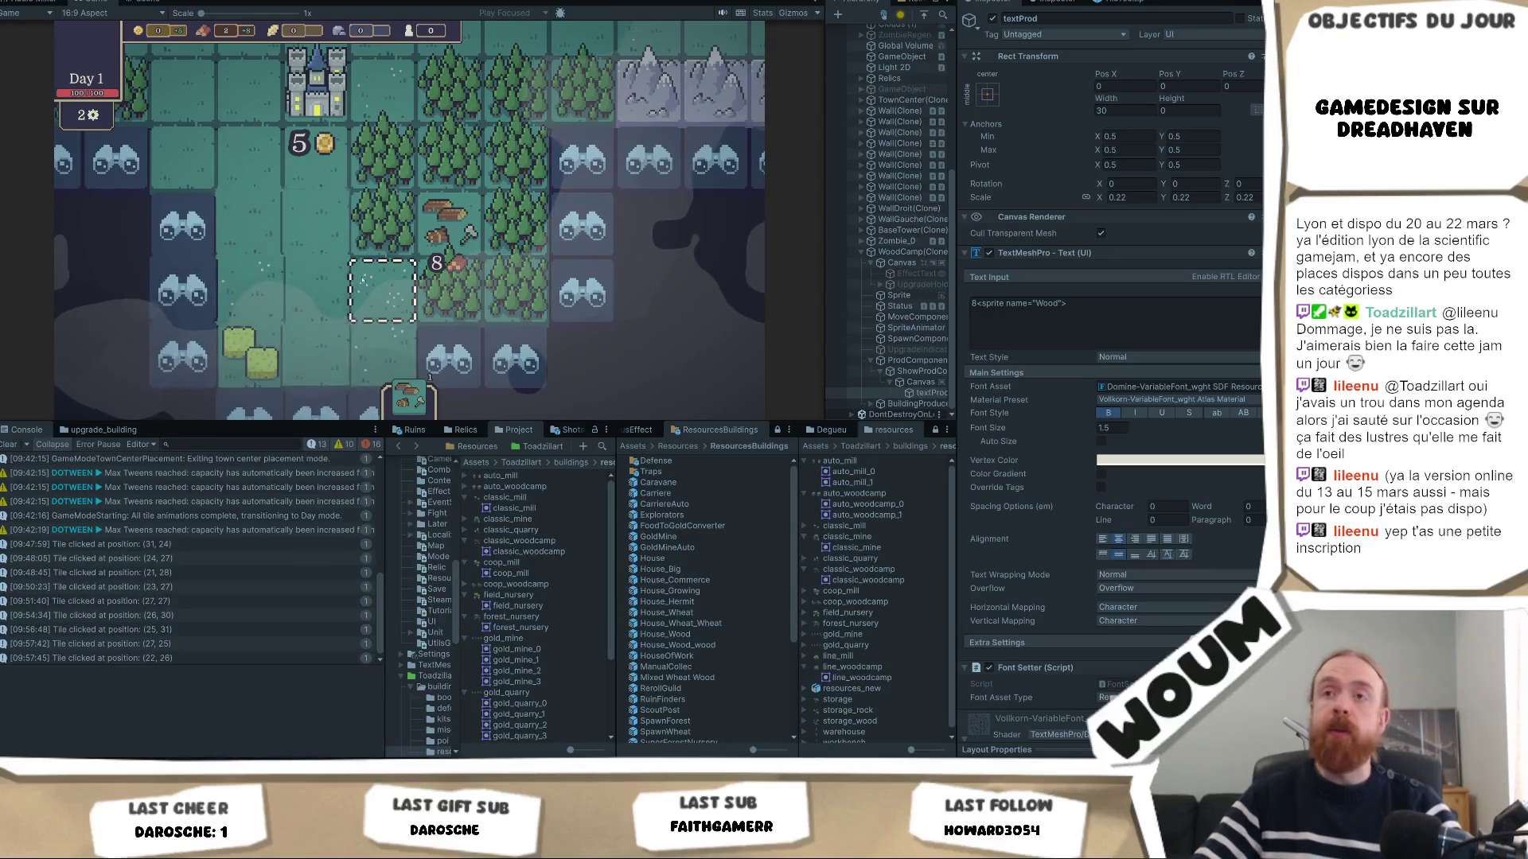
Discover tile (22, 26) and two more, take the Automatic Wood Camp reward, then load Jour 12.
scroll(429, 262, down, 2)
click(275, 282)
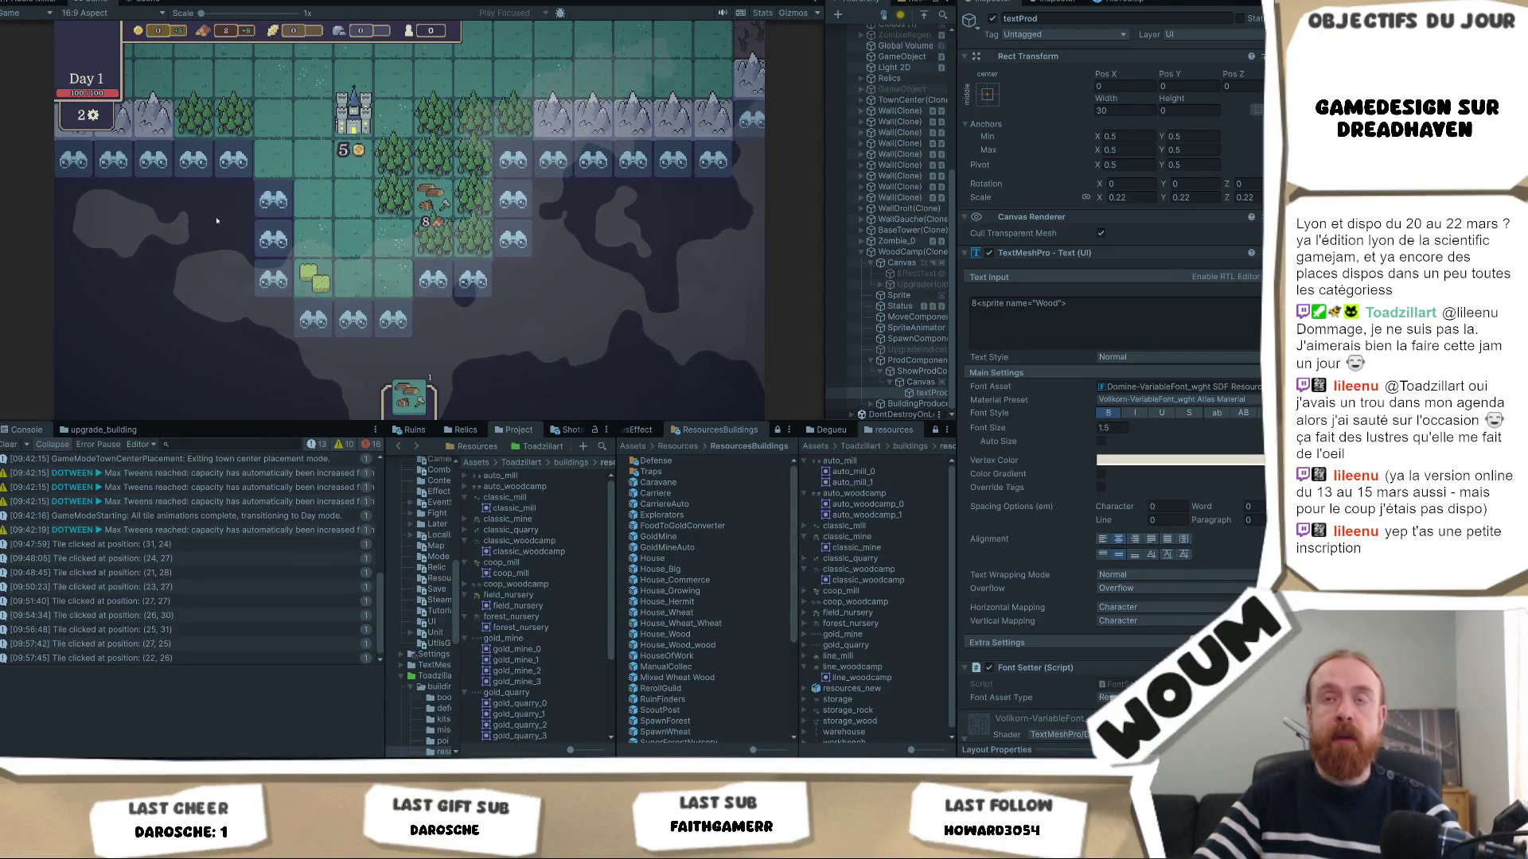
click(231, 165)
click(233, 240)
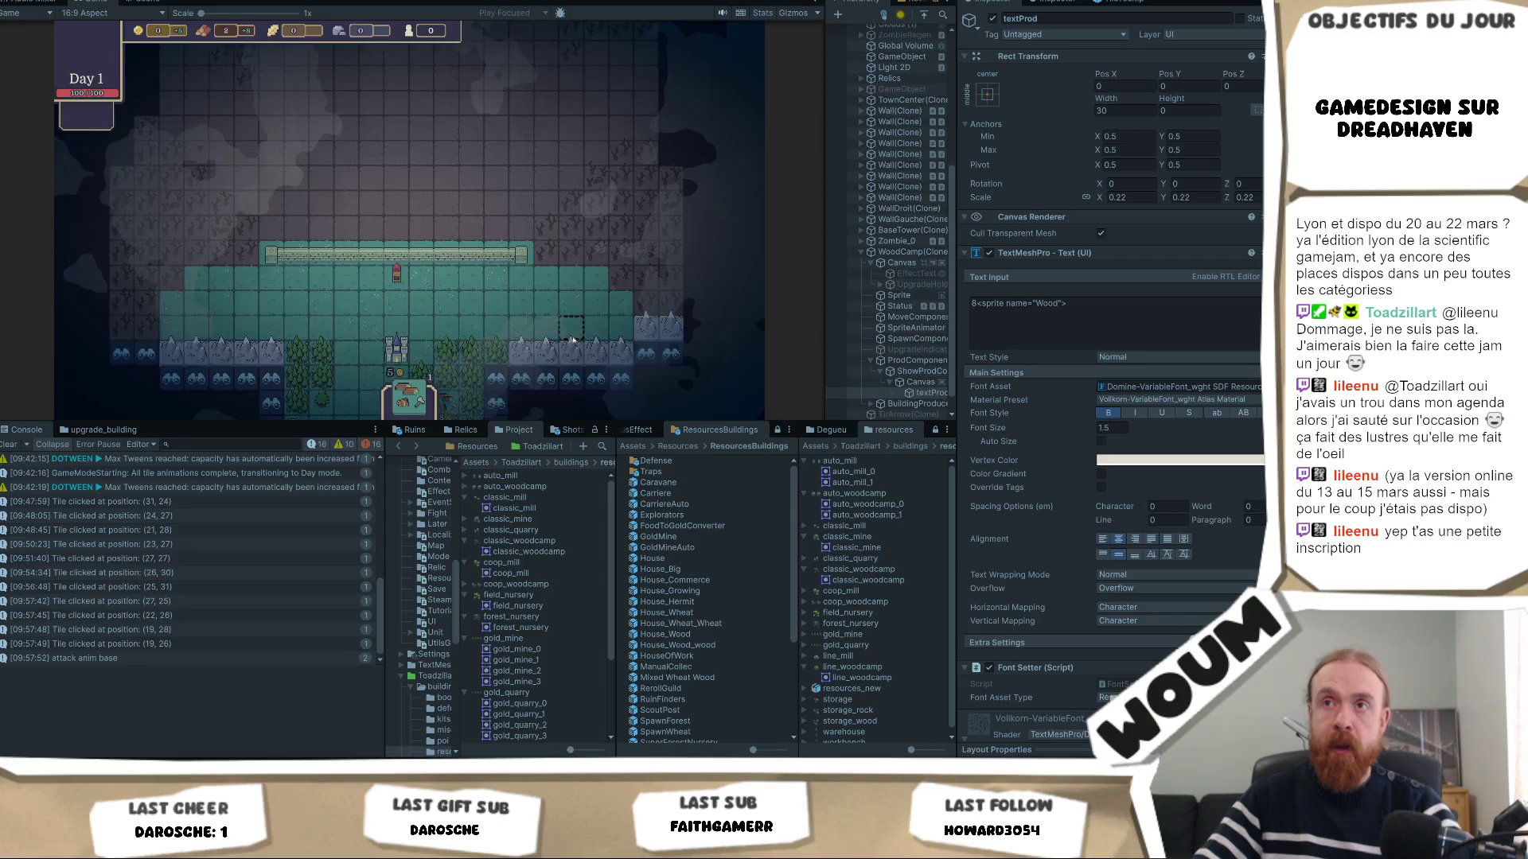
click(400, 302)
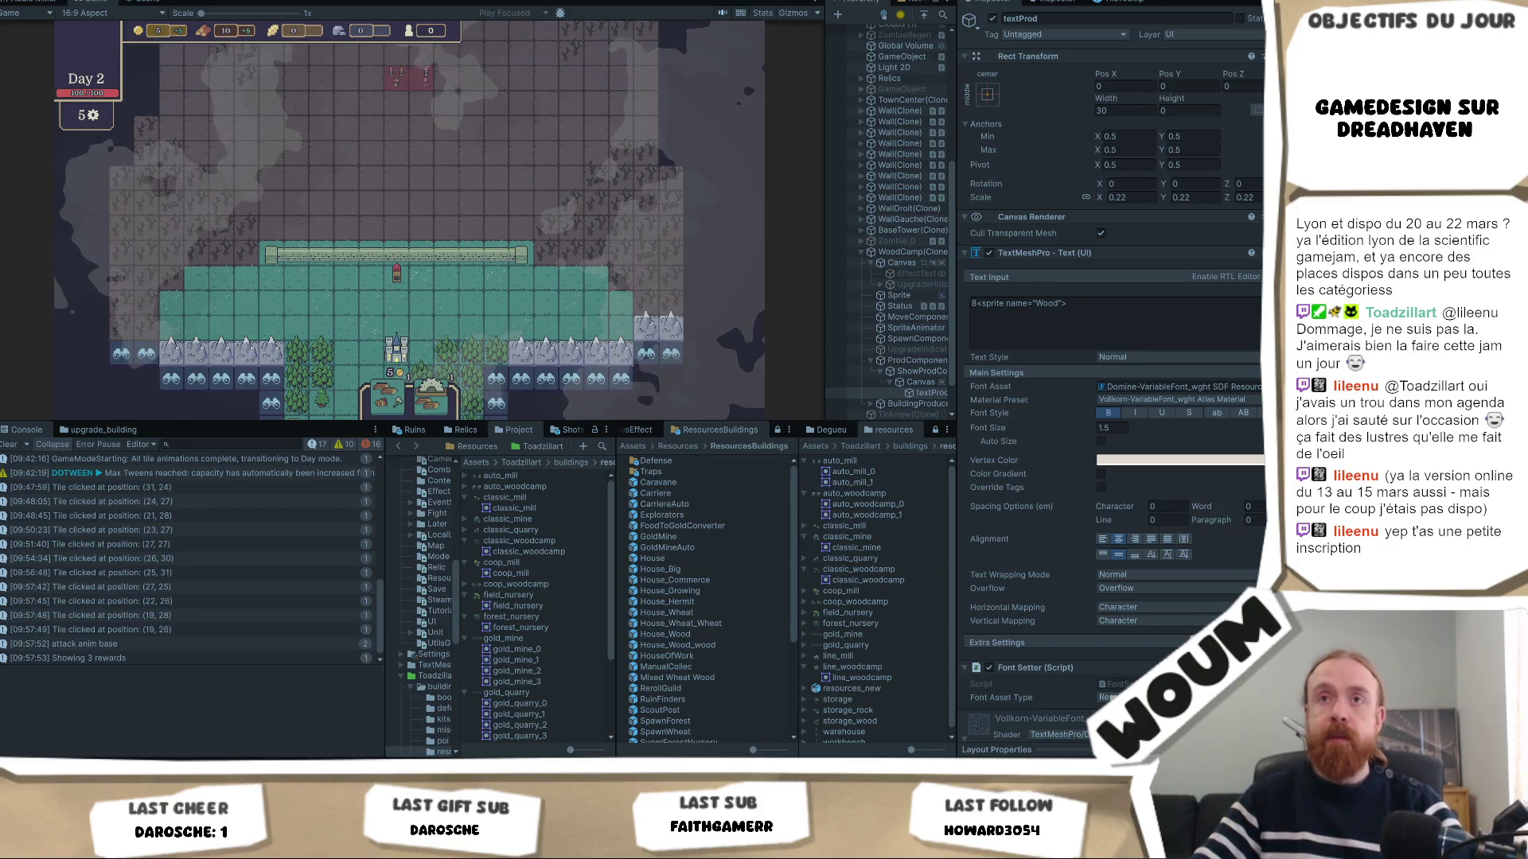
key(F5)
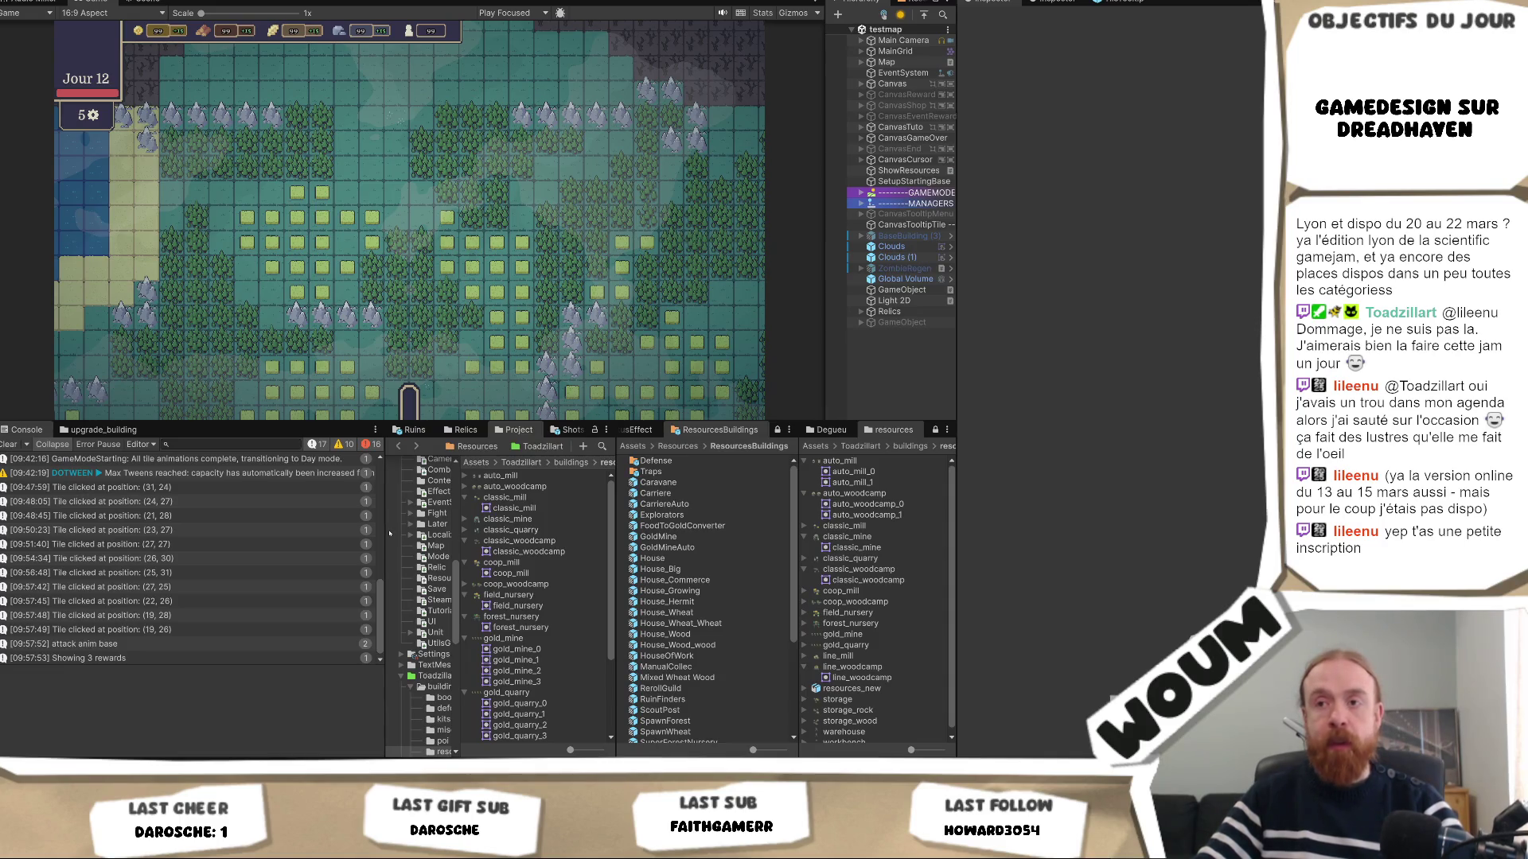
Drag the panel border below the Game view once the Day 12 map is shown.
drag(384, 533, 369, 573)
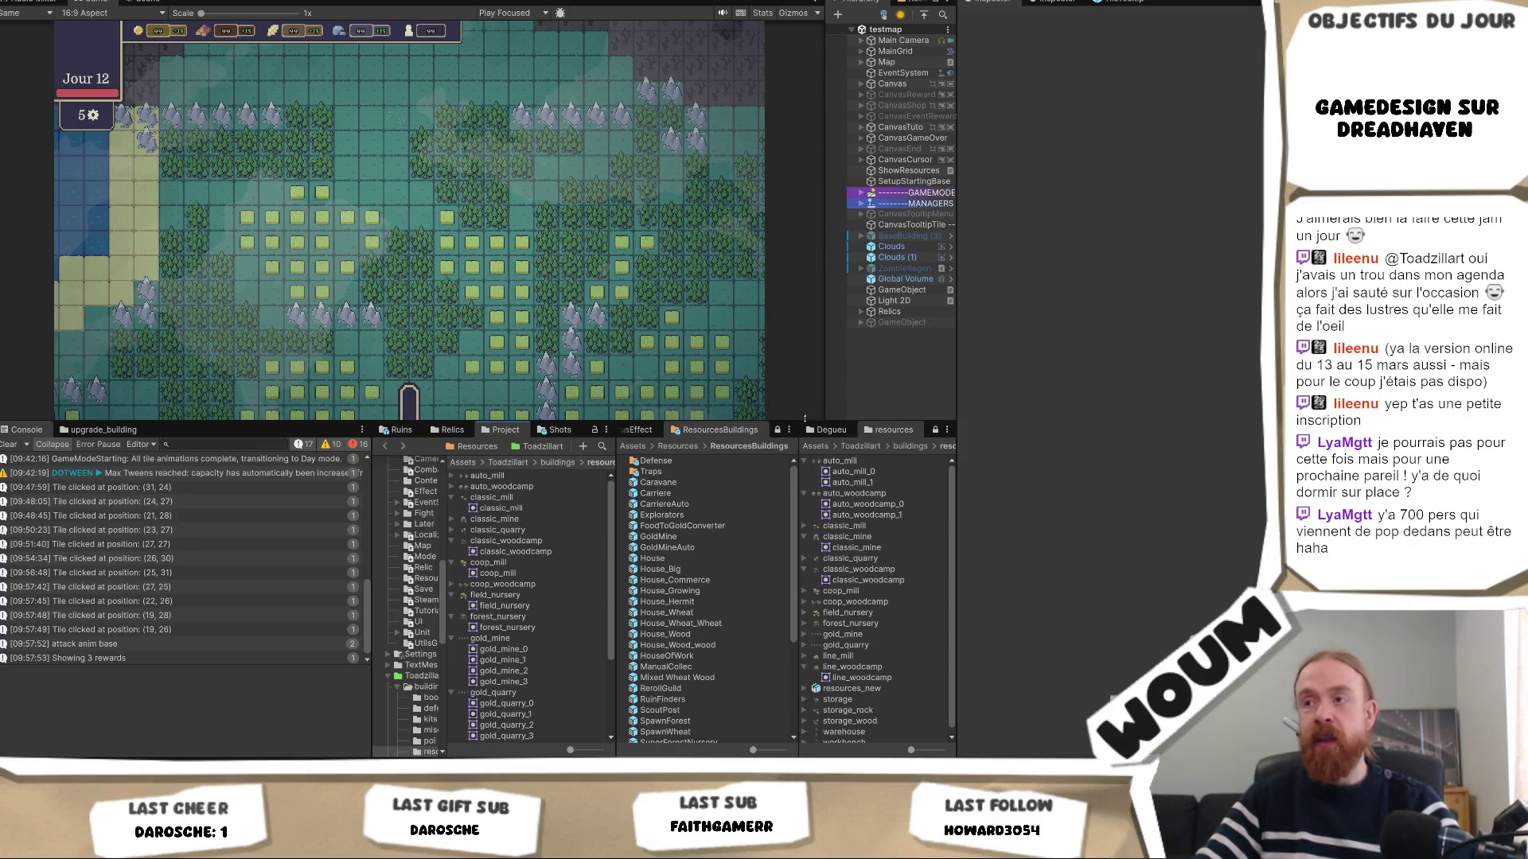
mouse_move(806, 422)
mouse_down()
mouse_move(783, 485)
mouse_move(785, 404)
mouse_up()
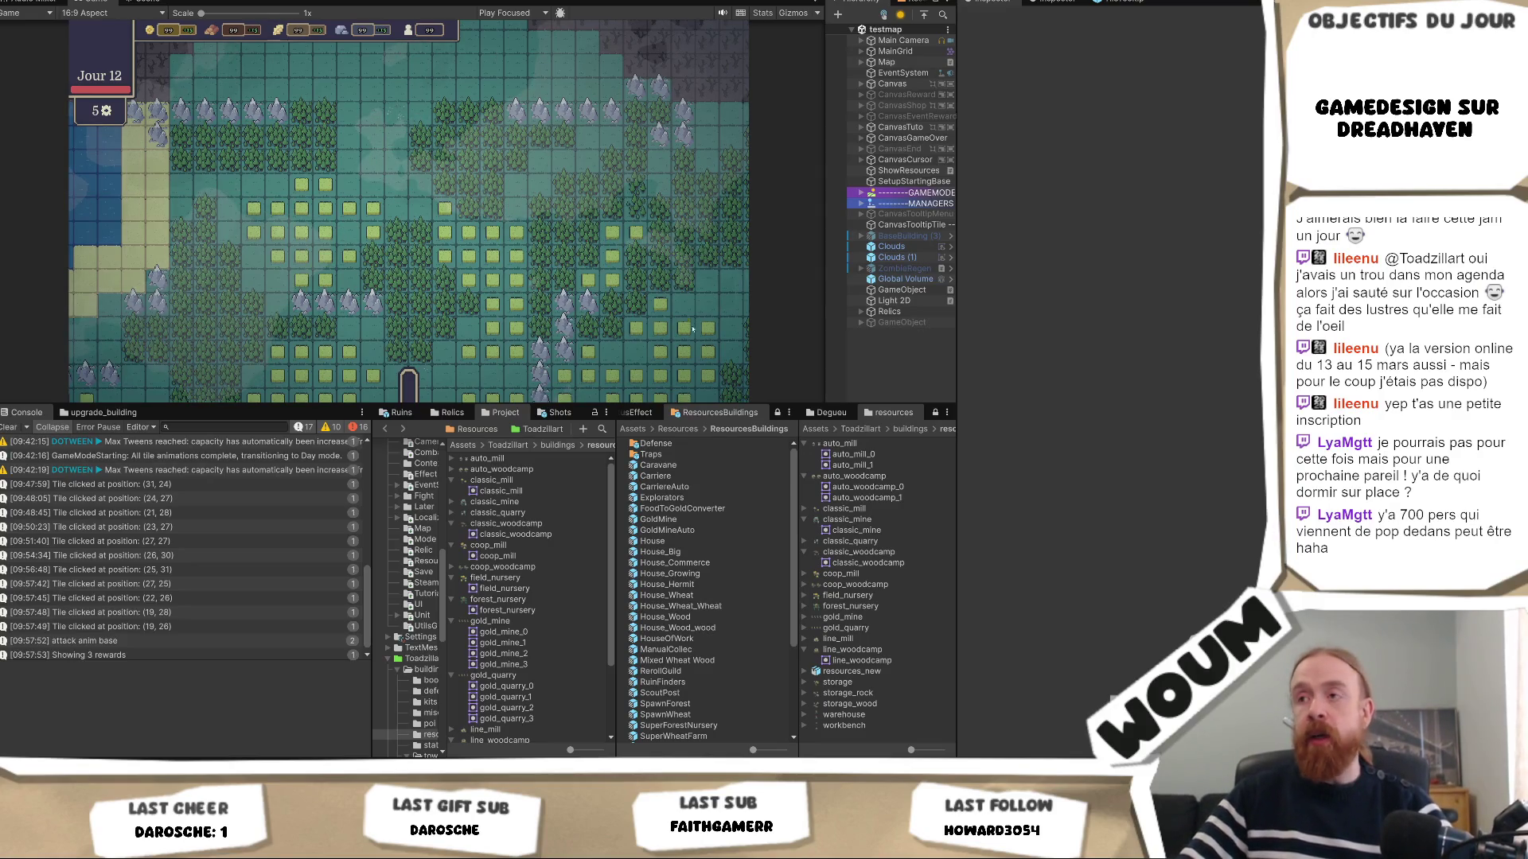
Toggle the Project panel between one- and two-column layouts and lock it to ResourcesBuildings.
click(788, 413)
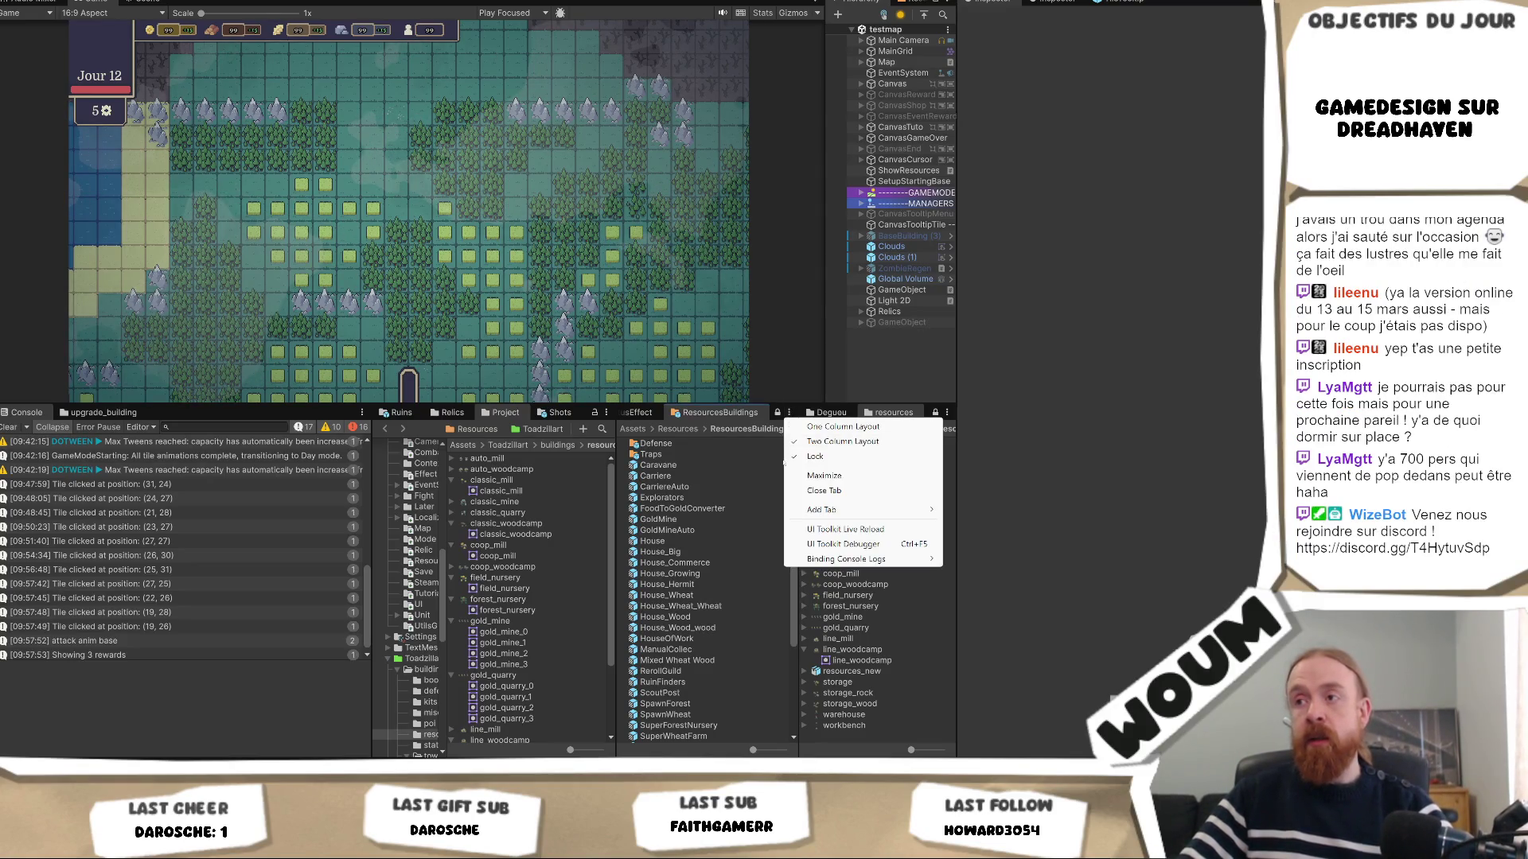
click(835, 450)
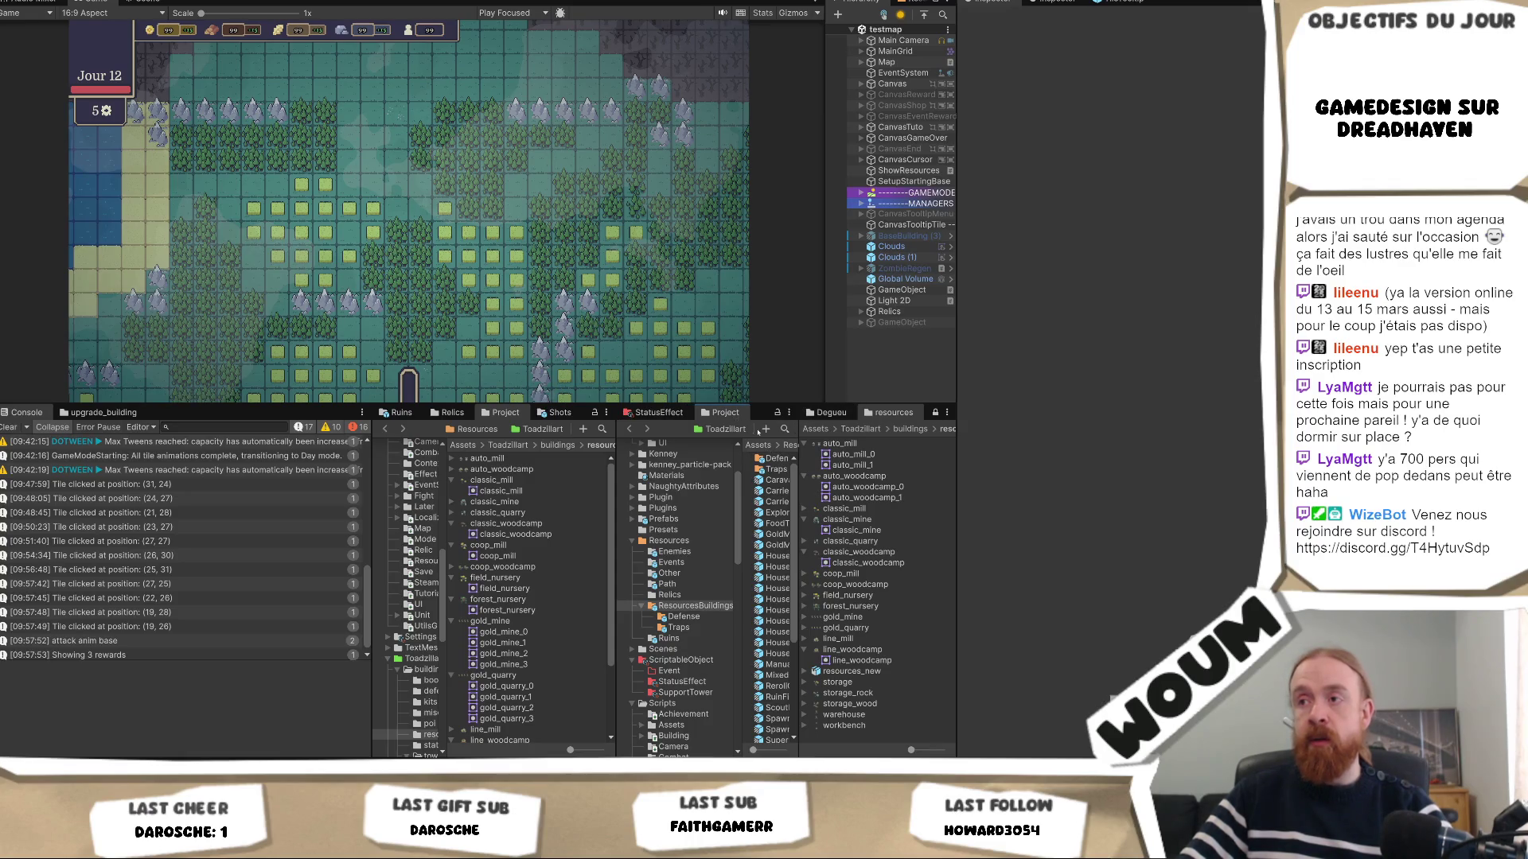
click(777, 413)
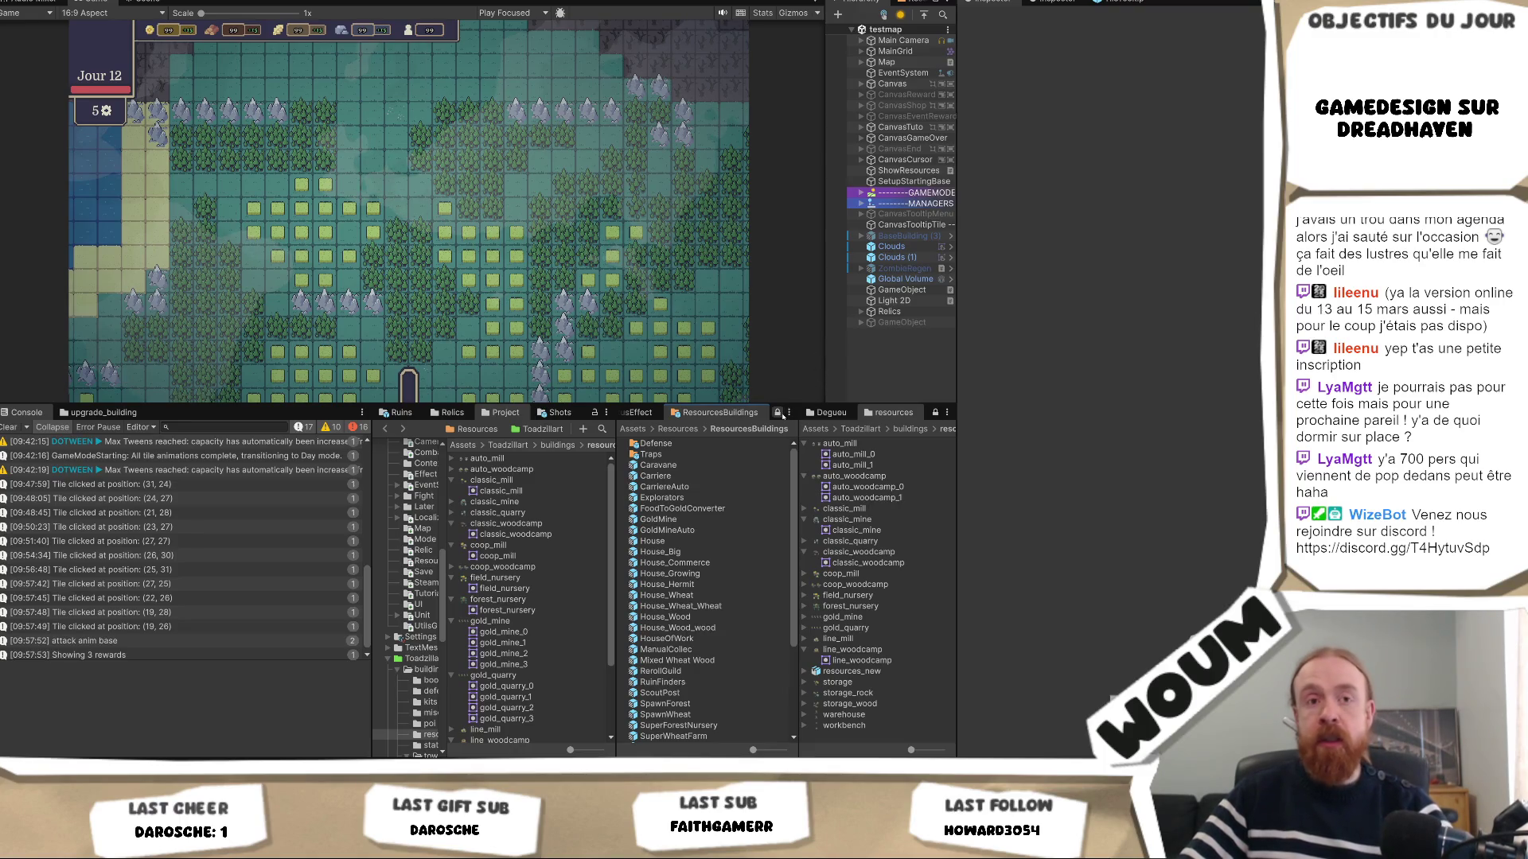
click(777, 412)
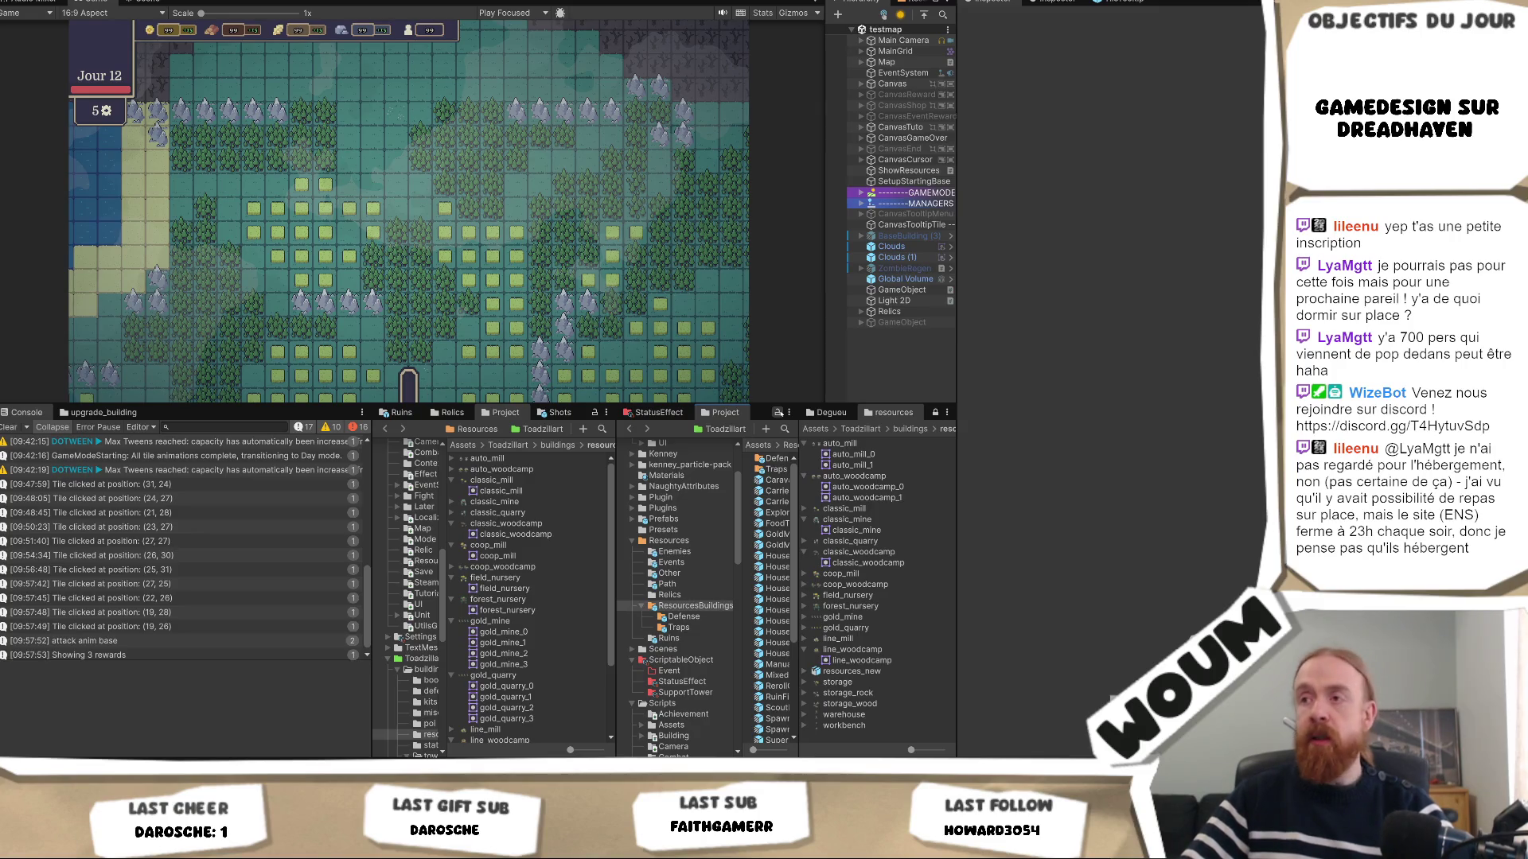
click(777, 412)
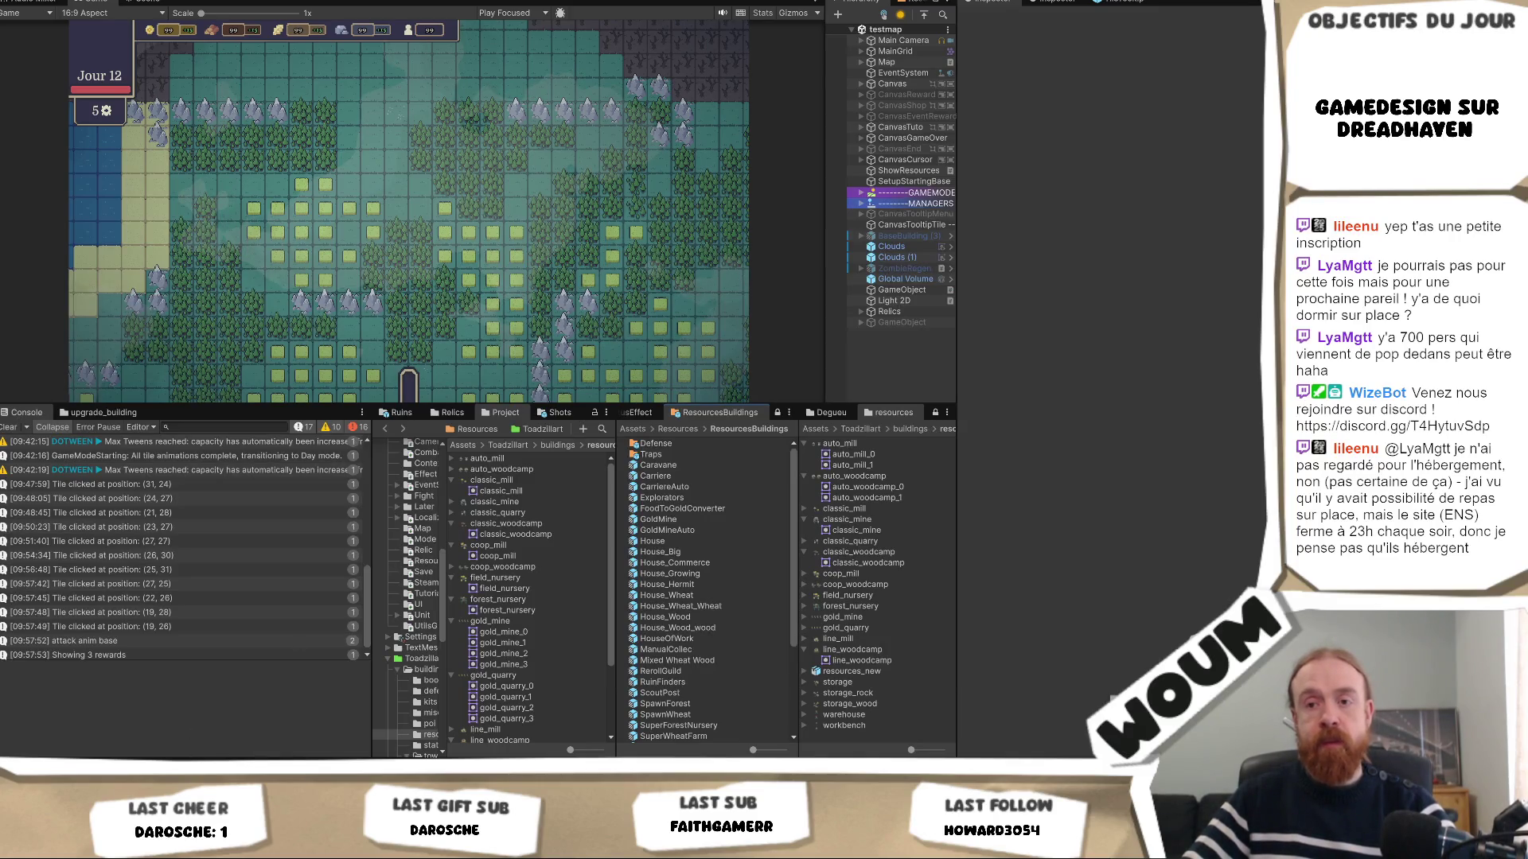
Widen the project asset panel, glancing at Visual Studio's UnitType.cs before and after.
key(alt+Tab)
key(alt+Tab)
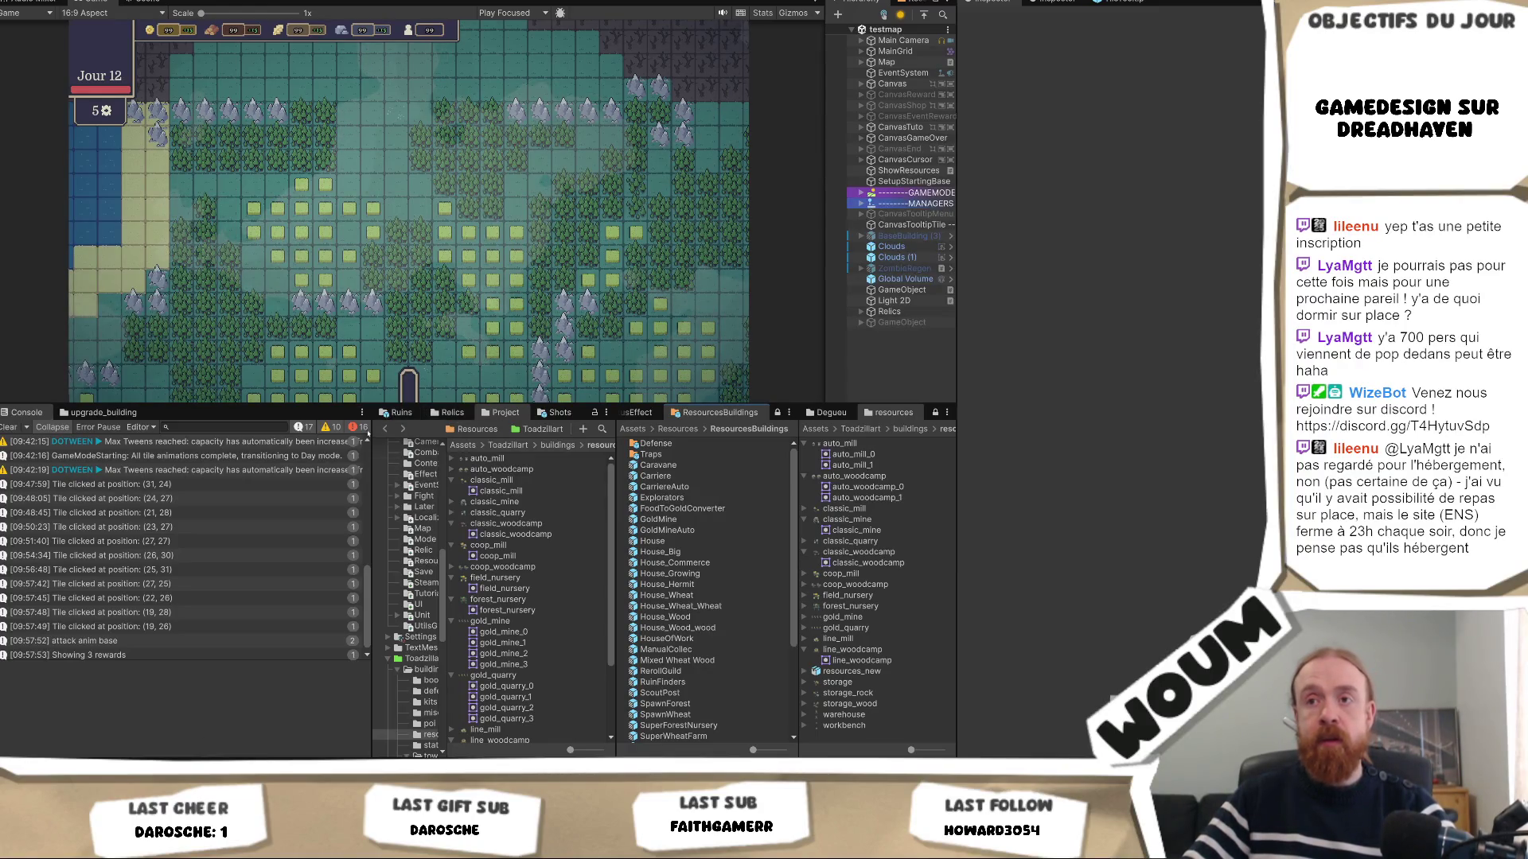
mouse_move(370, 431)
mouse_down()
mouse_move(275, 430)
mouse_move(348, 435)
mouse_up()
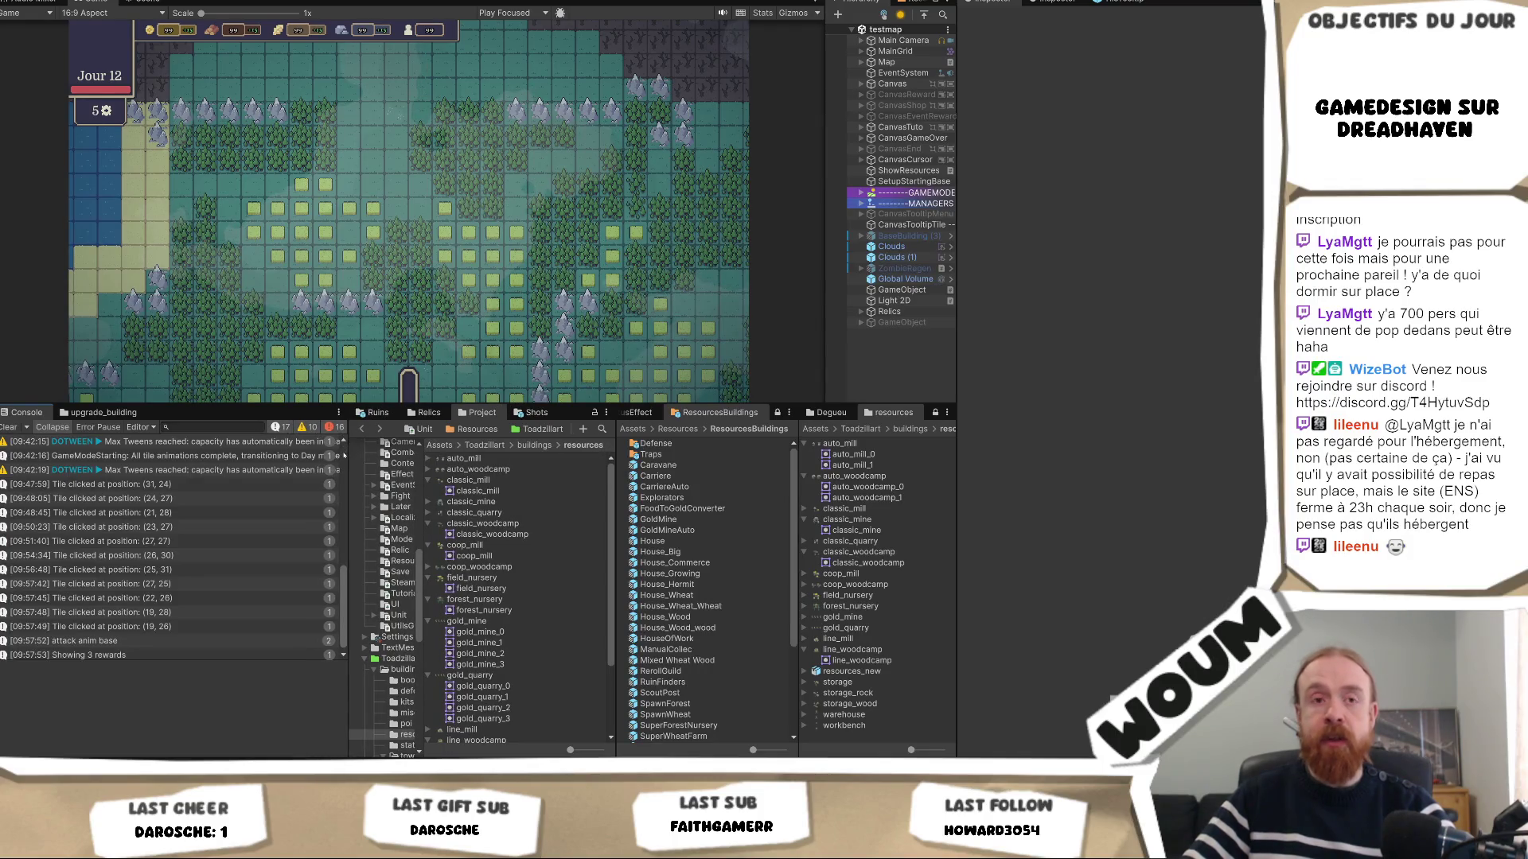
mouse_move(165, 762)
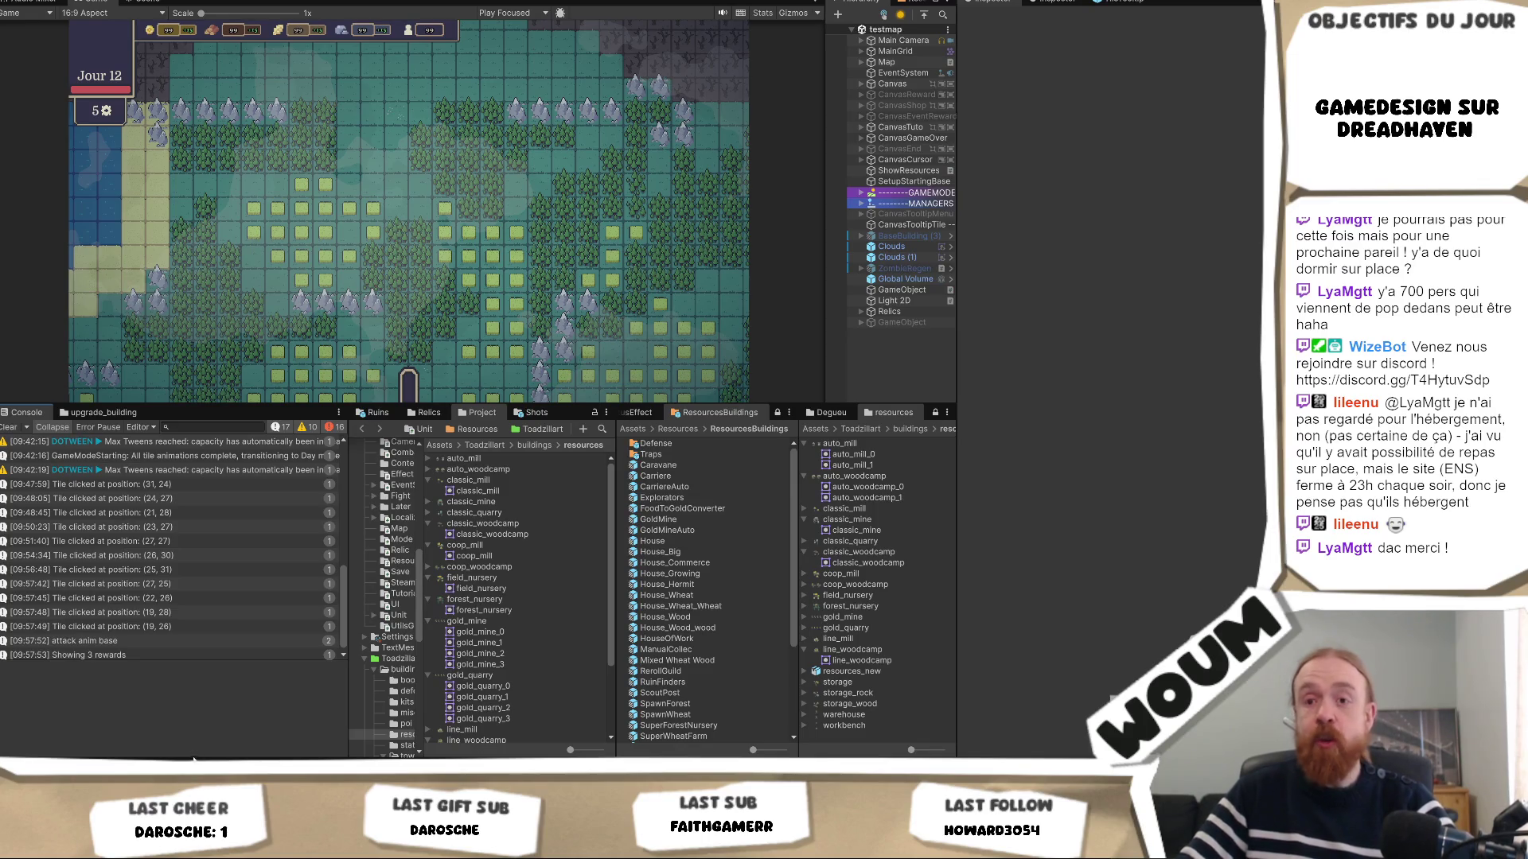
key(alt+Tab)
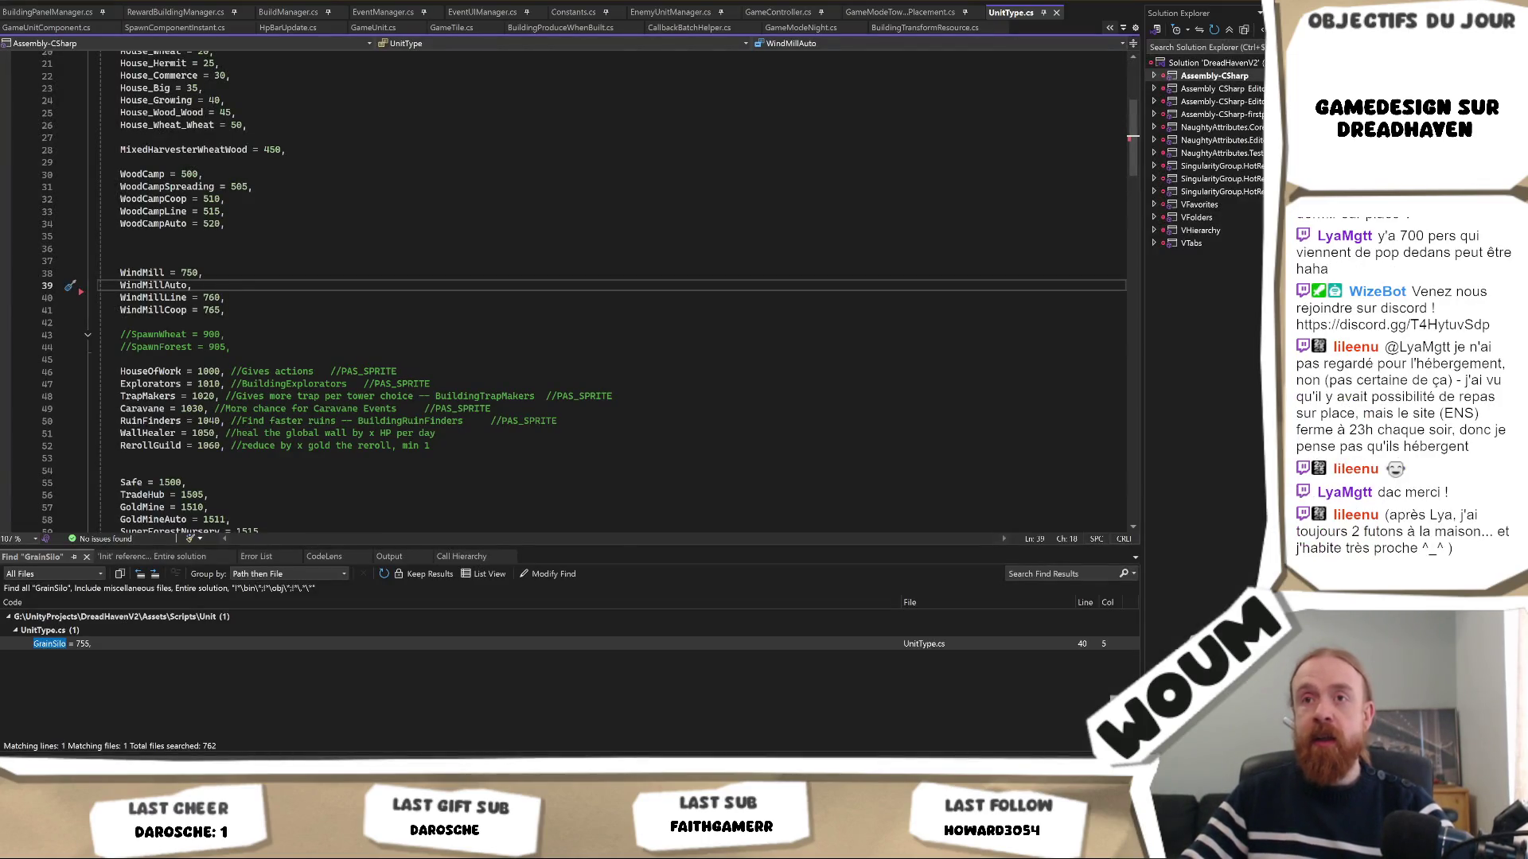
Return from Visual Studio's UnitType.cs to the Unity Editor.
key(alt+Tab)
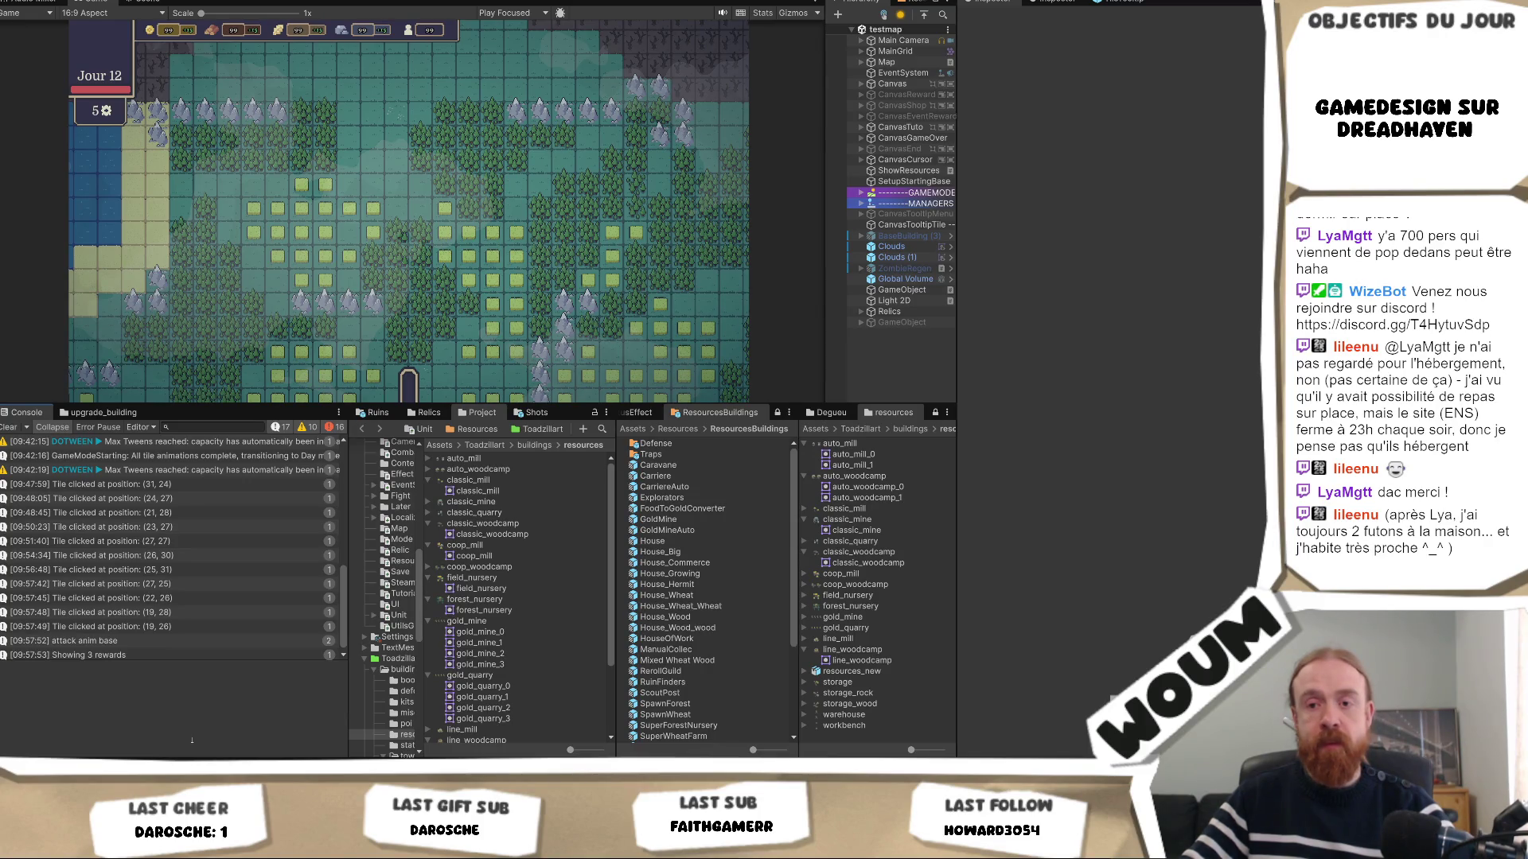
Flip to the UnitType.cs window from the taskbar and back to Unity.
mouse_move(136, 848)
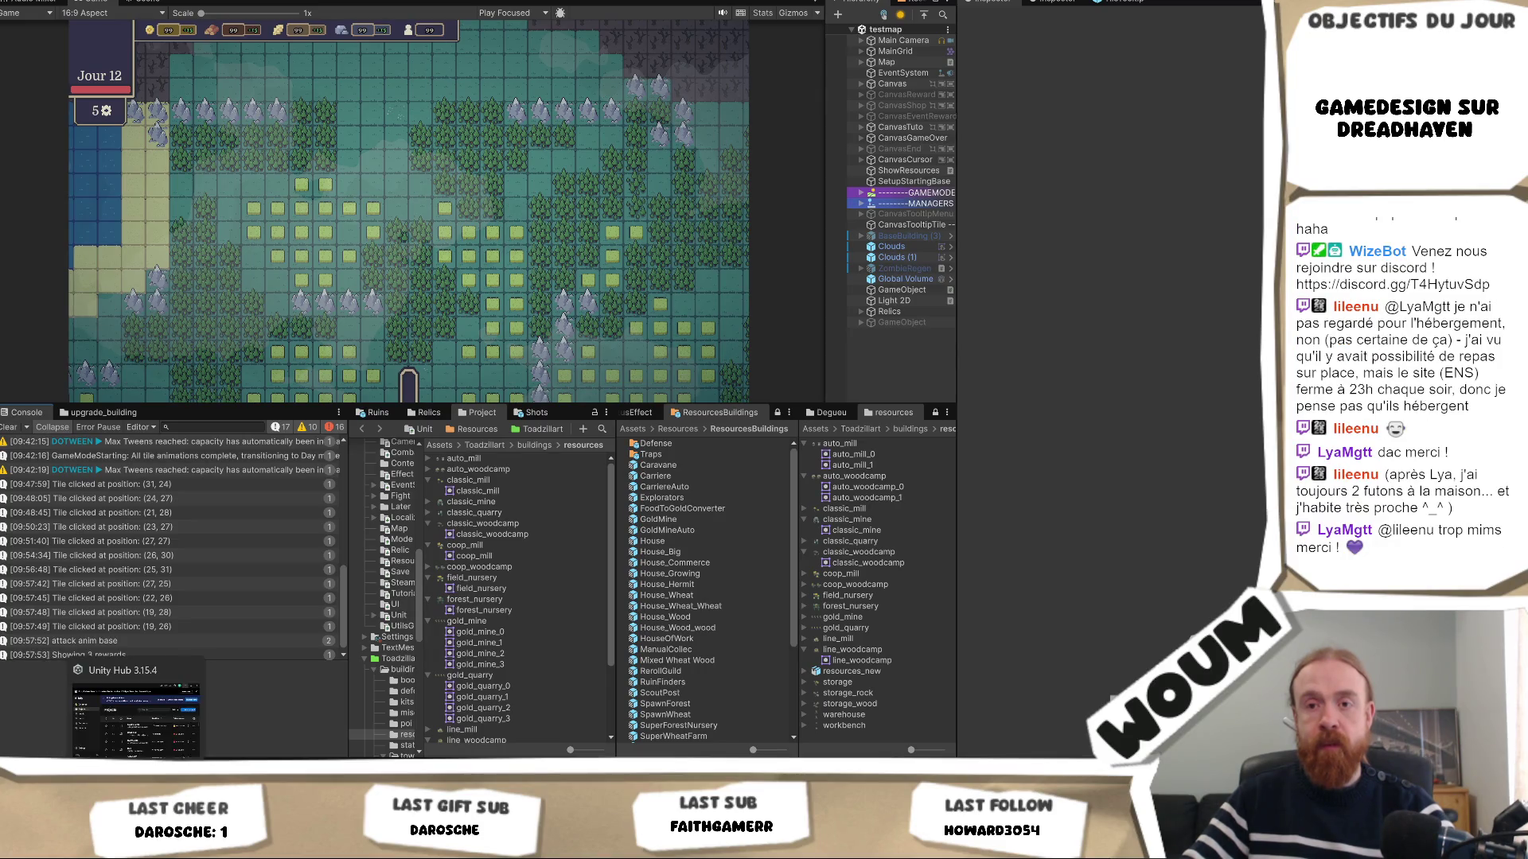
click(159, 704)
mouse_move(136, 848)
click(106, 704)
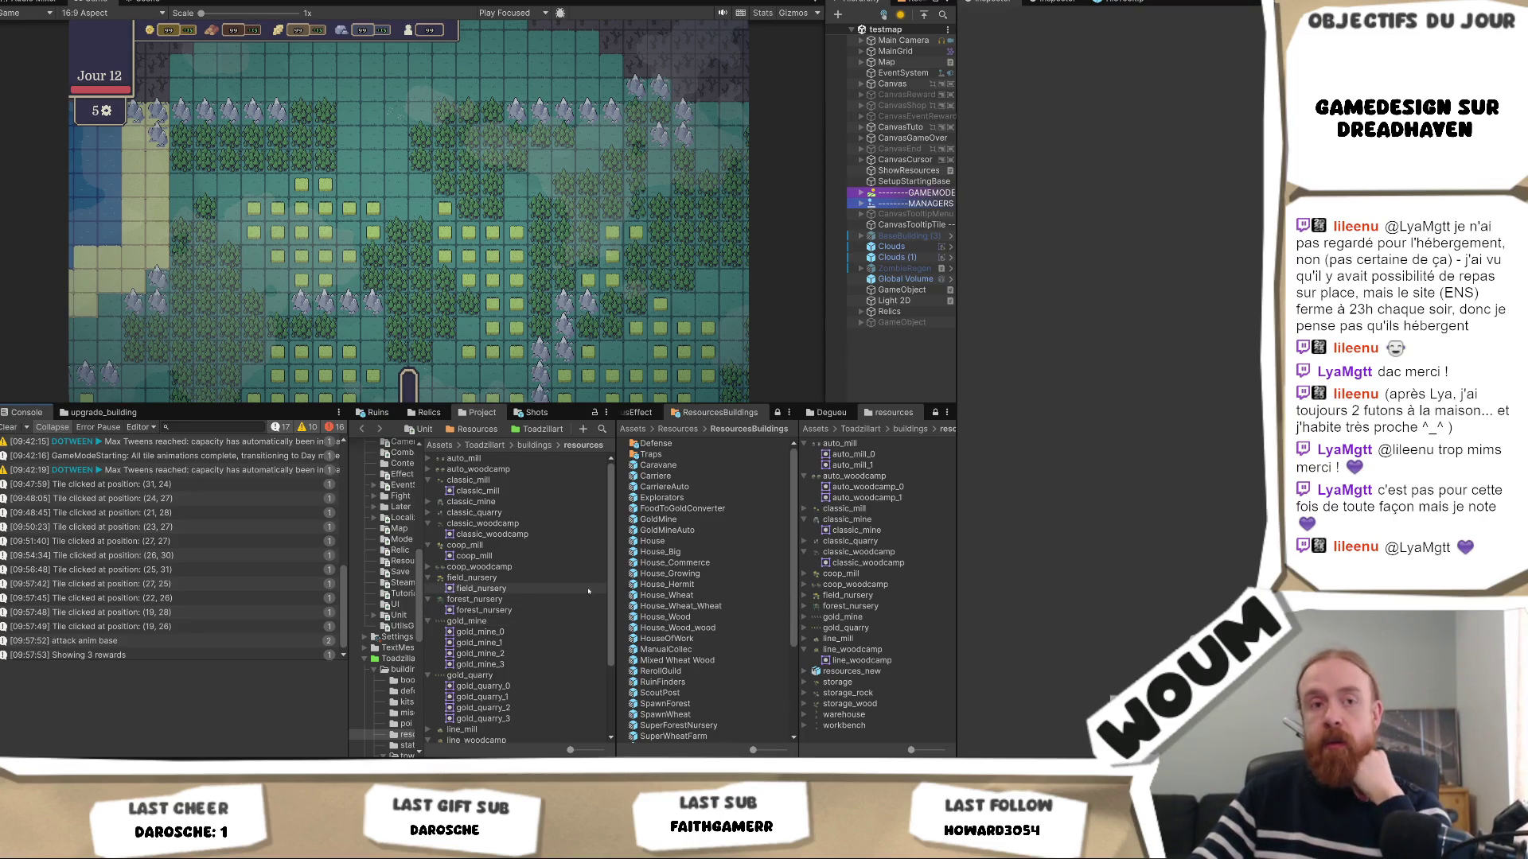
Widen the ResourcesBuildings and resources asset lists and the scene hierarchy by dragging their splitters.
drag(611, 587, 594, 584)
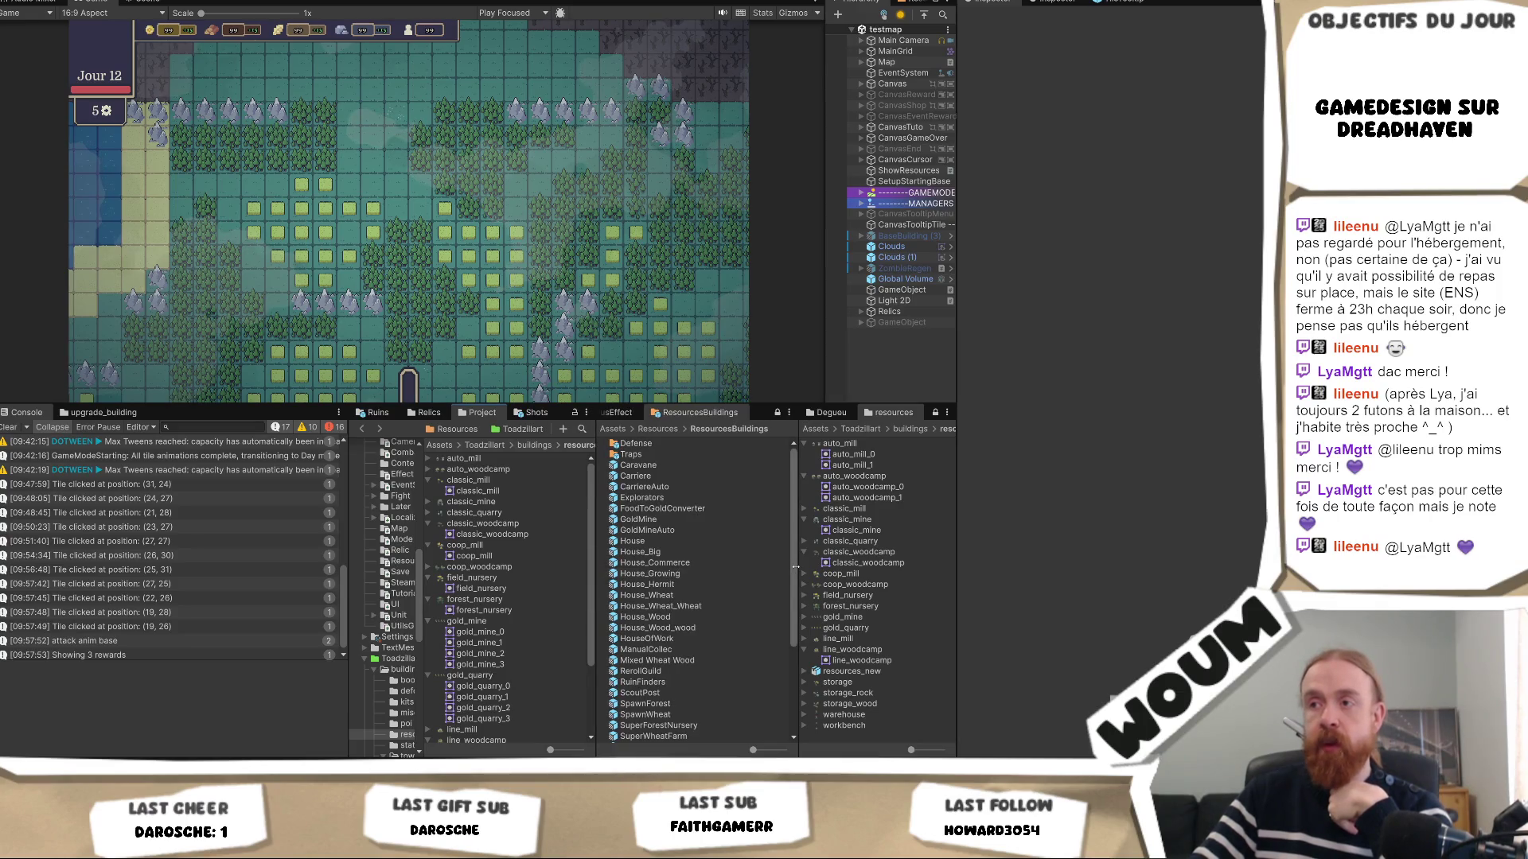
drag(795, 567, 787, 568)
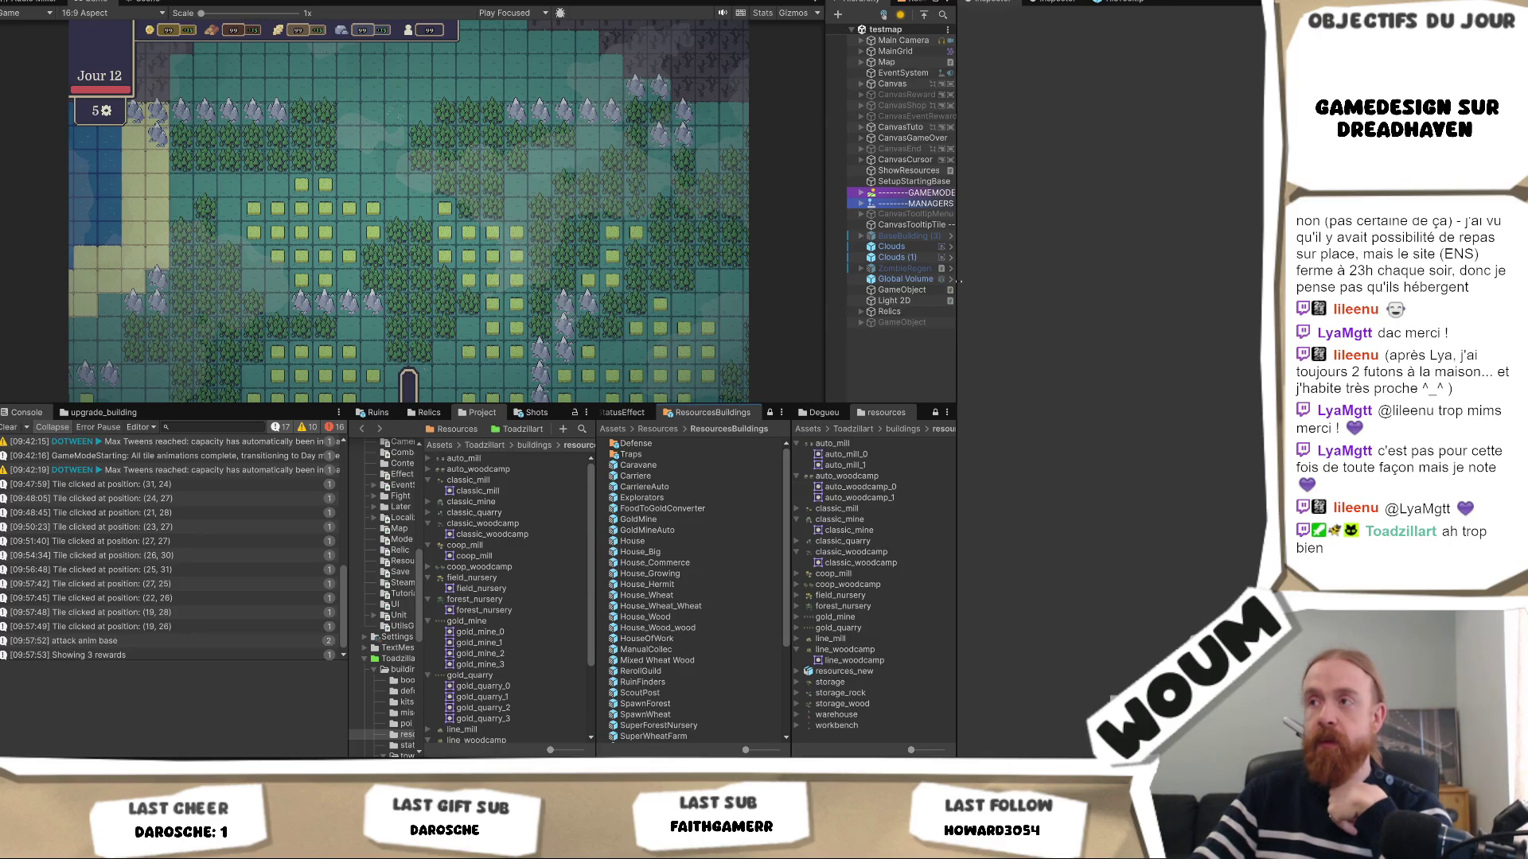
drag(824, 306, 797, 310)
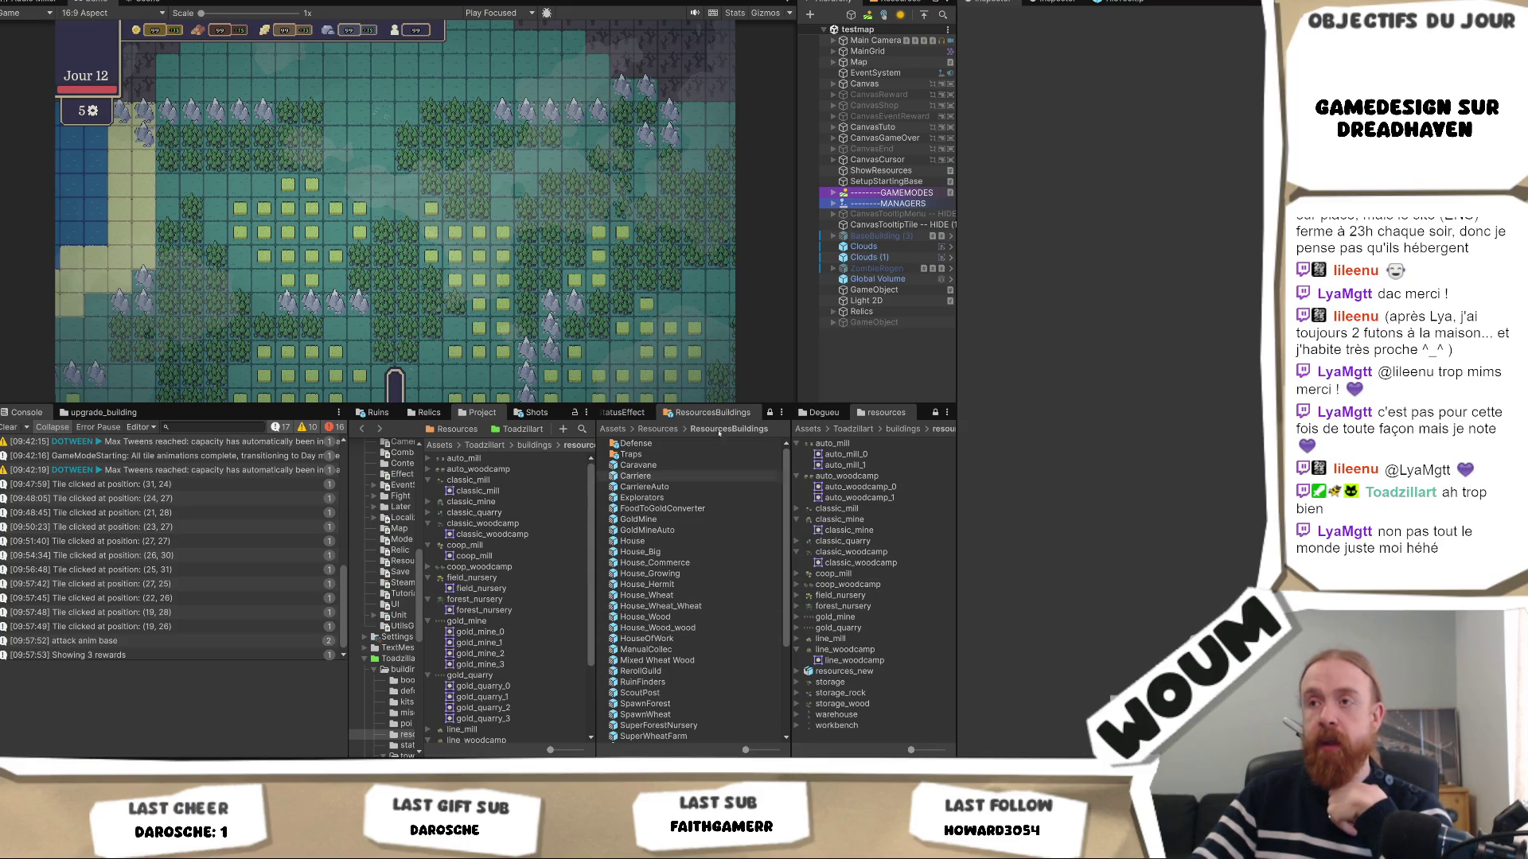
scroll(659, 625, down, 5)
scroll(660, 624, up, 5)
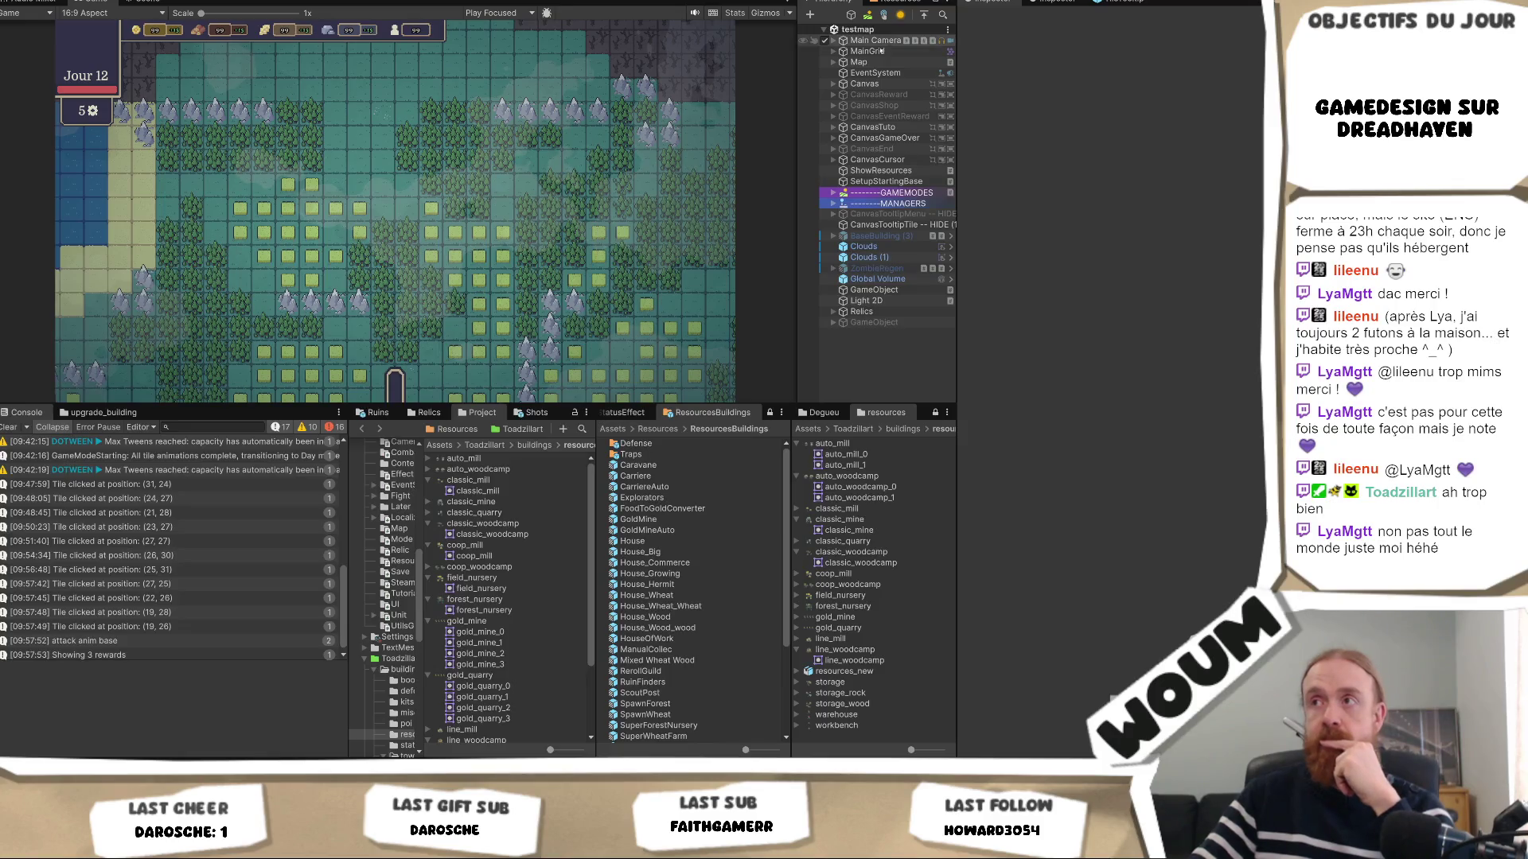
Expand Canvas, Top and PanelDay in the Hierarchy and widen the Hierarchy panel.
click(834, 84)
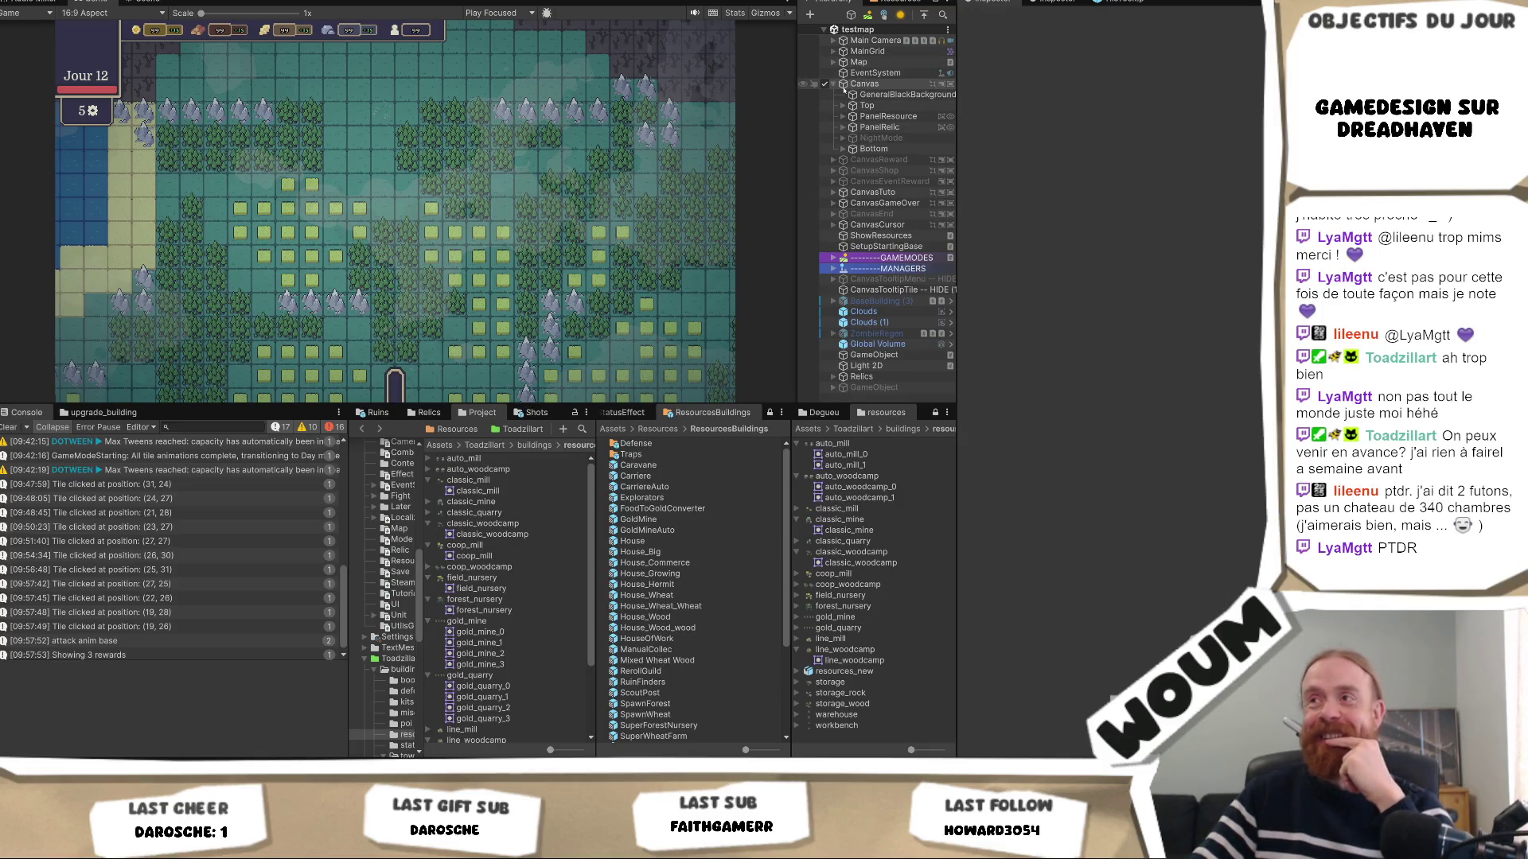
click(842, 105)
click(852, 116)
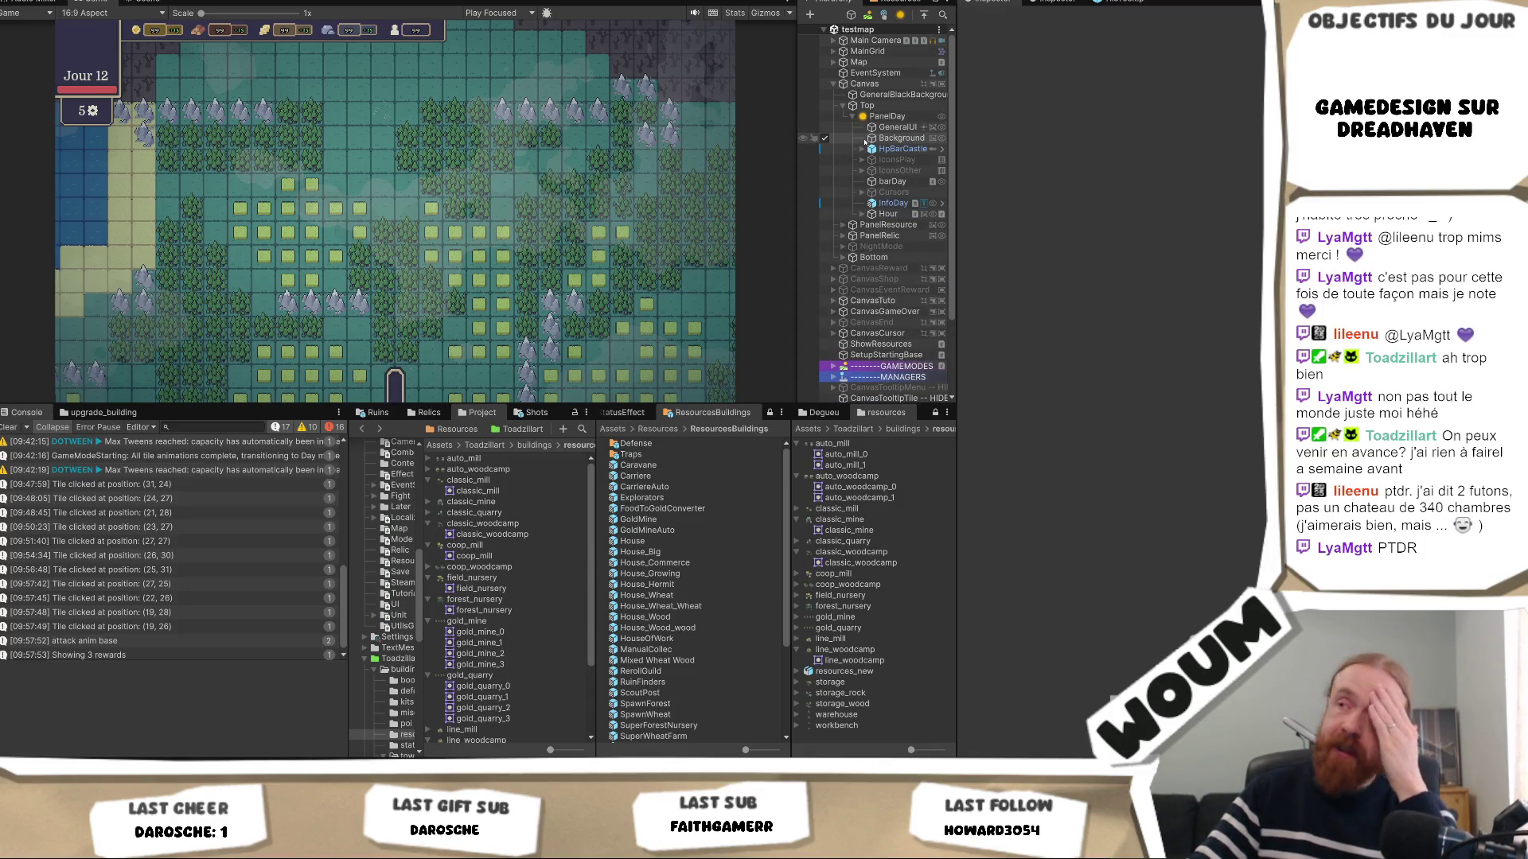
drag(796, 158, 722, 157)
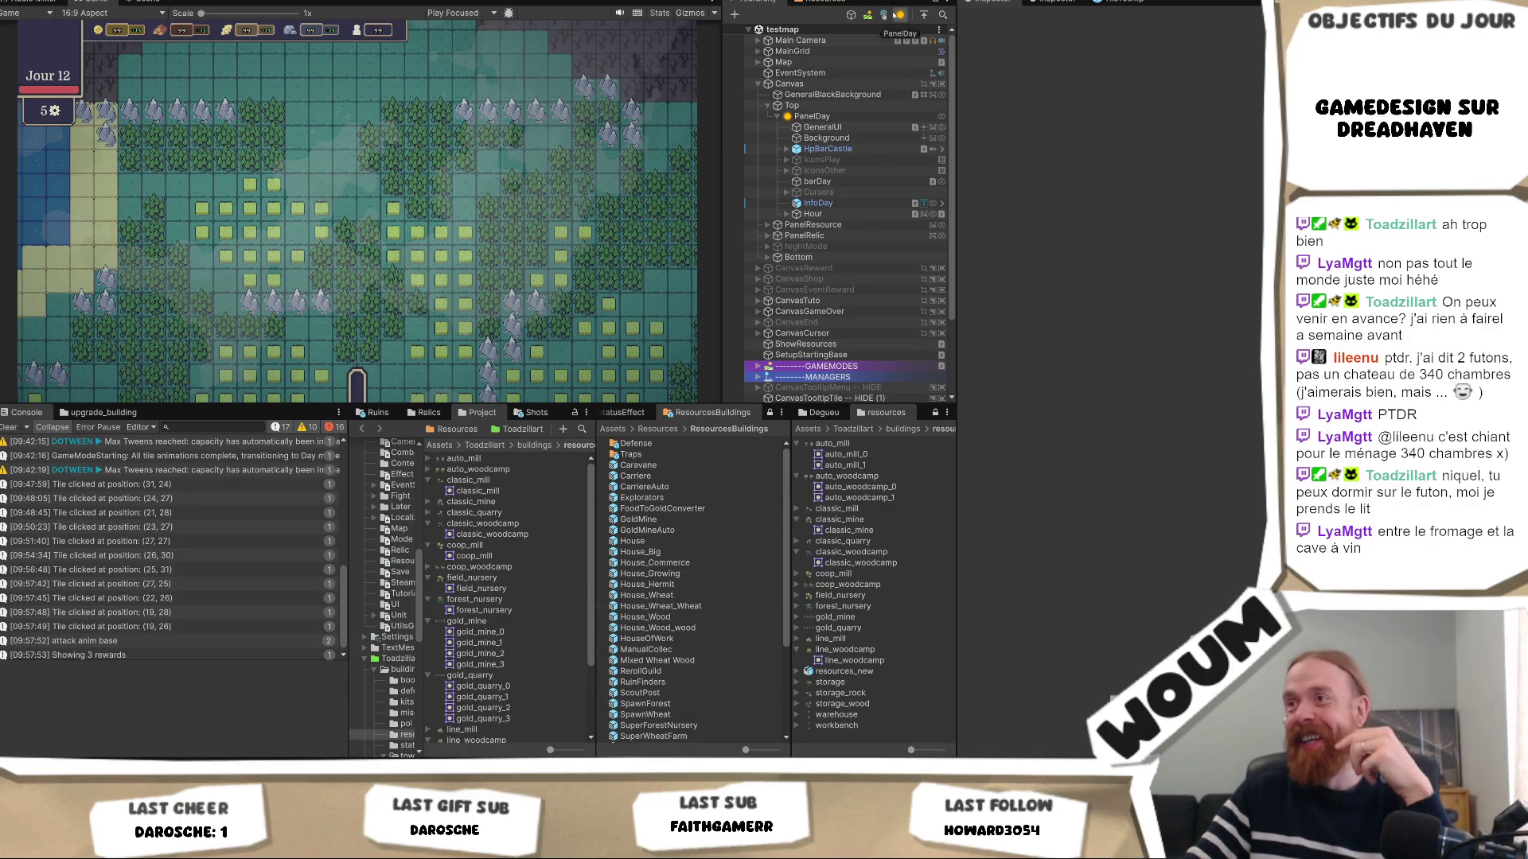
Duplicate the day panel's Background object and name the copy LogoChateau.
click(842, 140)
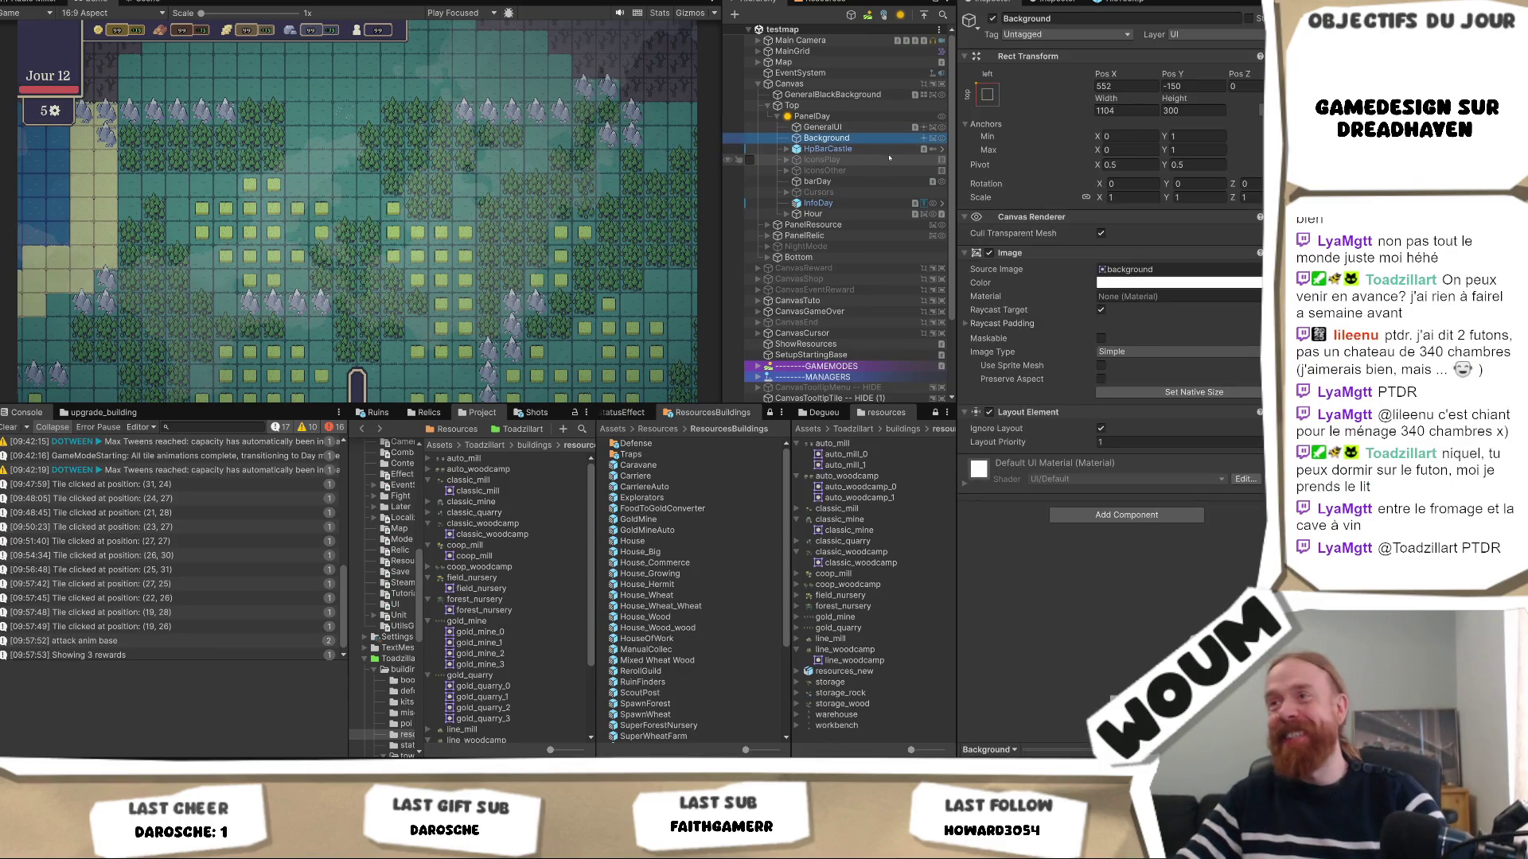
key(ctrl+d)
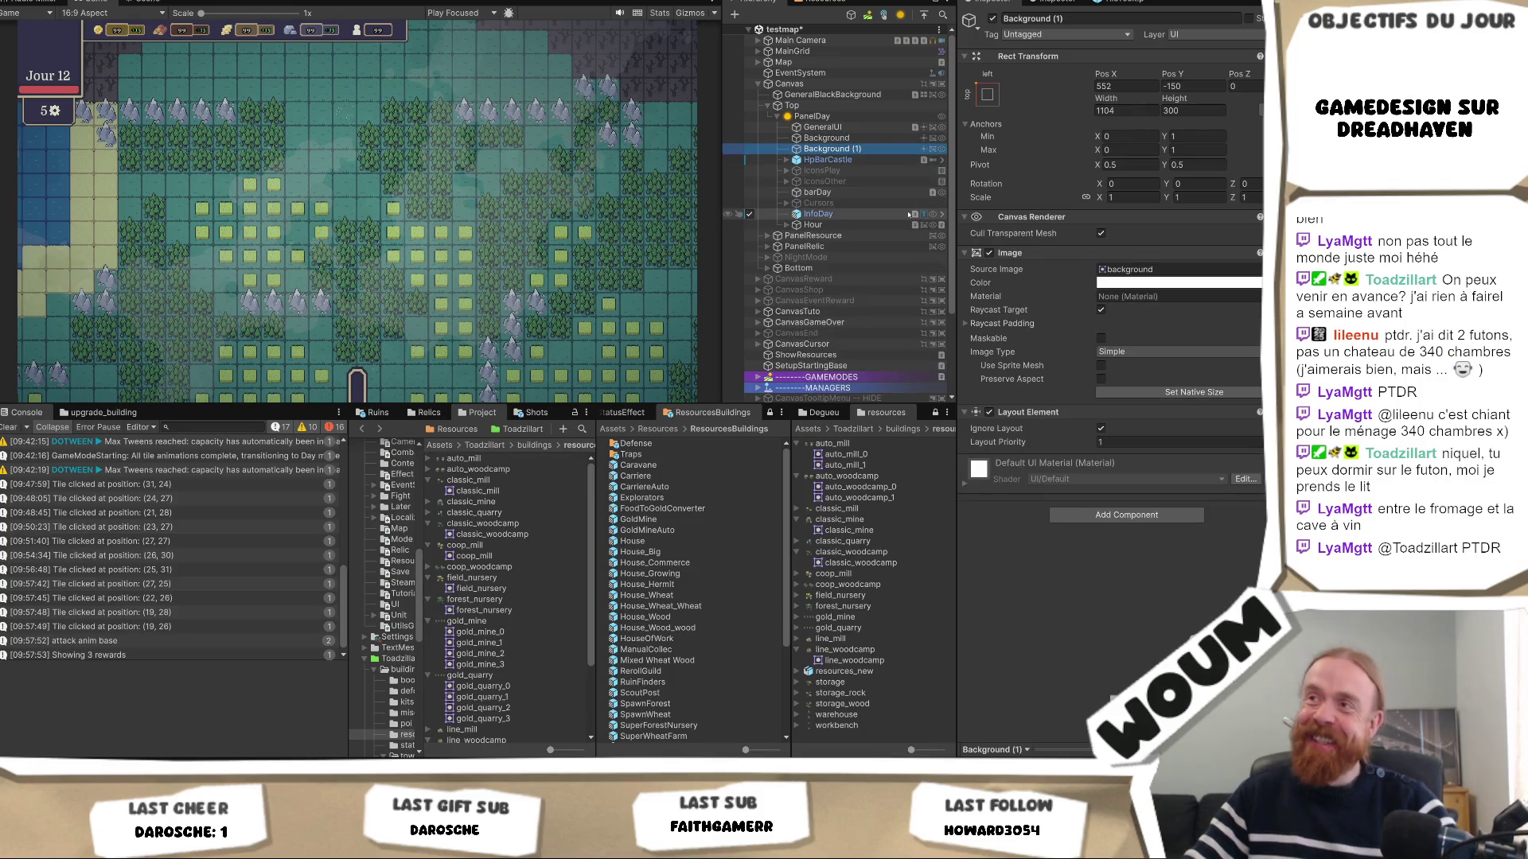
text(LogoChateau)
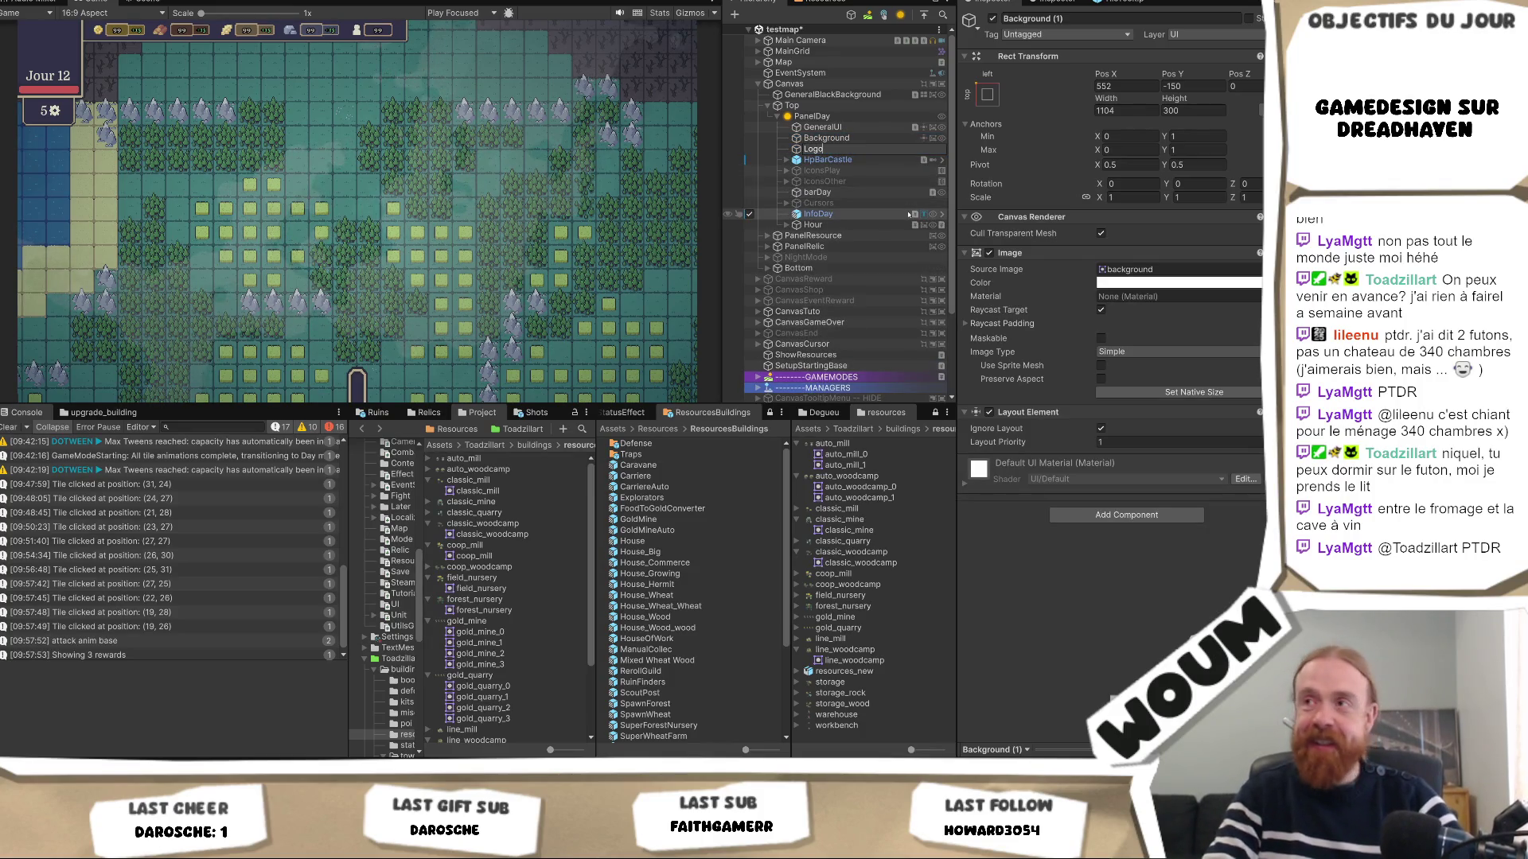
key(Return)
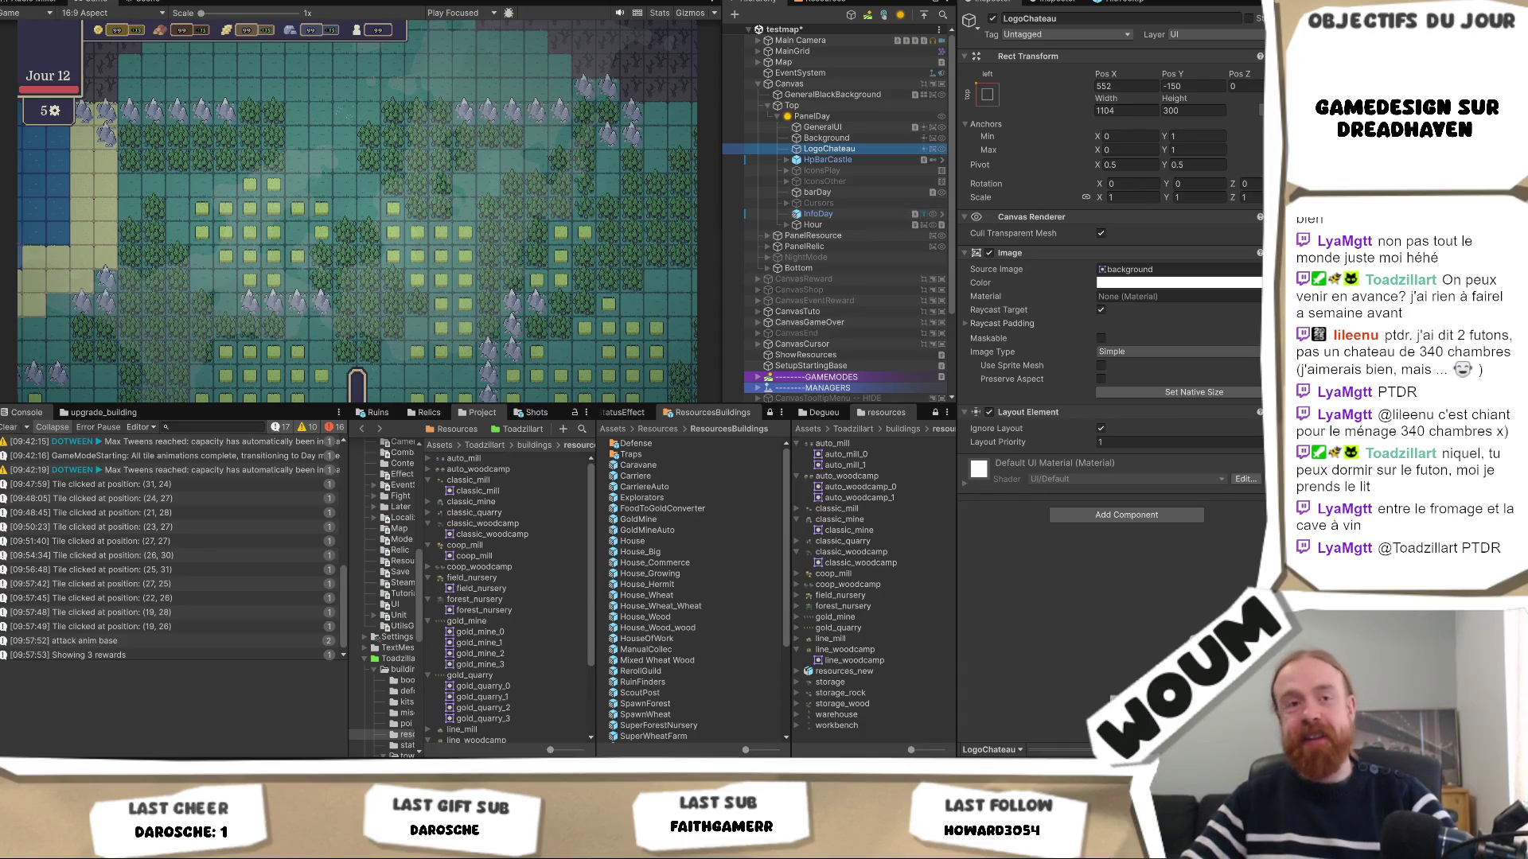
Assign the classic_castle_0 sprite as LogoChateau's Source Image.
click(1258, 269)
text(castle)
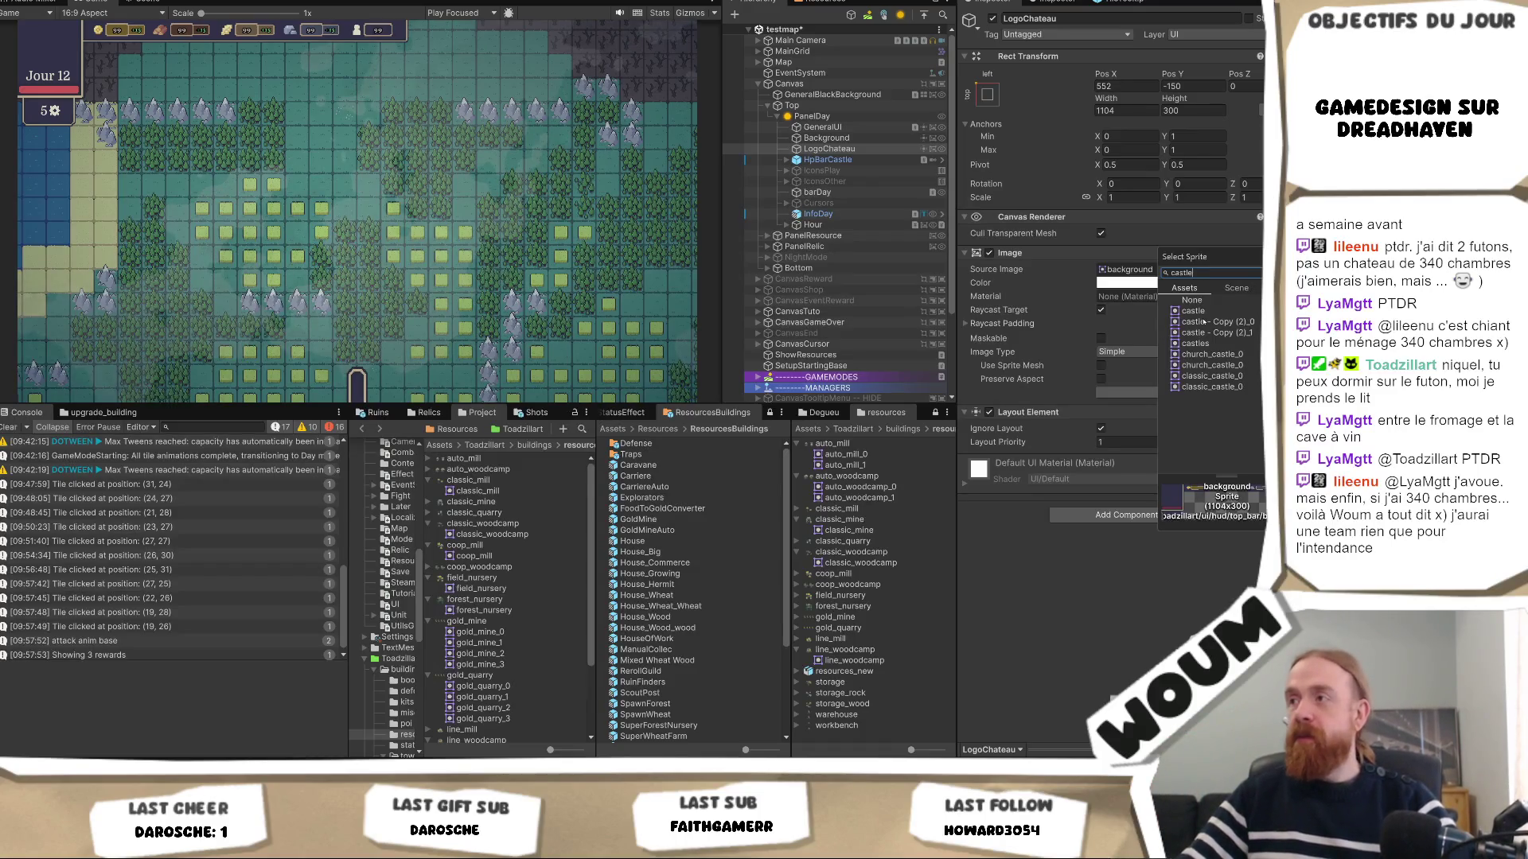
click(1209, 312)
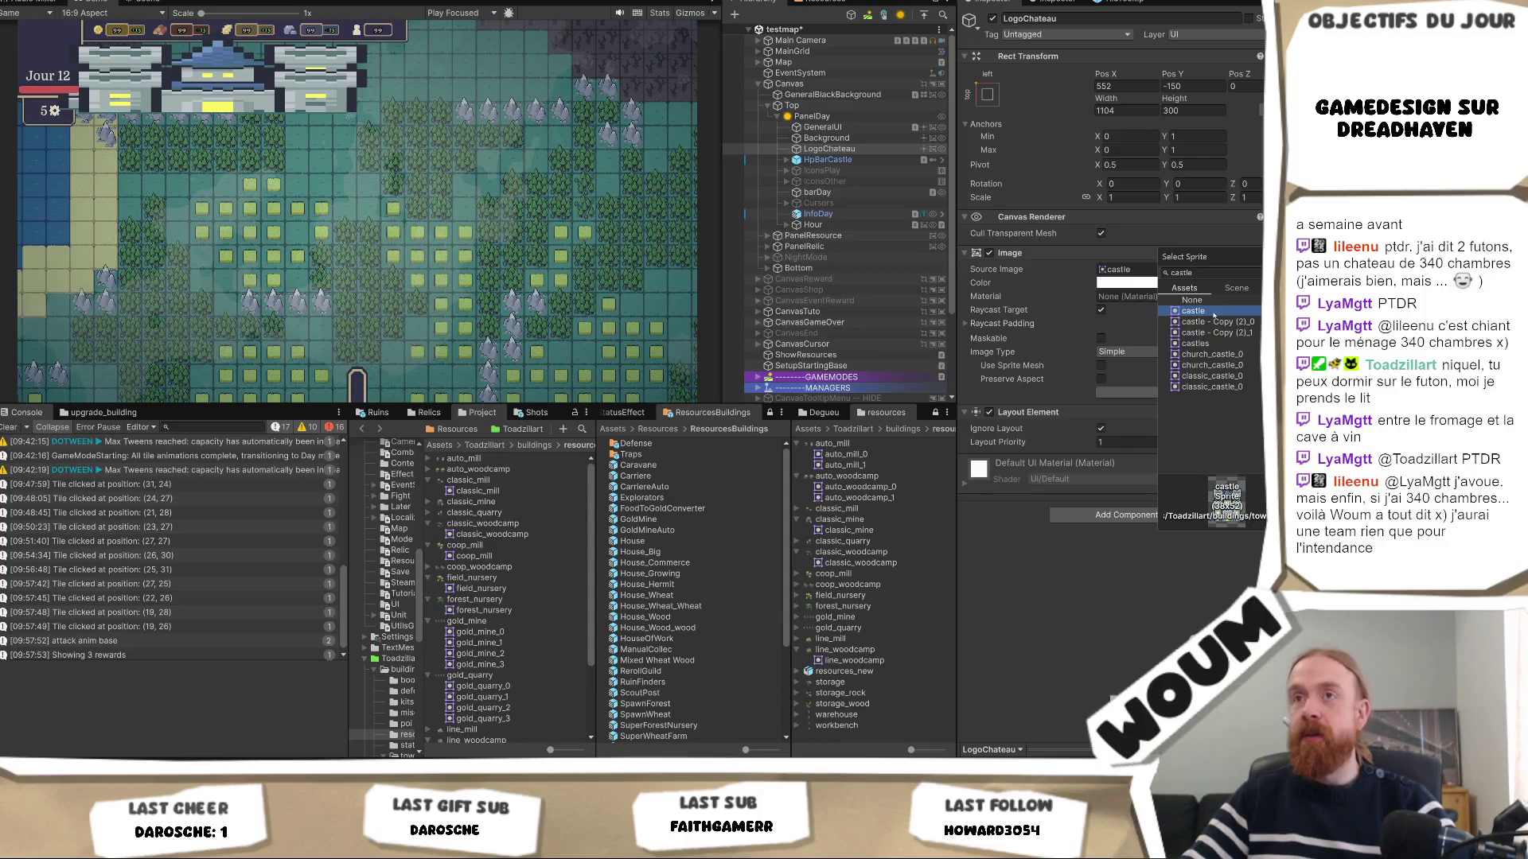
click(1219, 344)
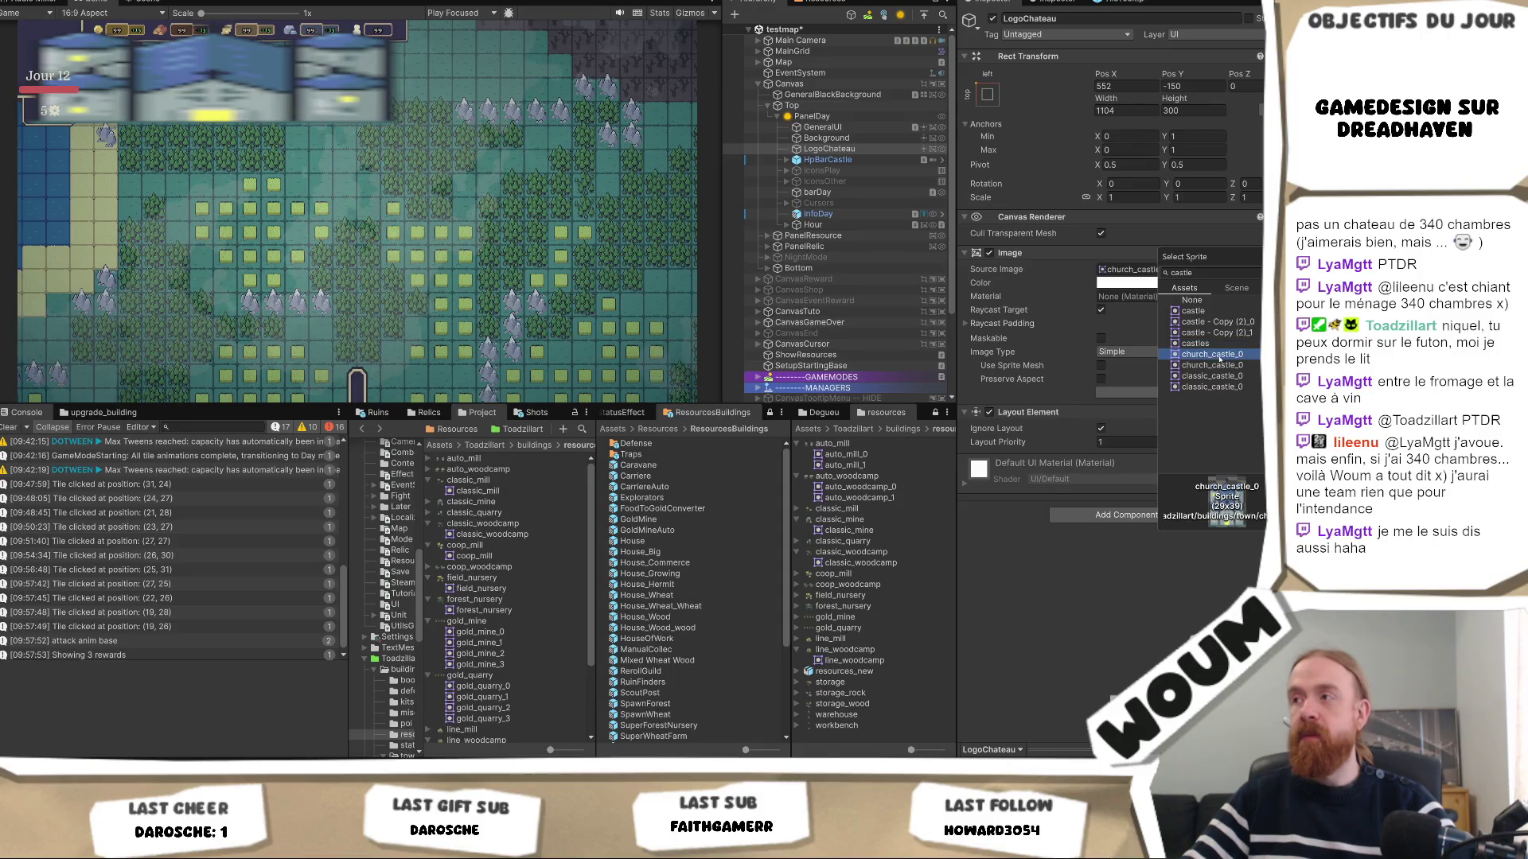
double_click(1222, 348)
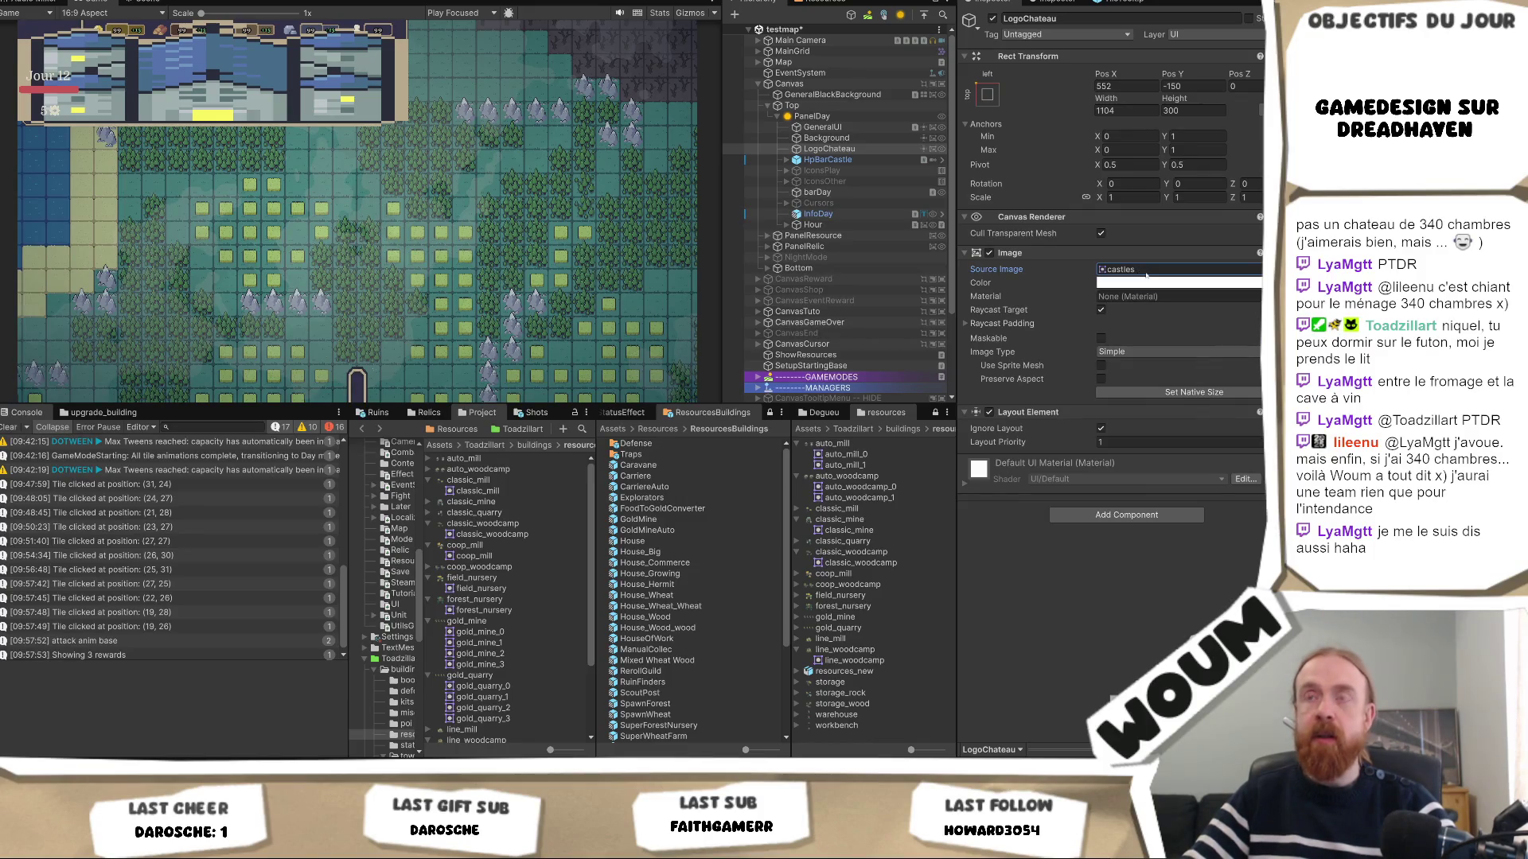
click(1245, 273)
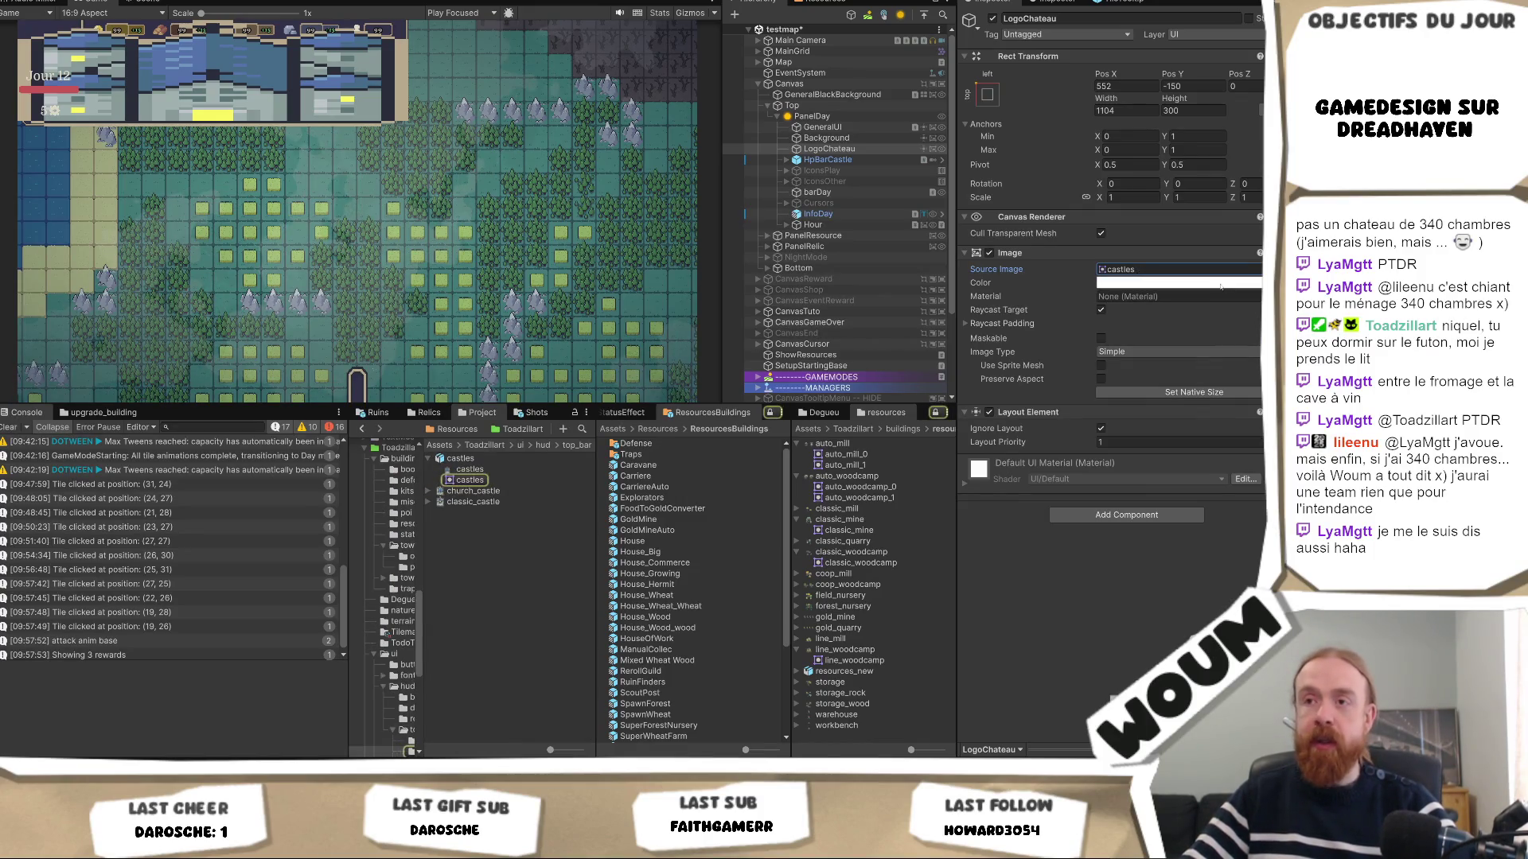
mouse_move(499, 505)
mouse_down()
mouse_move(916, 199)
mouse_move(1159, 273)
mouse_up()
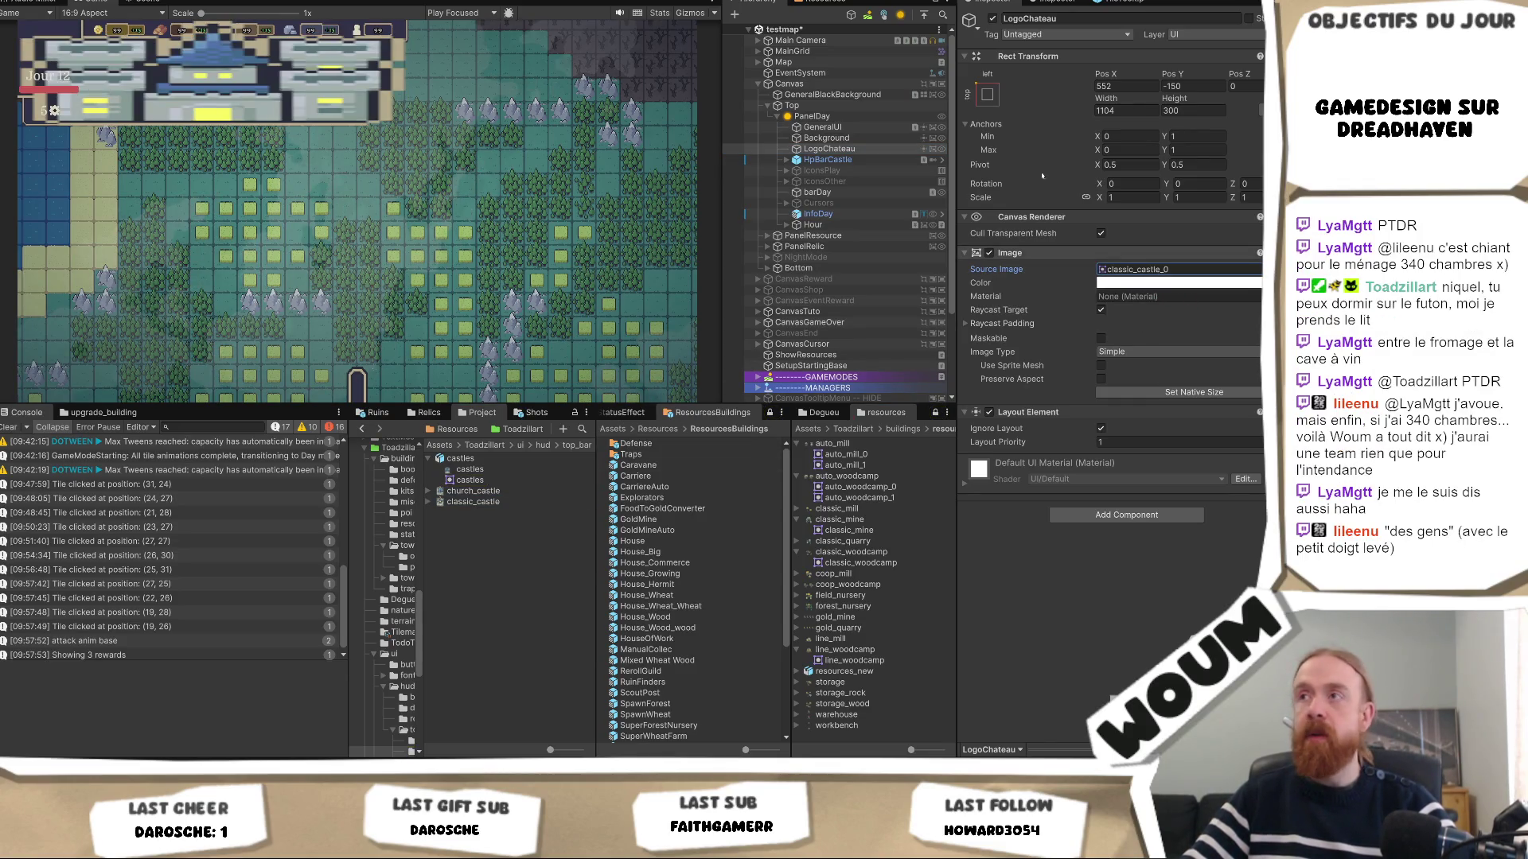
click(475, 502)
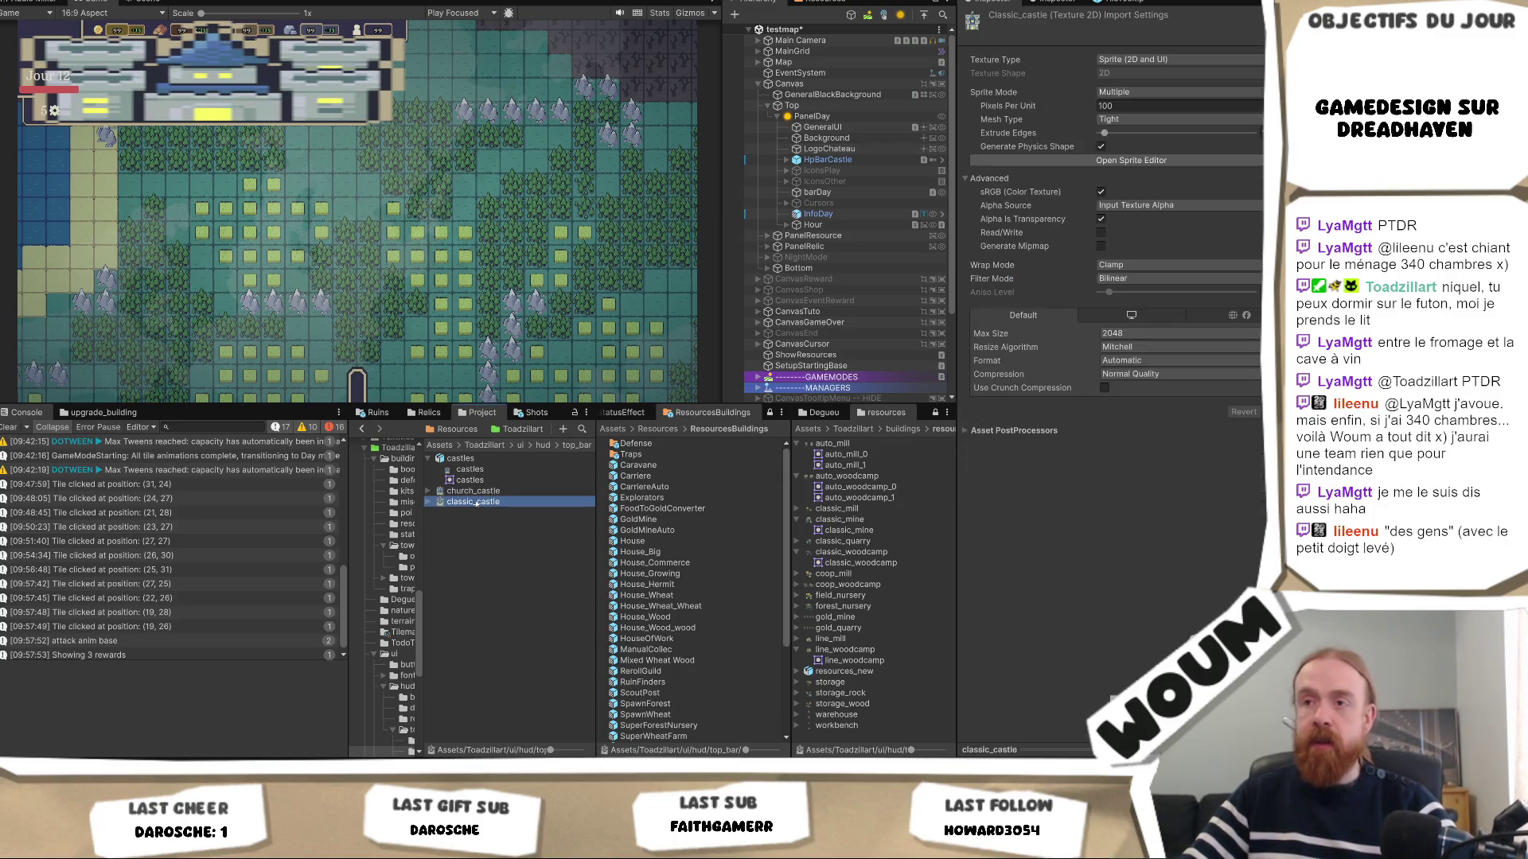
Reselect LogoChateau from the classic_castle asset and set its width to 144.
right_click(476, 504)
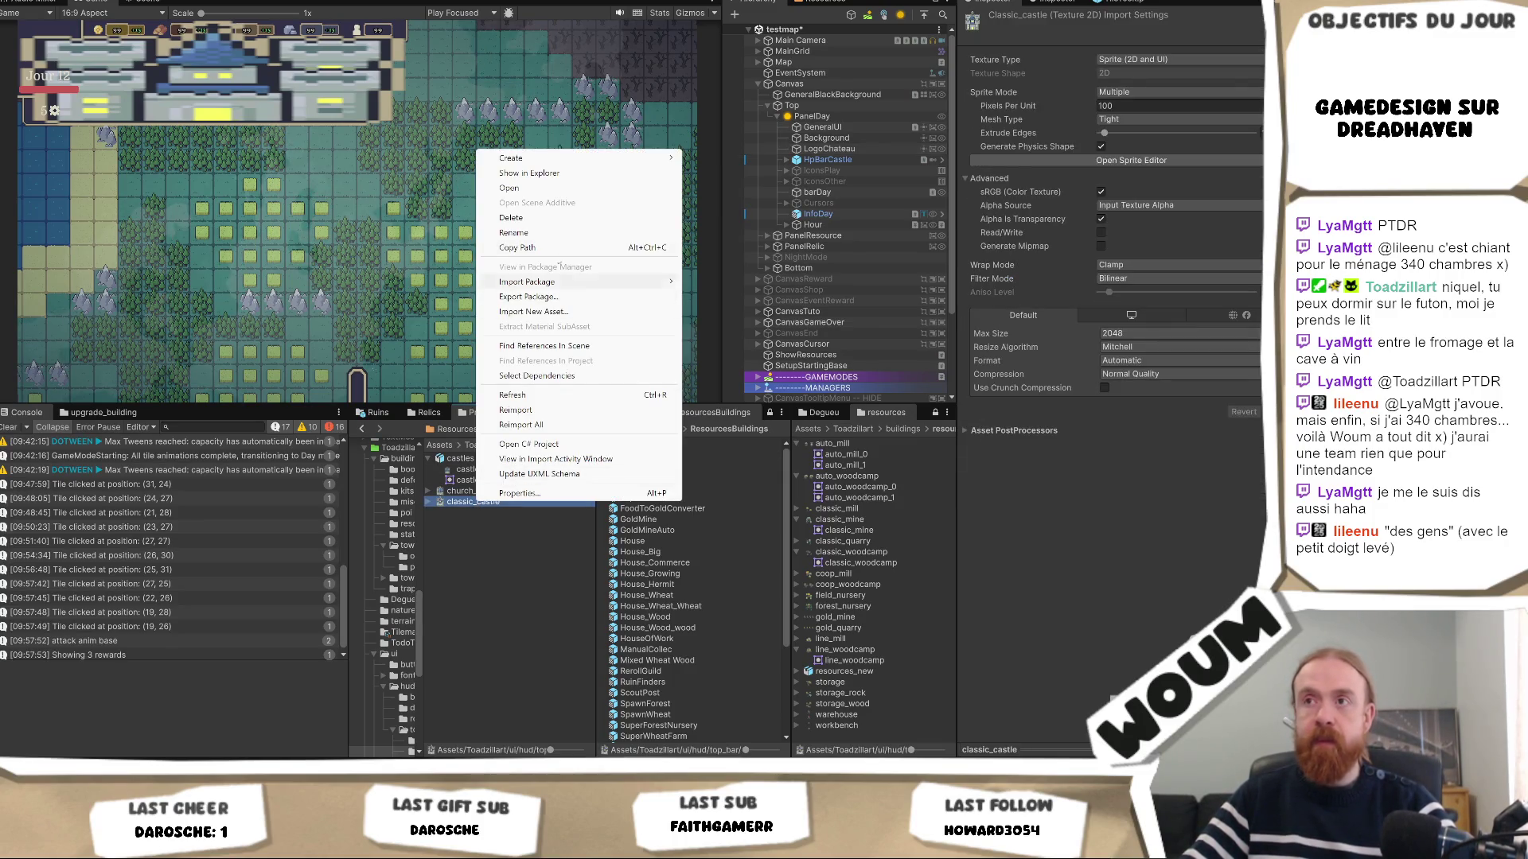
click(562, 171)
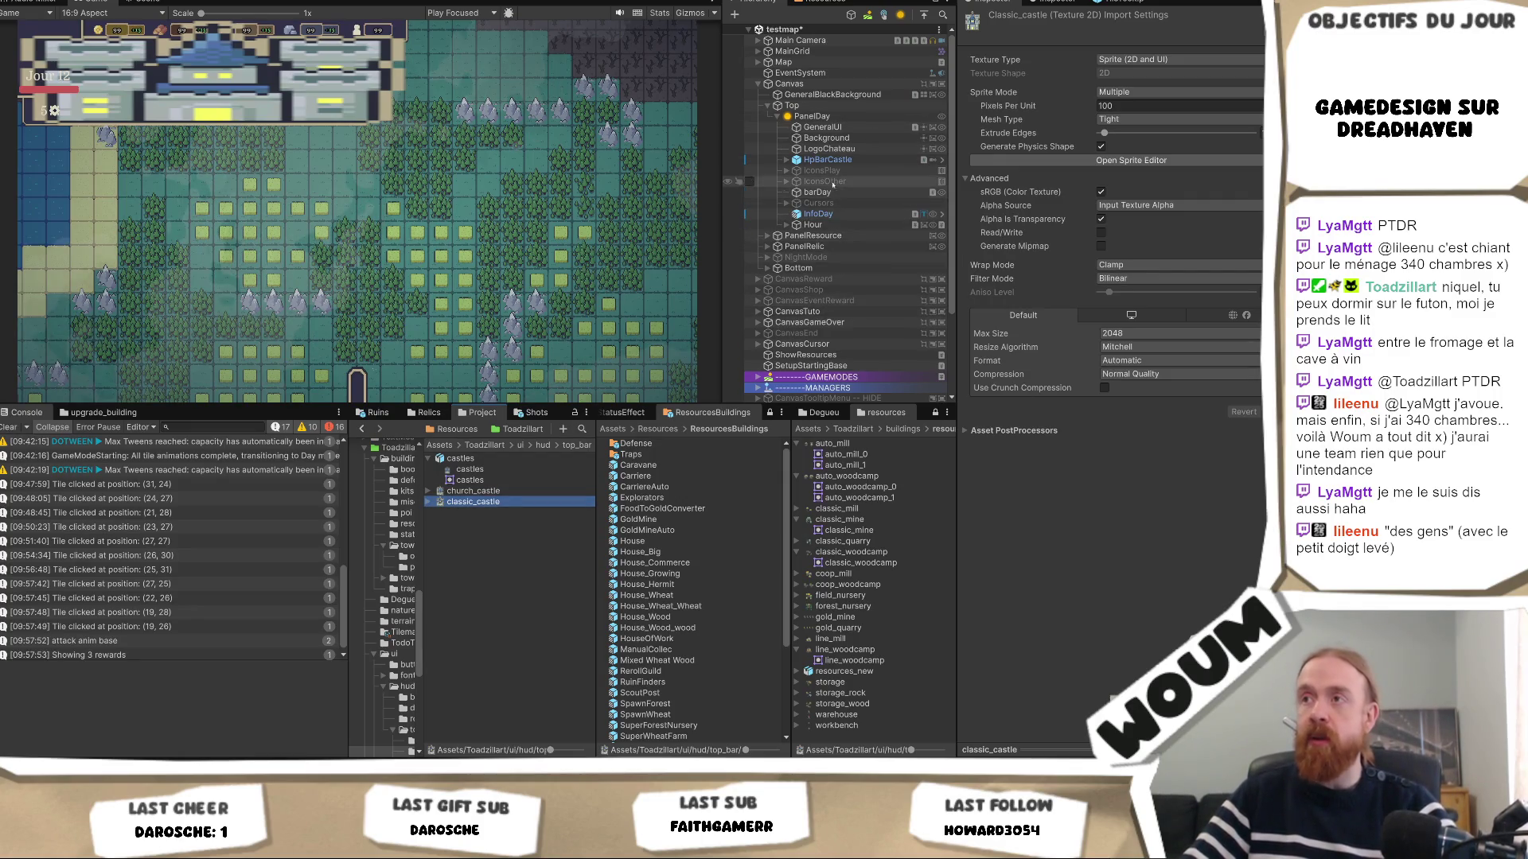
click(827, 148)
click(1124, 111)
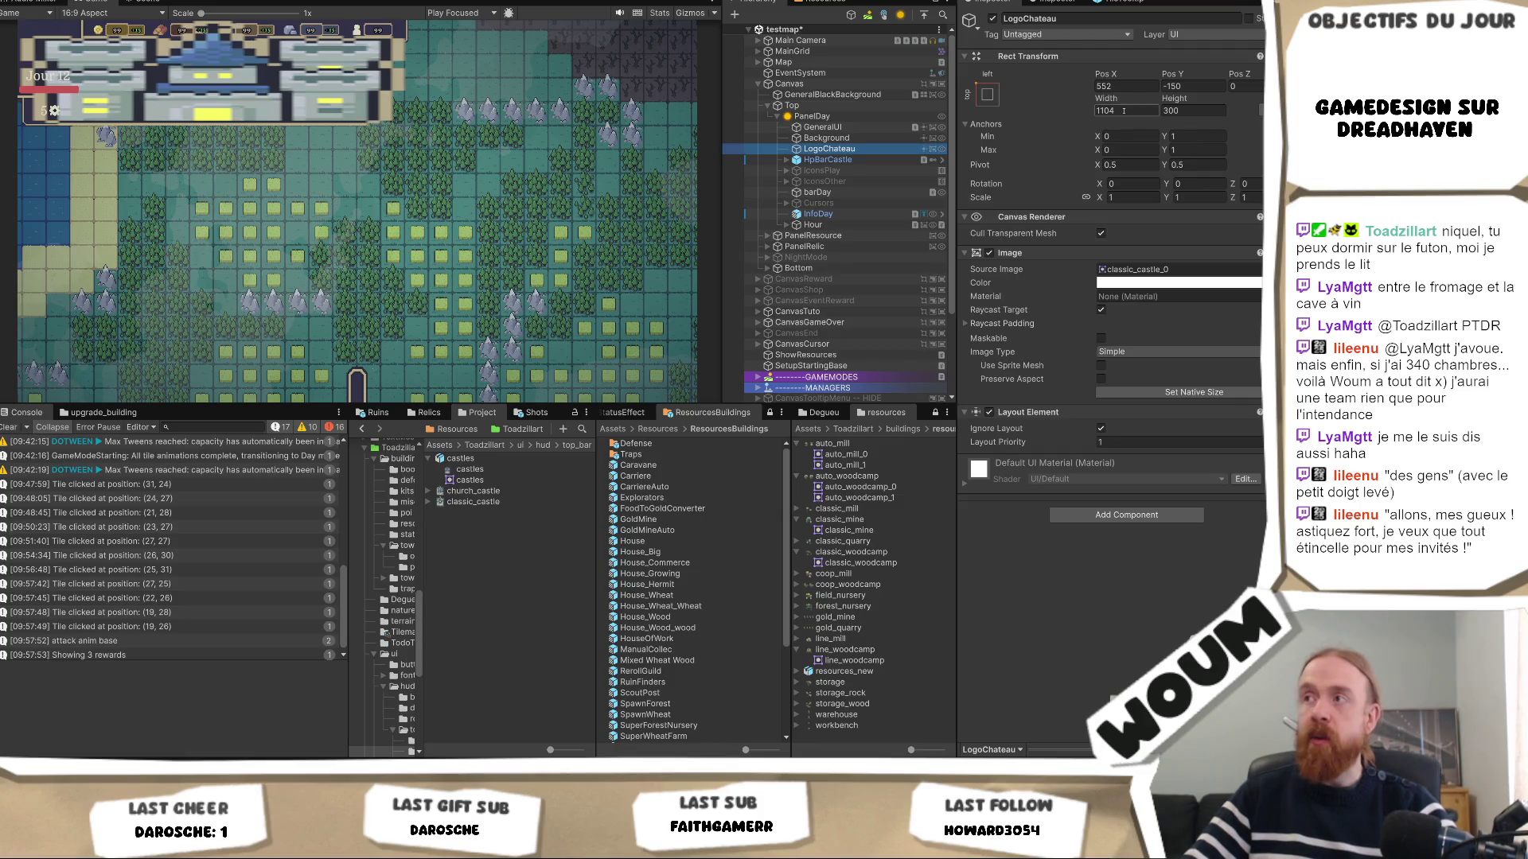
text(144)
key(Tab)
Set the logo's height to 144, anchor it top-left, and nudge it right in the Scene view.
text(144)
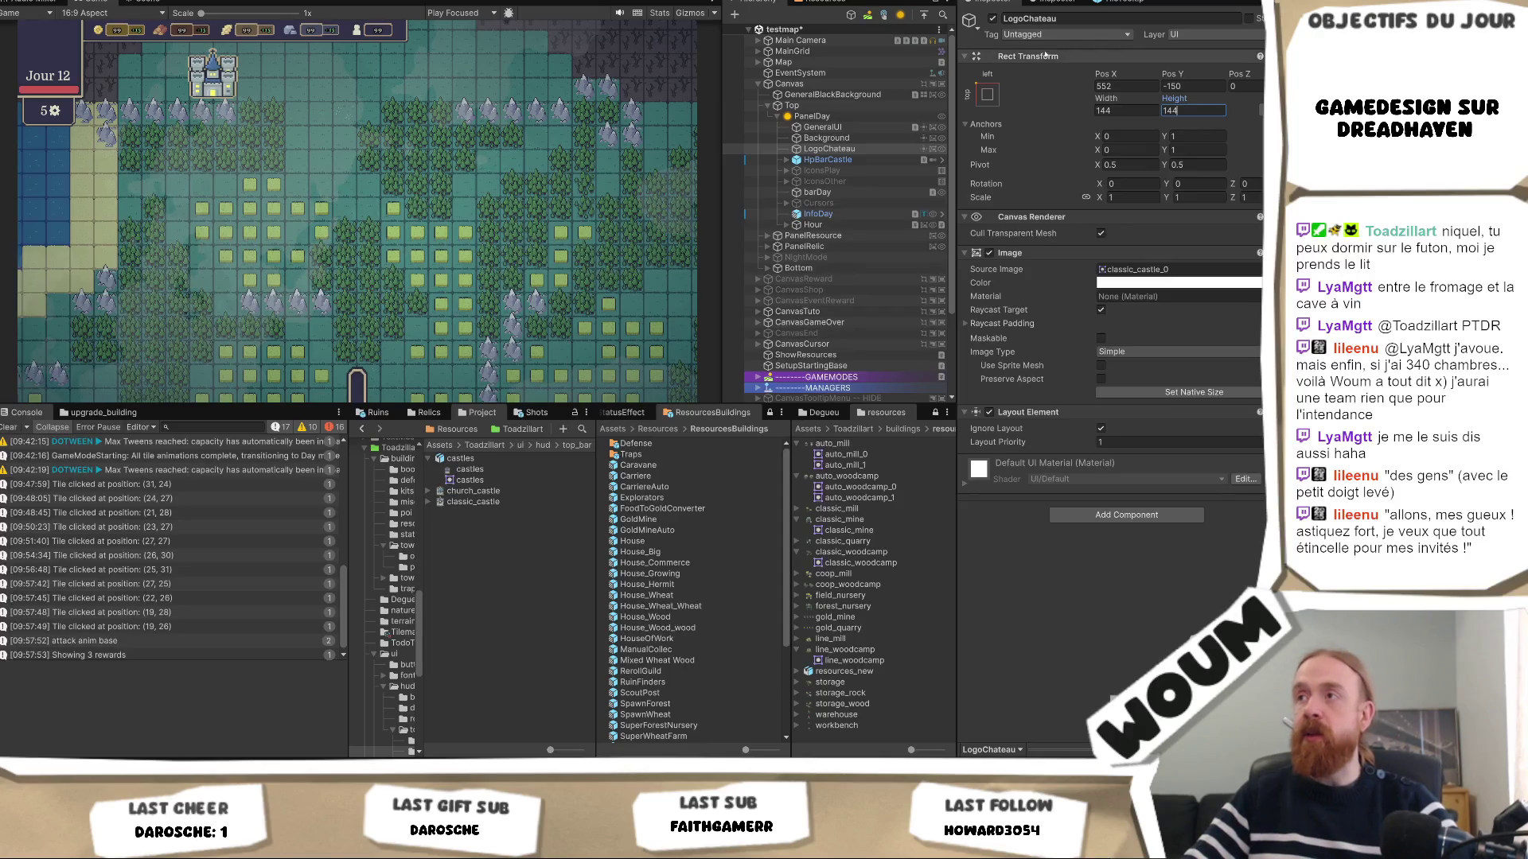
click(986, 94)
alt+click(1035, 200)
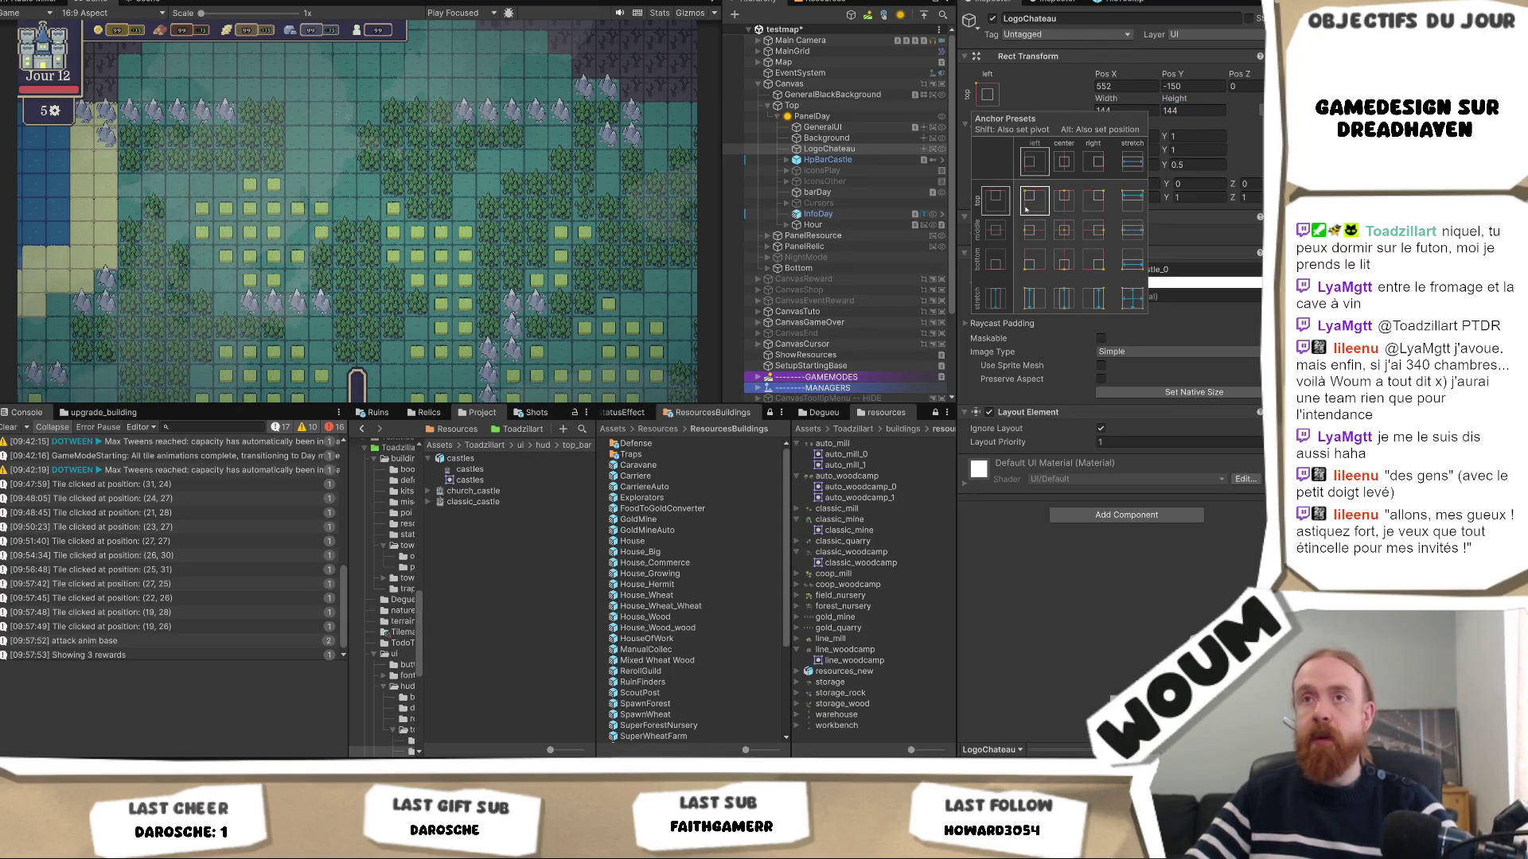
click(147, 3)
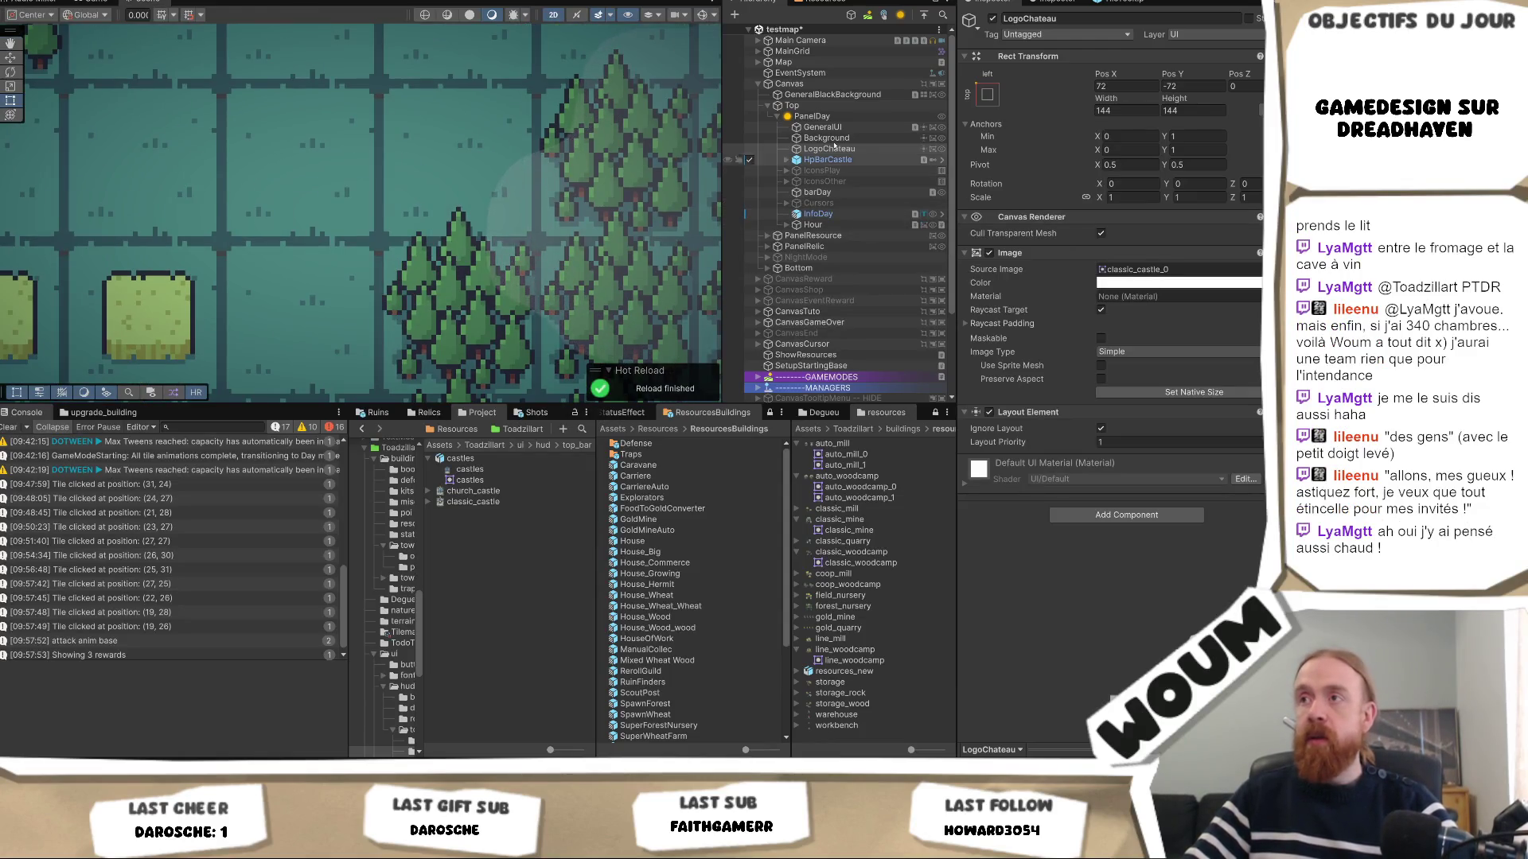
double_click(829, 149)
key(w)
mouse_move(403, 213)
mouse_down()
mouse_move(451, 208)
mouse_move(433, 211)
mouse_up()
Position the castle logo at Pos X 87, Pos Y -74.
click(1126, 86)
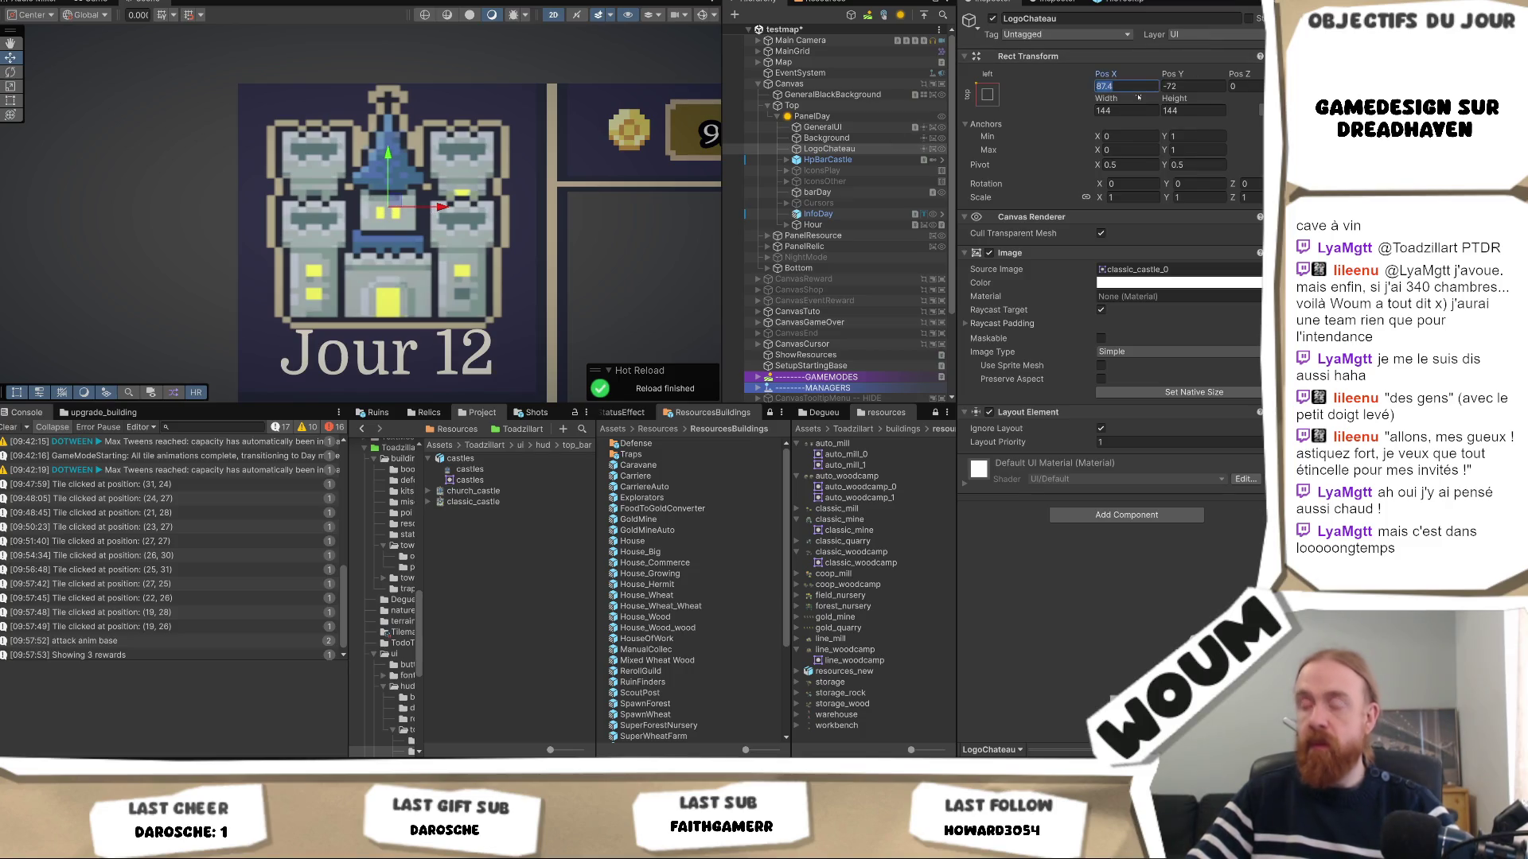
text(87)
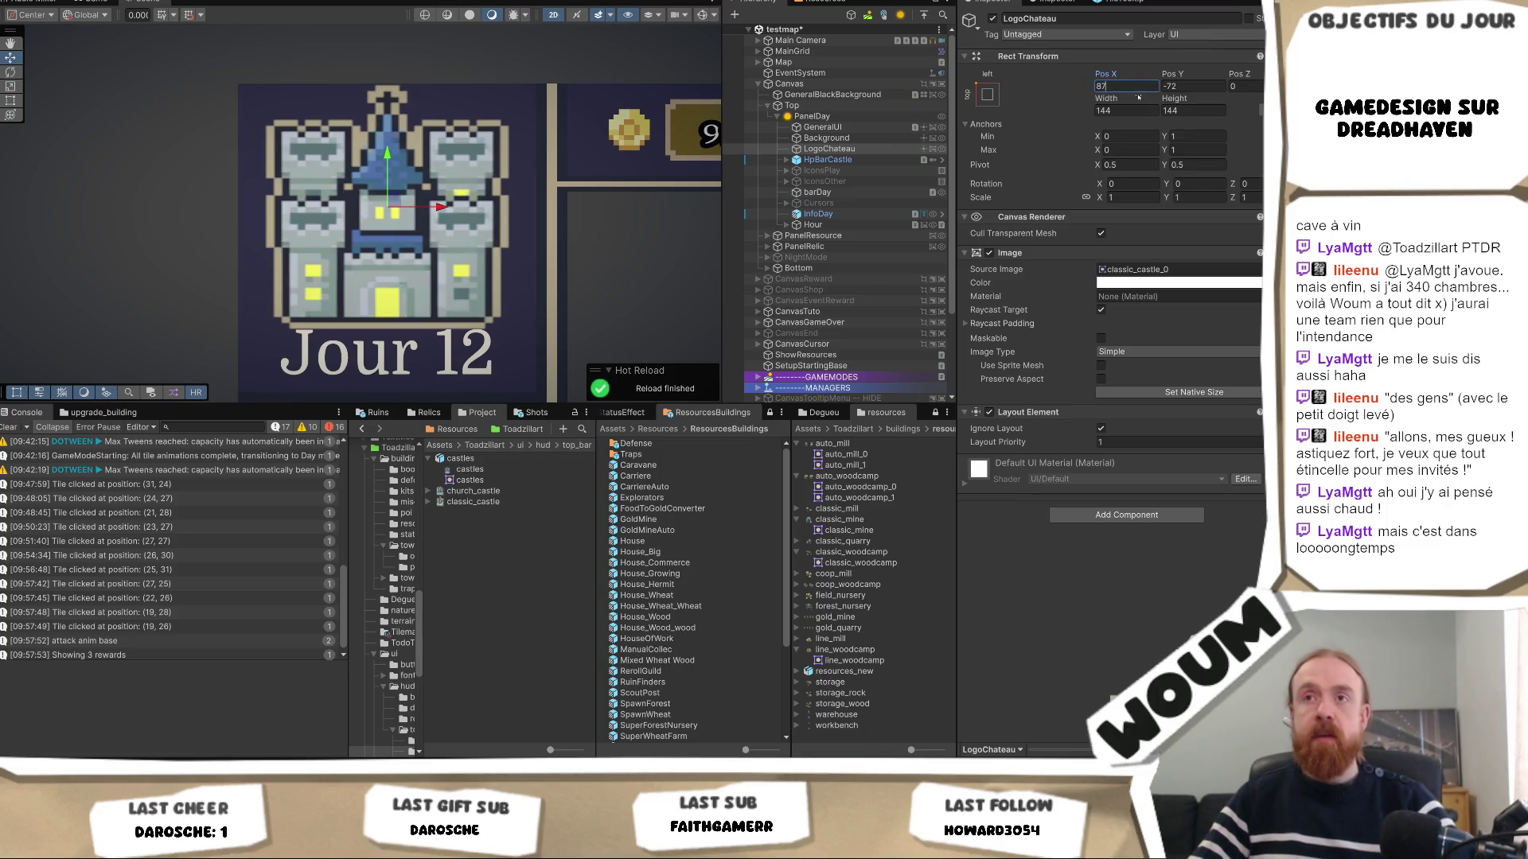
scroll(604, 266, down, 2)
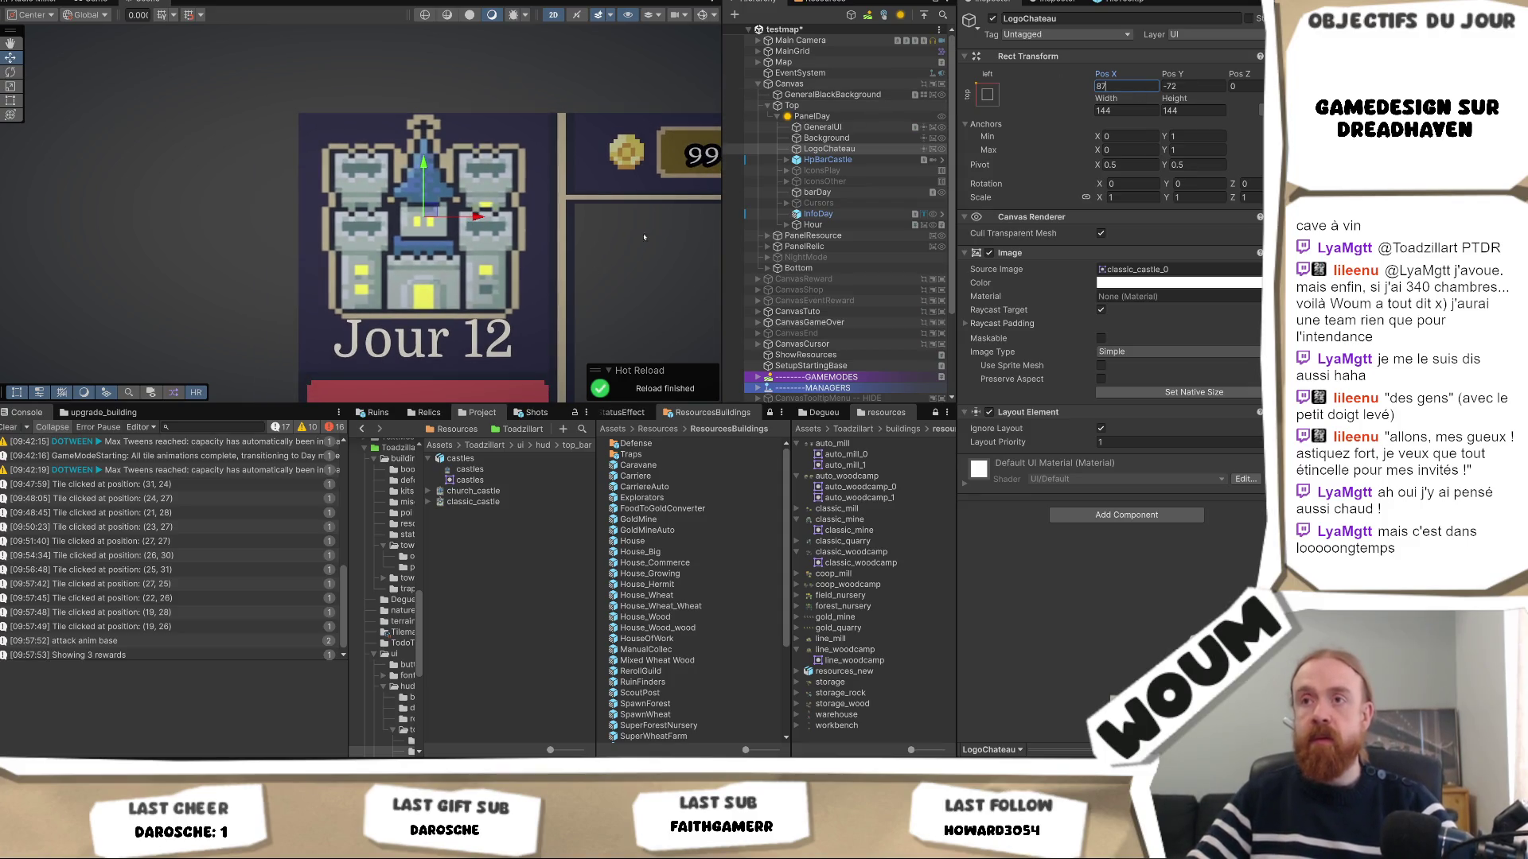
click(1192, 86)
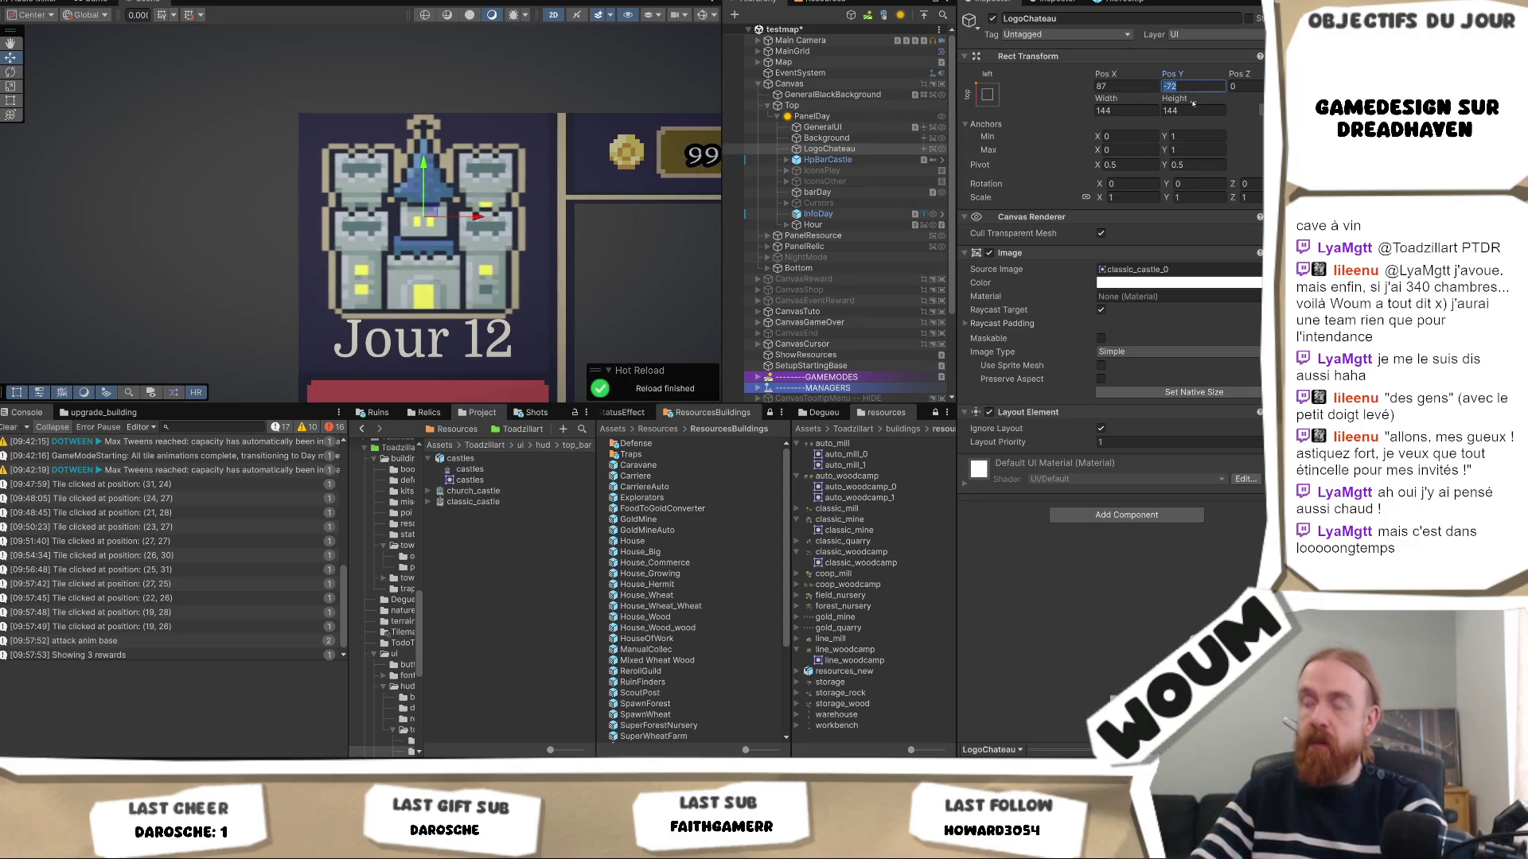
text(-74)
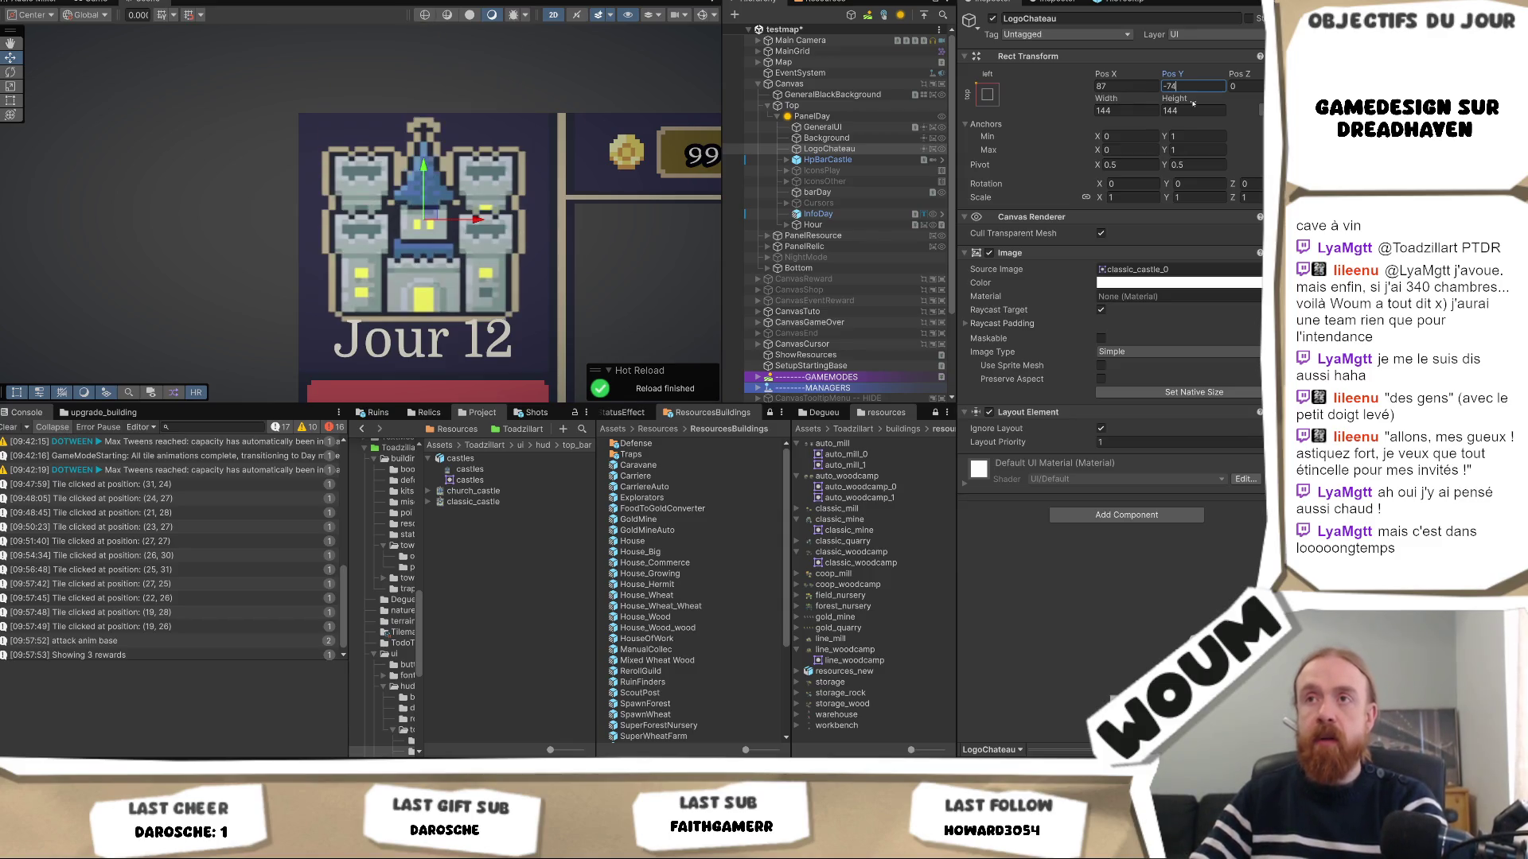
key(BackSpace)
text(6)
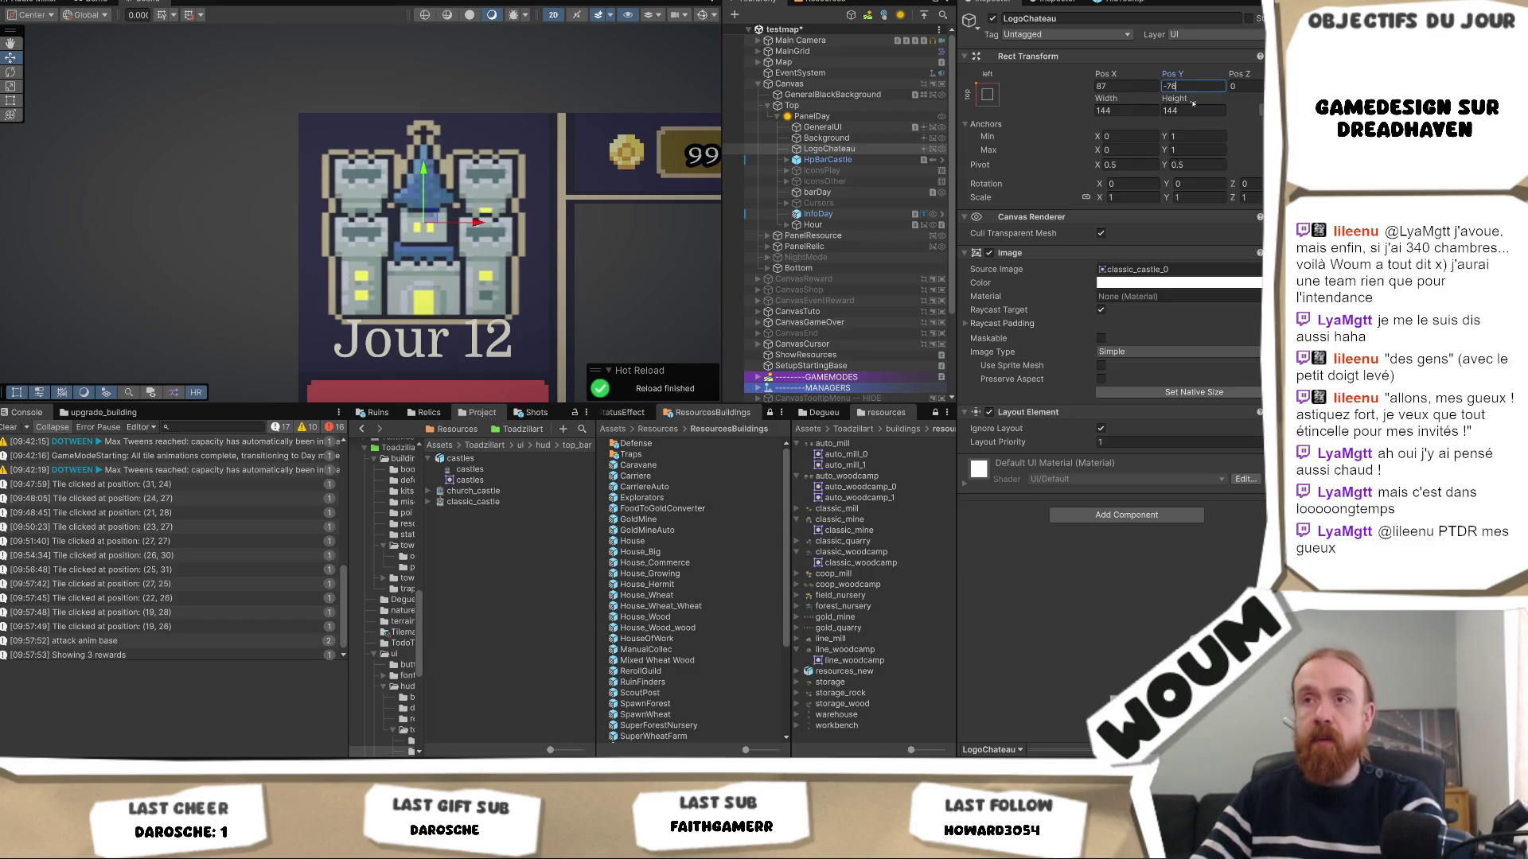
key(BackSpace)
text(4)
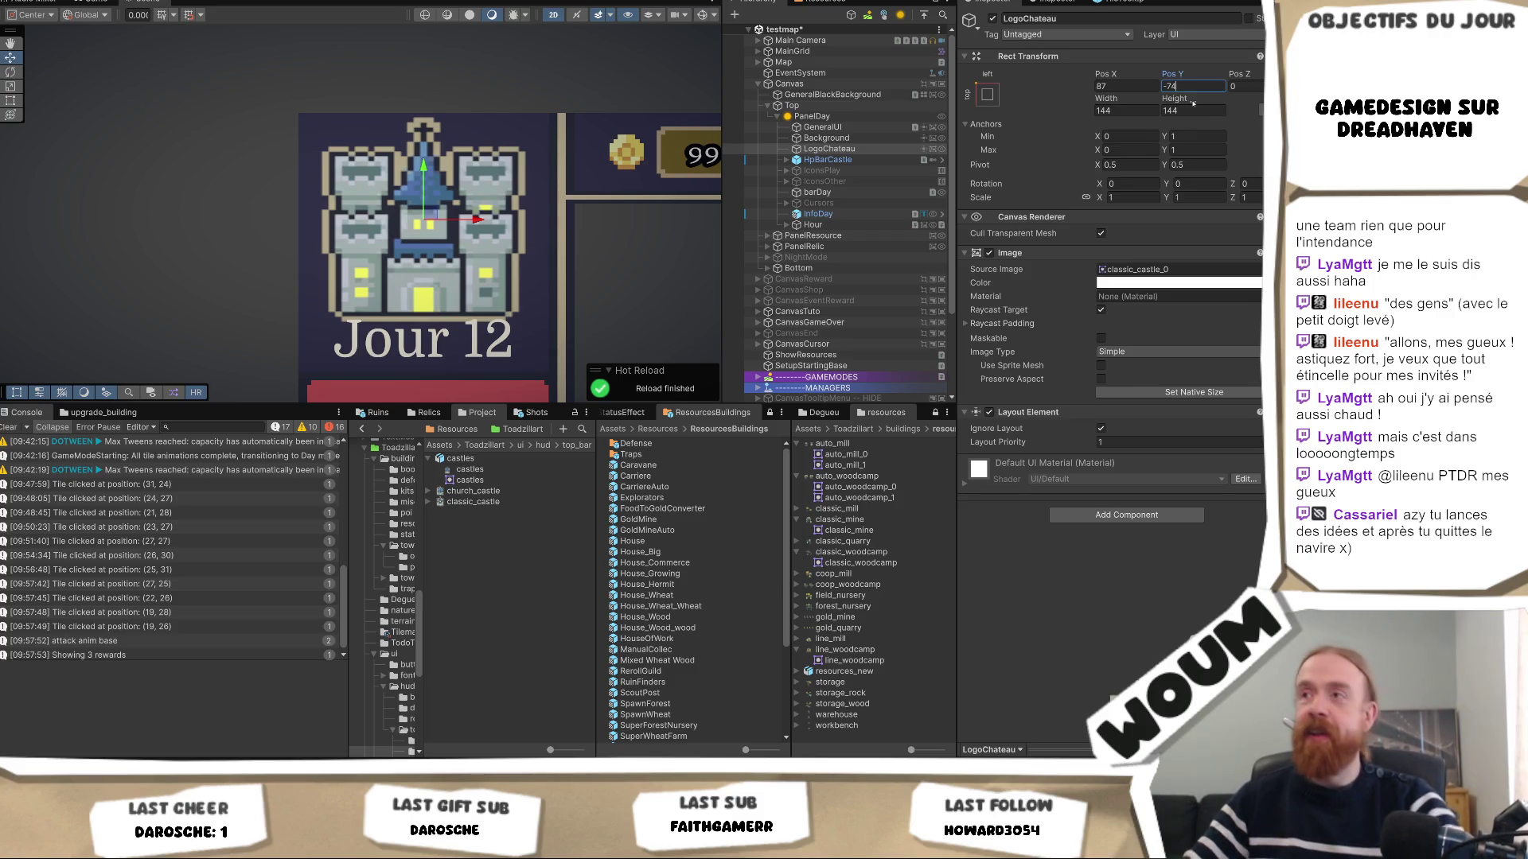
click(811, 225)
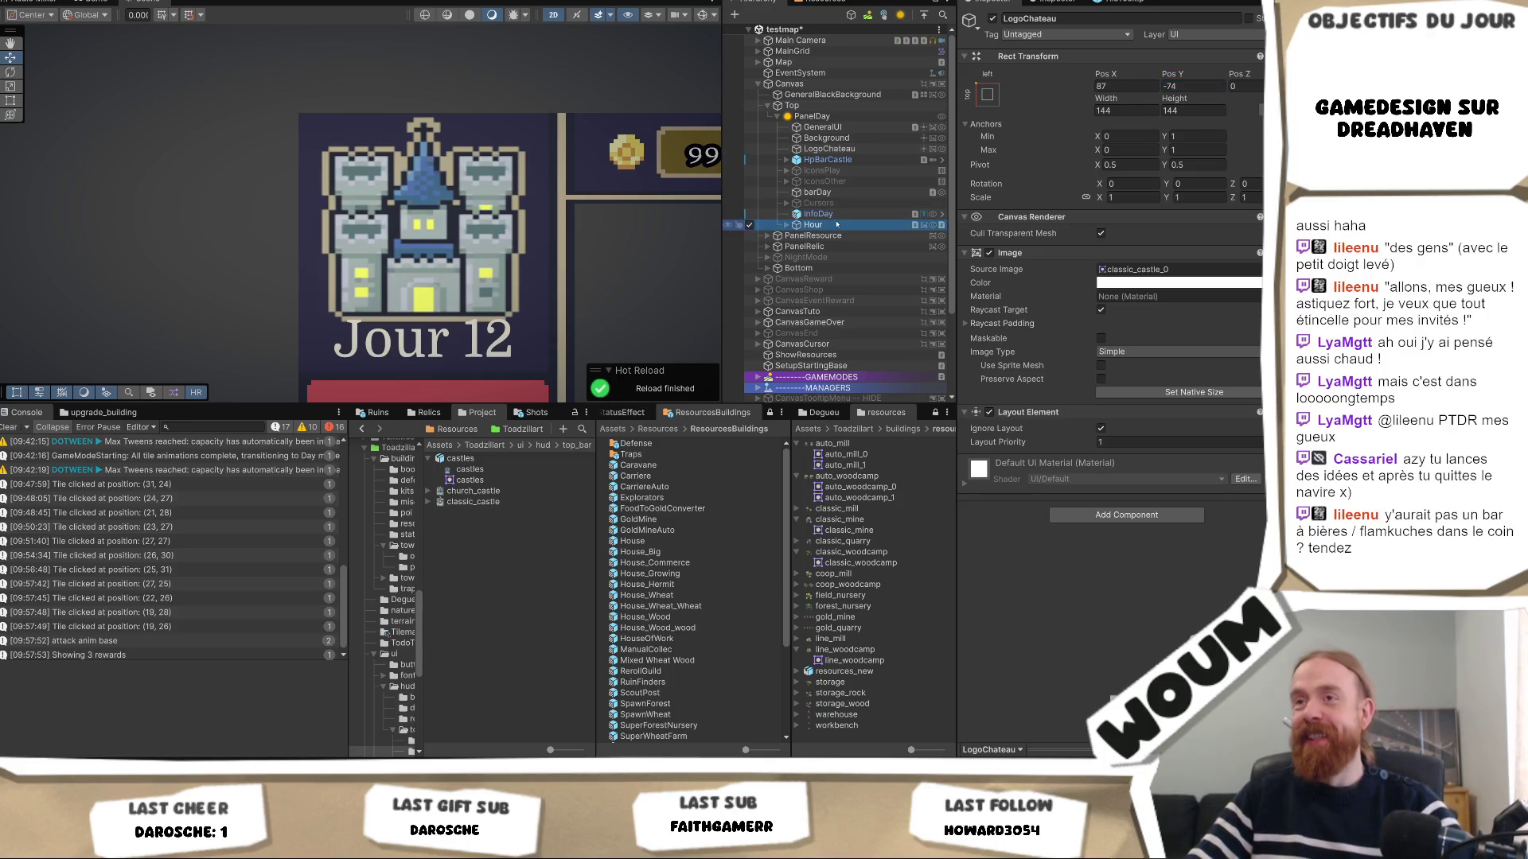
Frame the Jour 12 label and drag it slightly down to Pos Y -164.
click(787, 226)
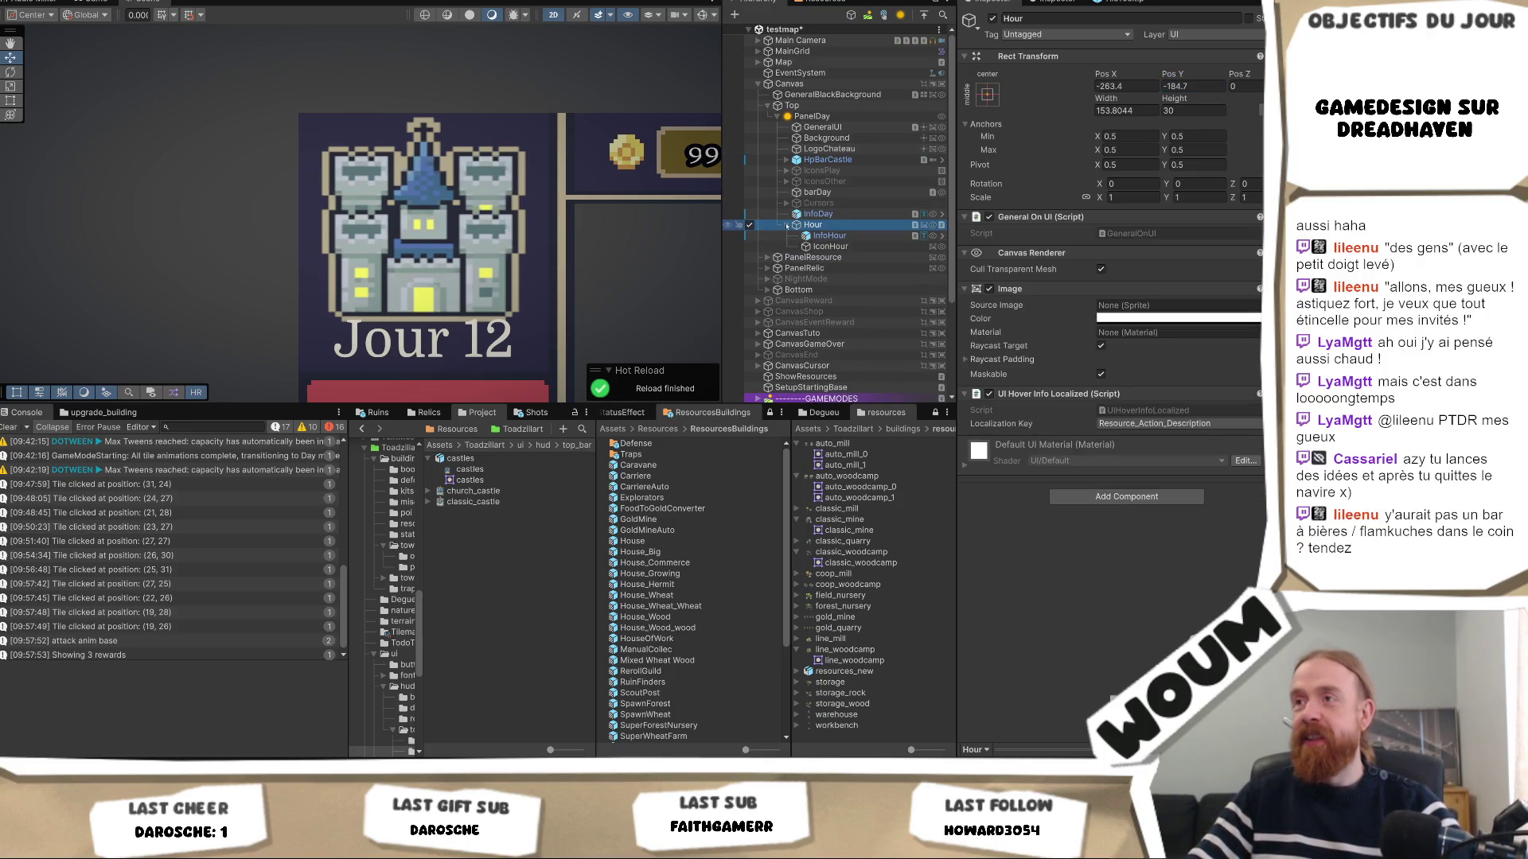
click(852, 247)
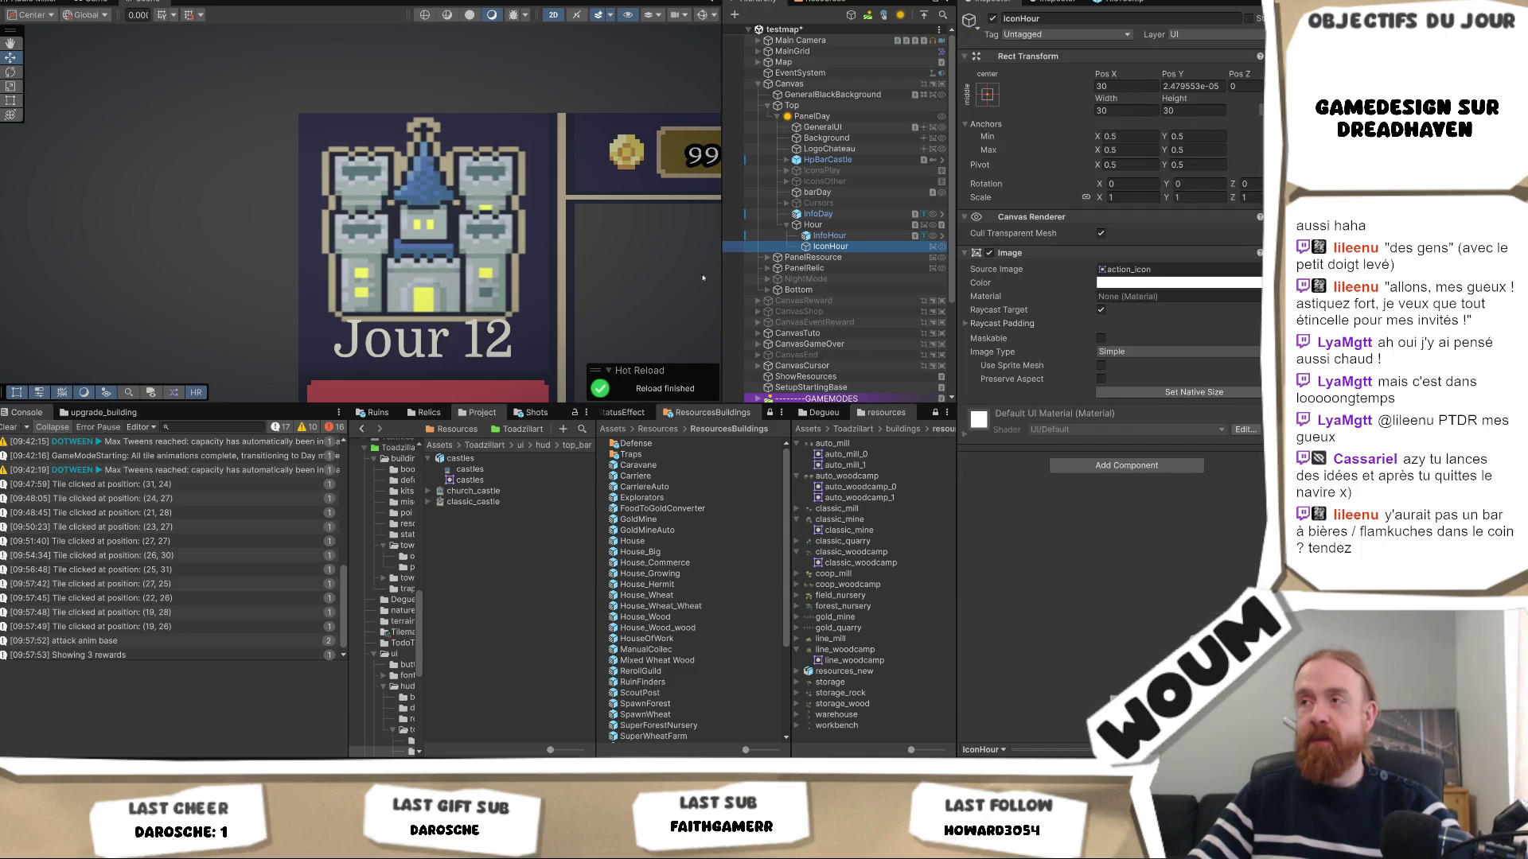
click(813, 225)
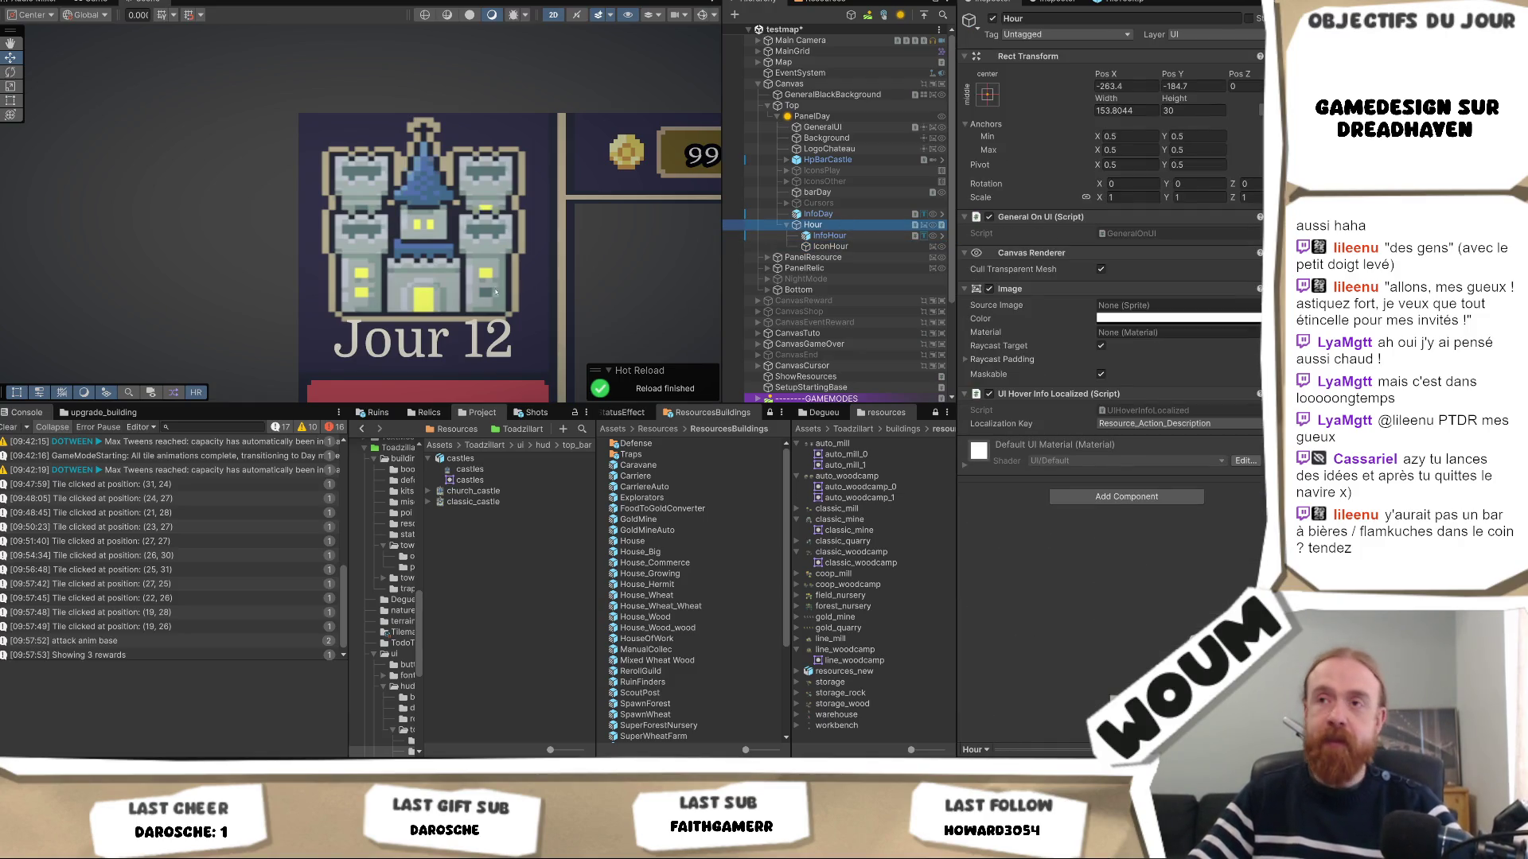
double_click(812, 226)
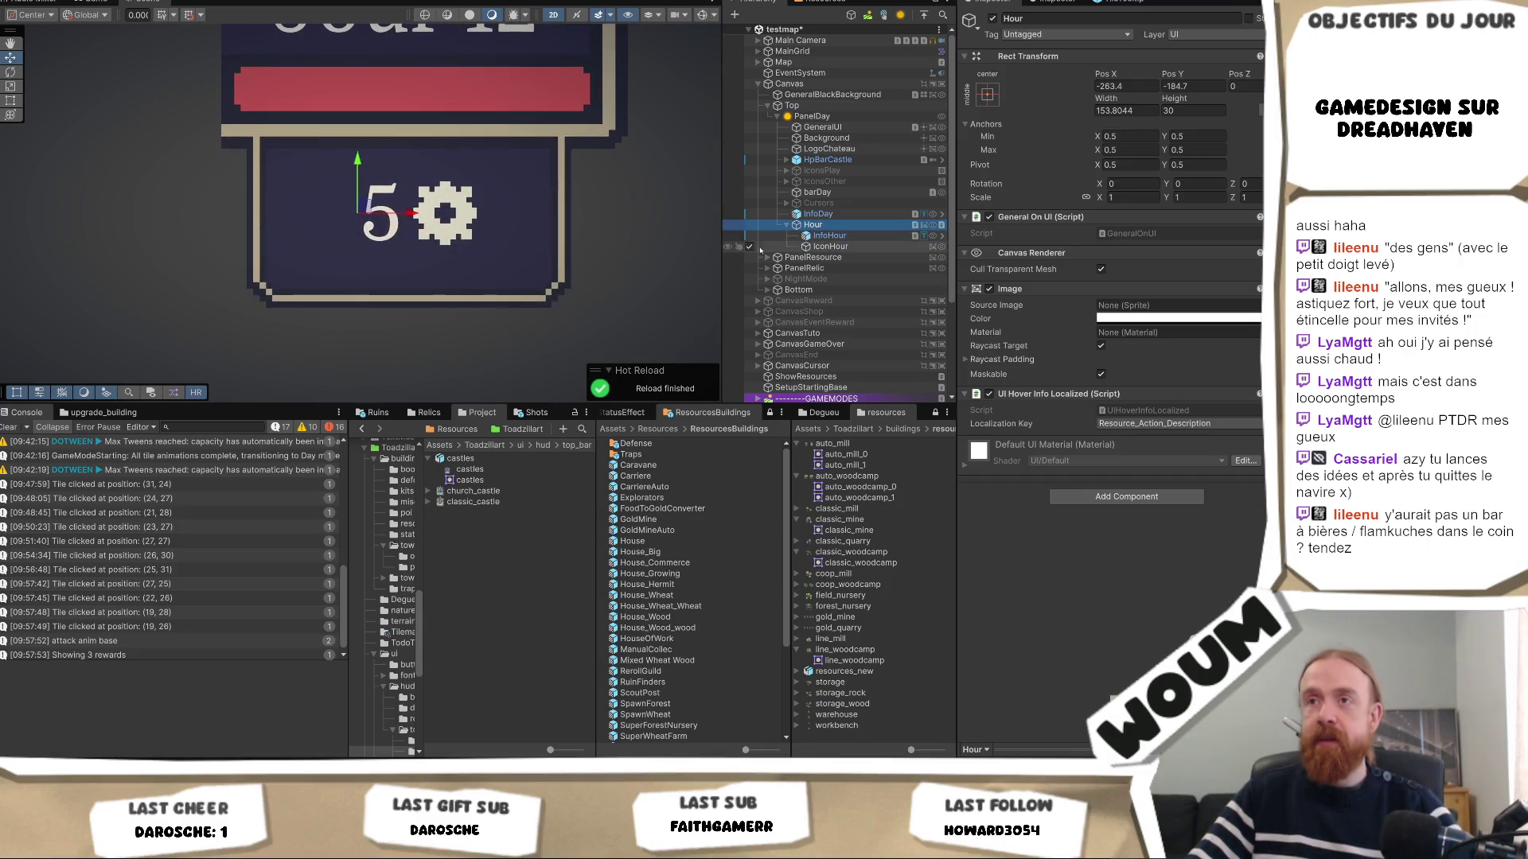
double_click(818, 214)
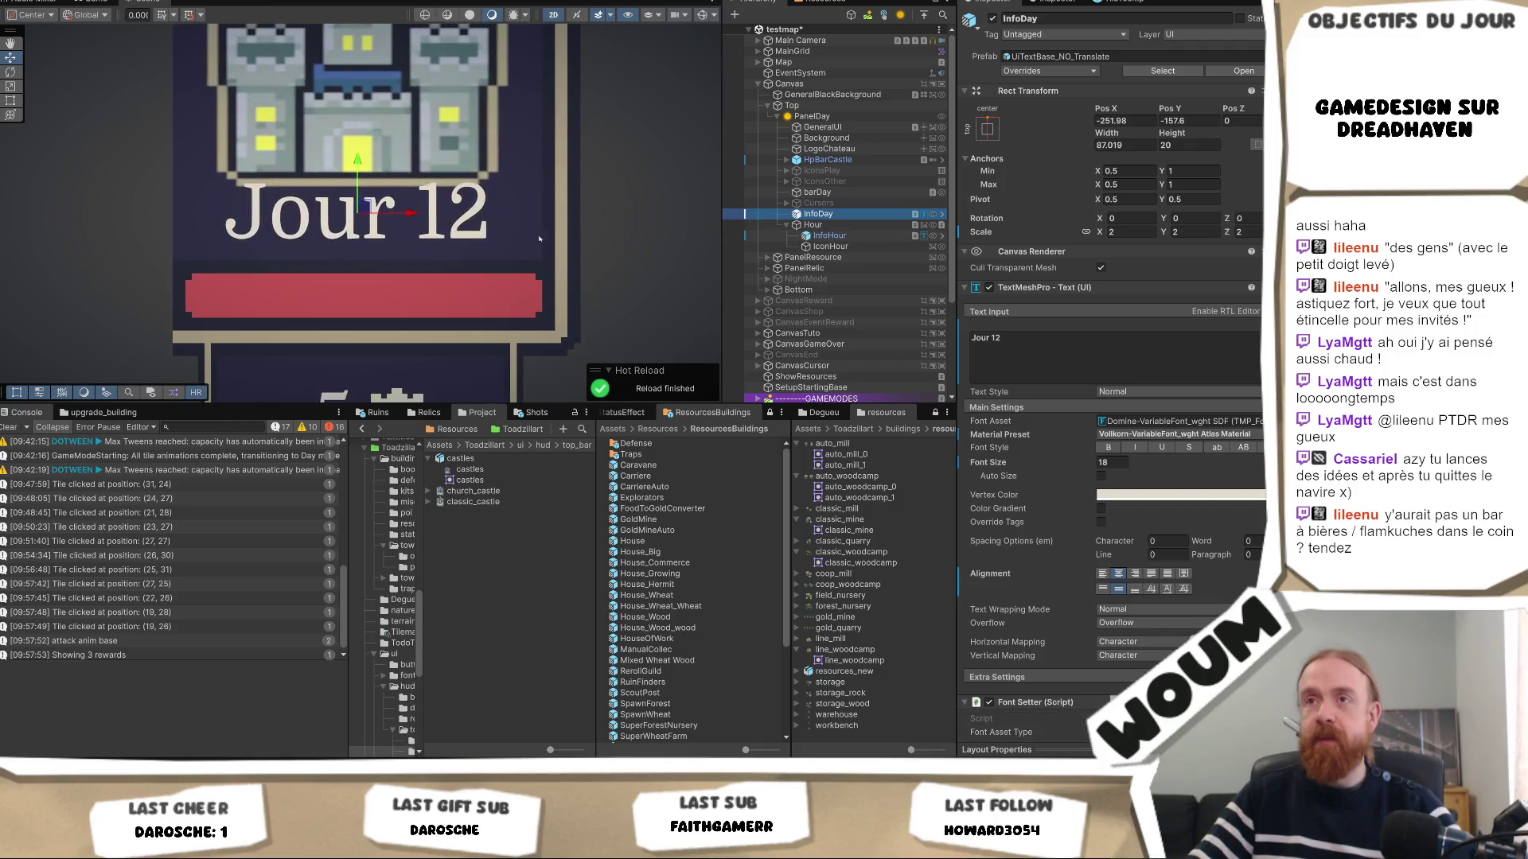
drag(358, 159, 364, 174)
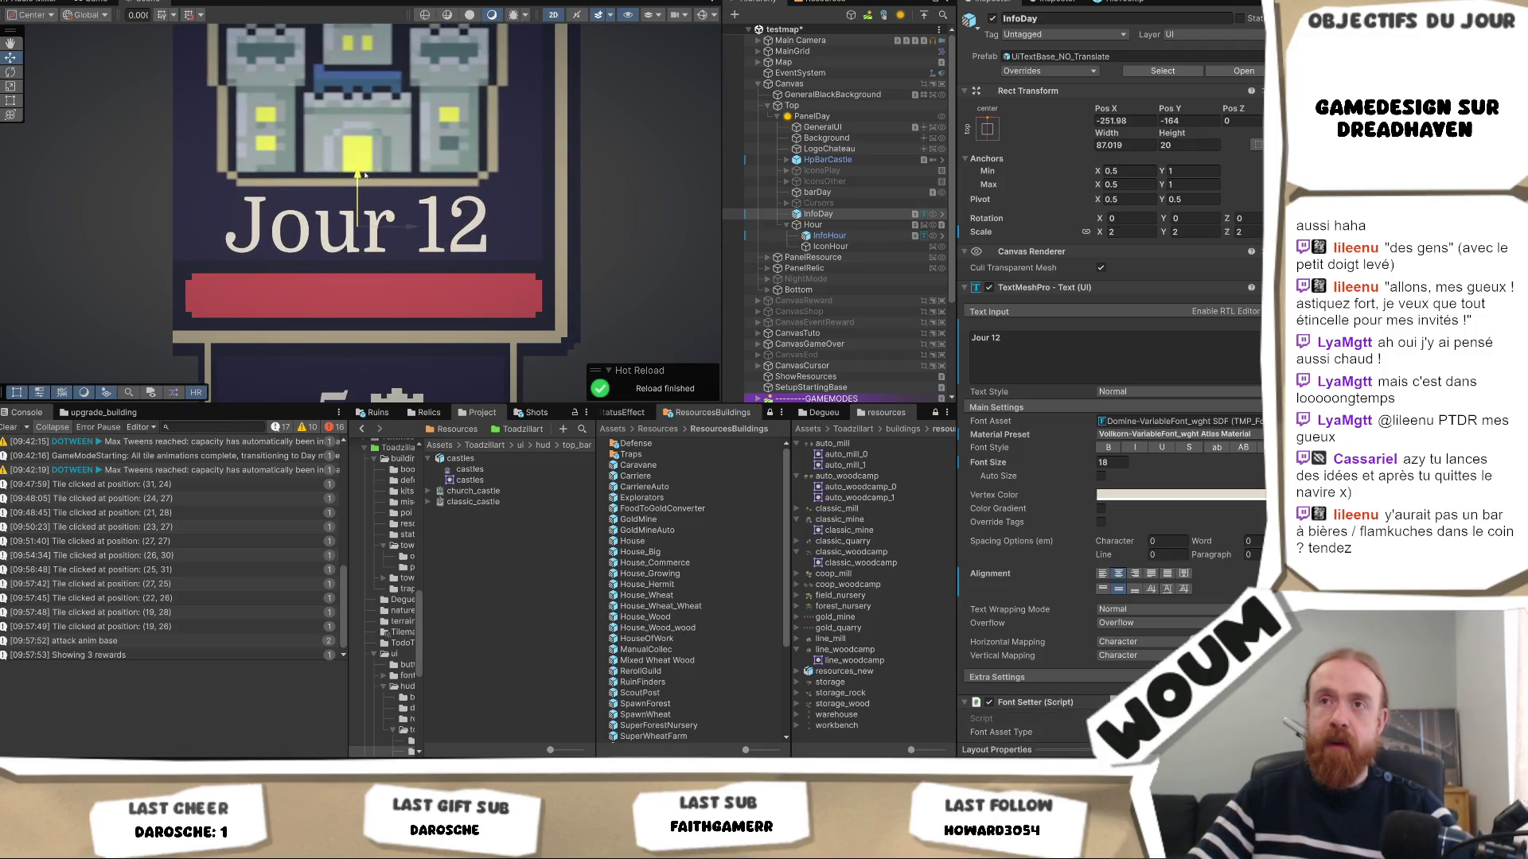
Set church_castle and classic_castle textures to Point (no filter) filtering and apply.
click(474, 501)
shift+click(474, 491)
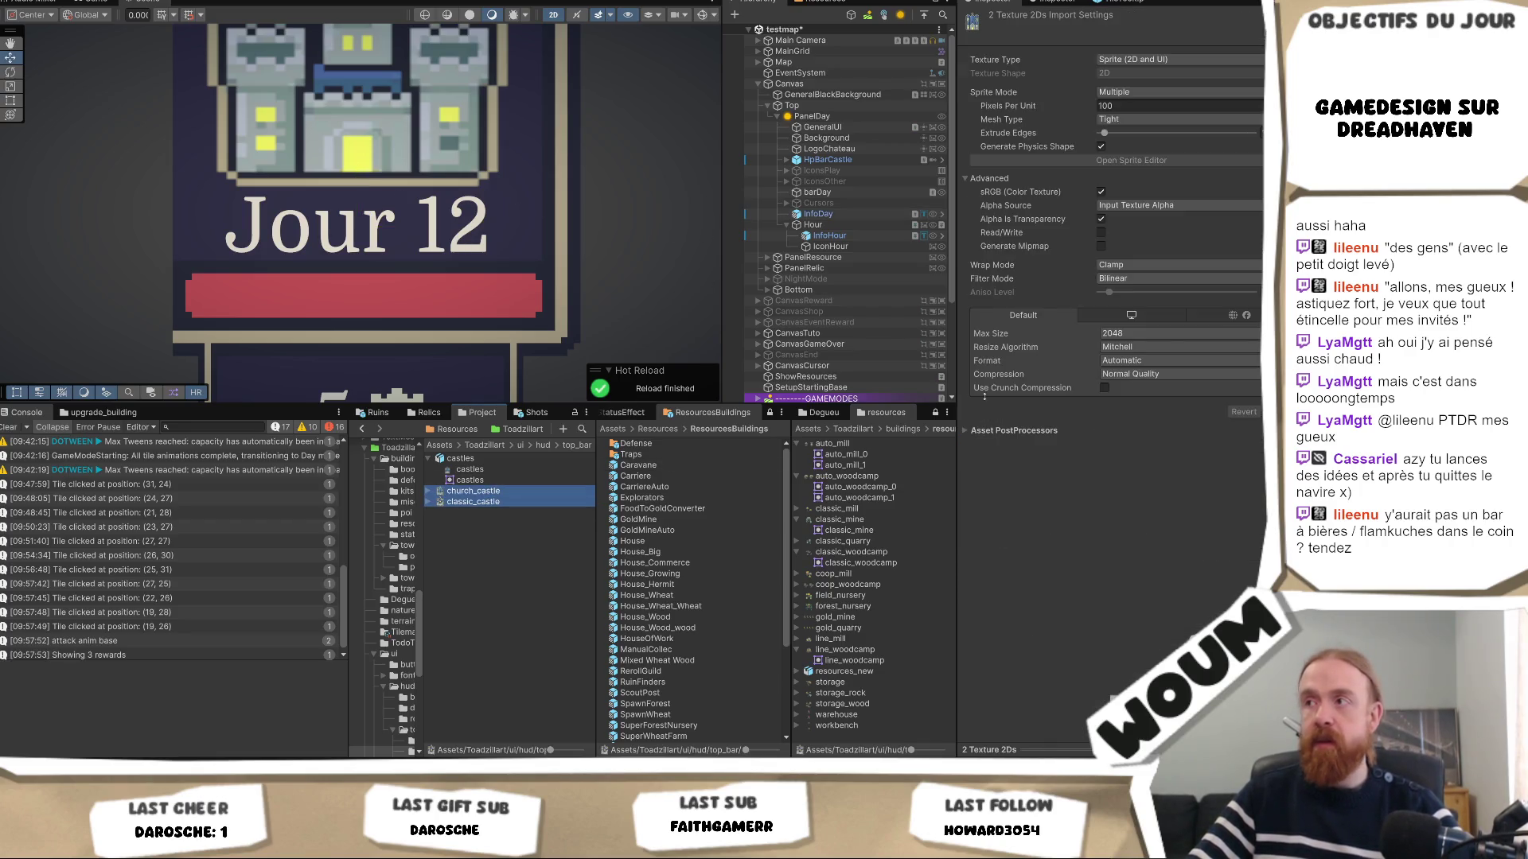
click(1133, 281)
click(1138, 296)
click(1277, 413)
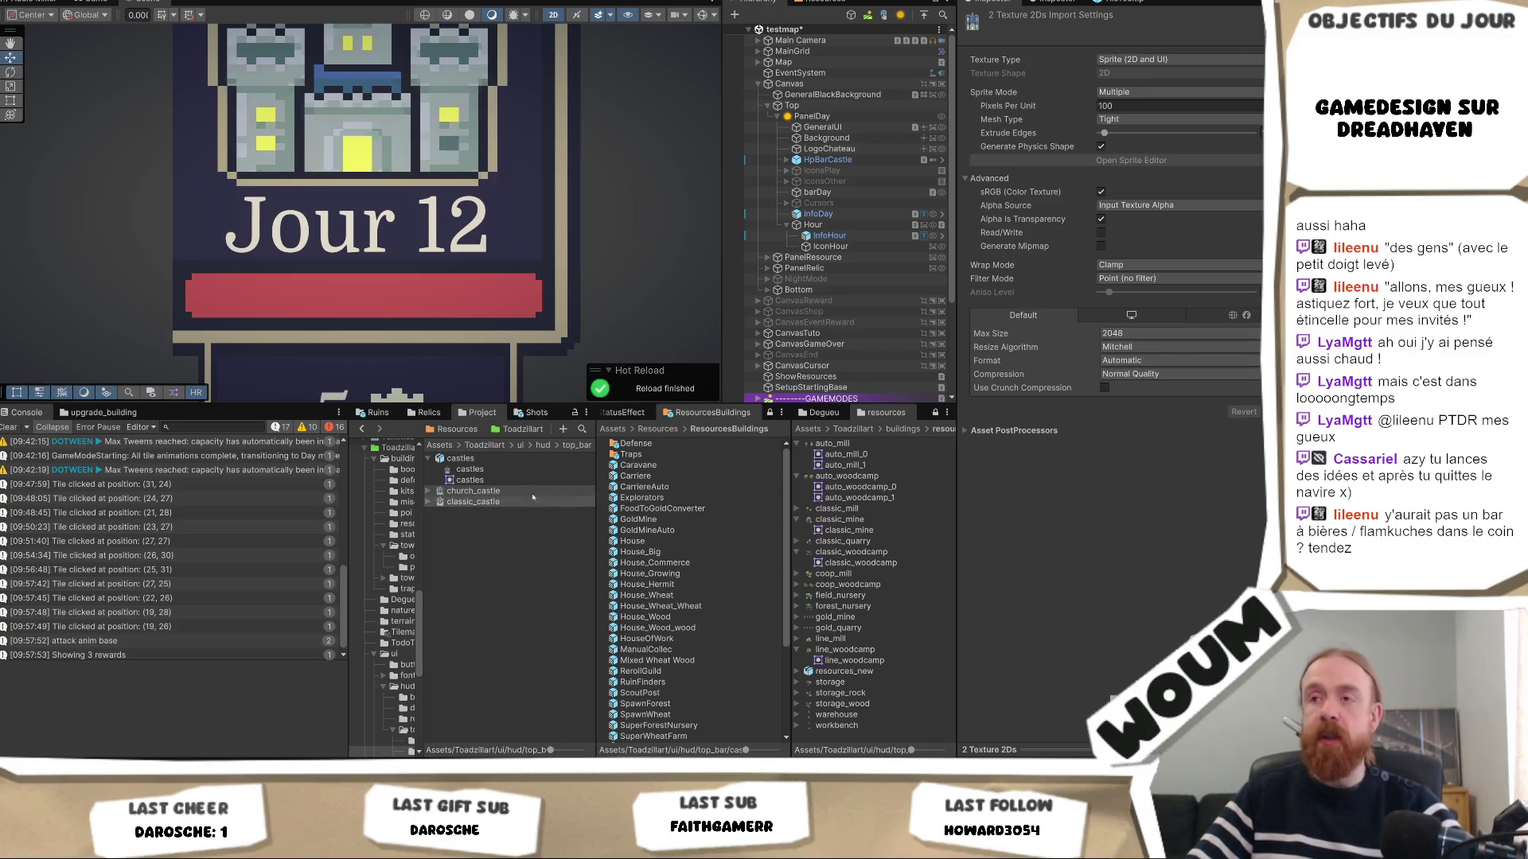
Return to the hud asset folder and select the Hour element.
click(543, 444)
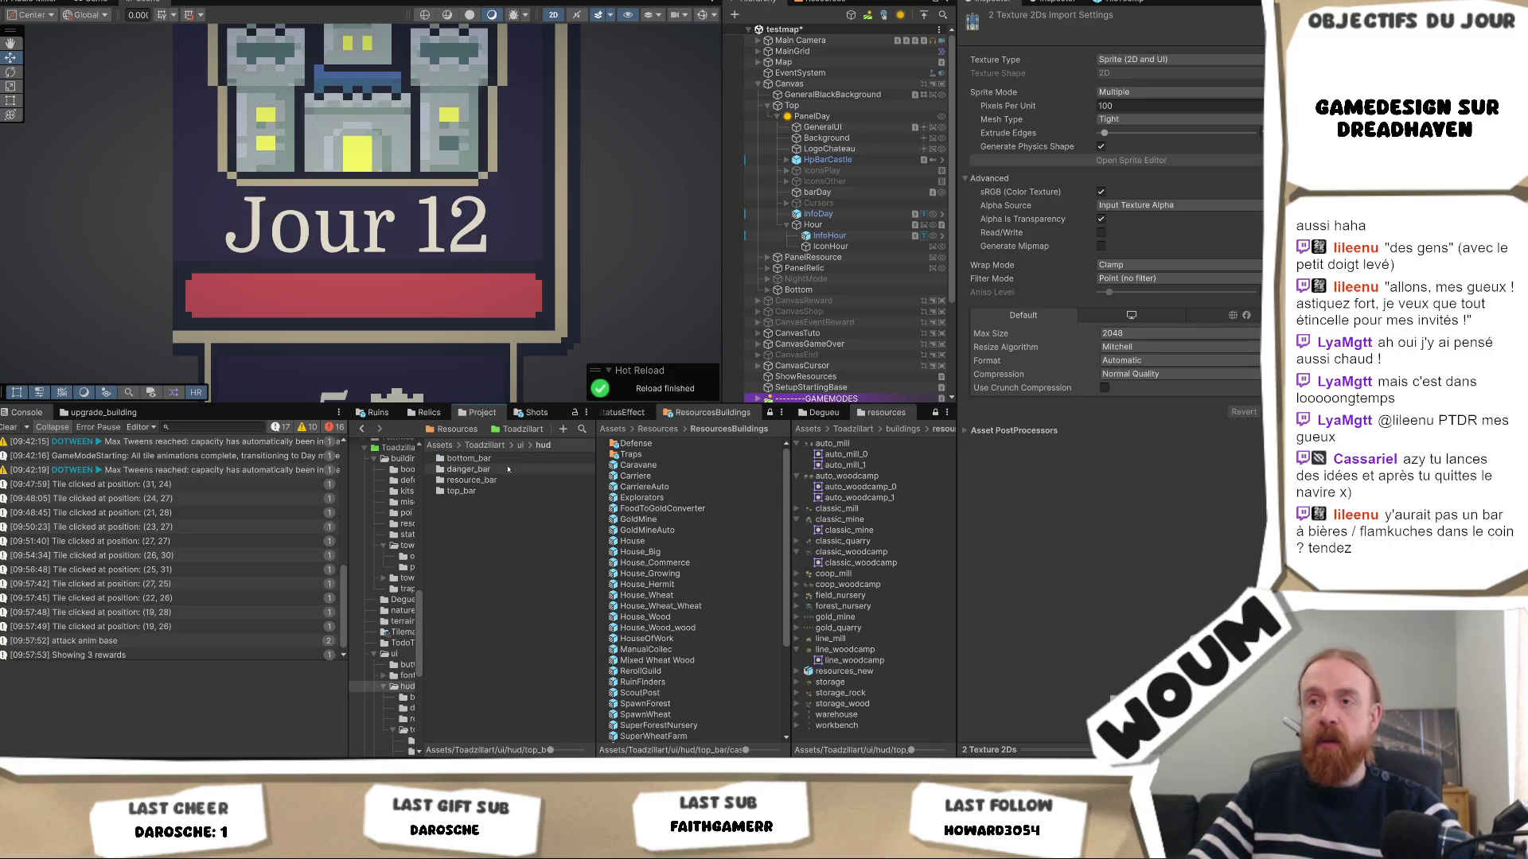
scroll(545, 302, down, 5)
scroll(547, 302, down, 1)
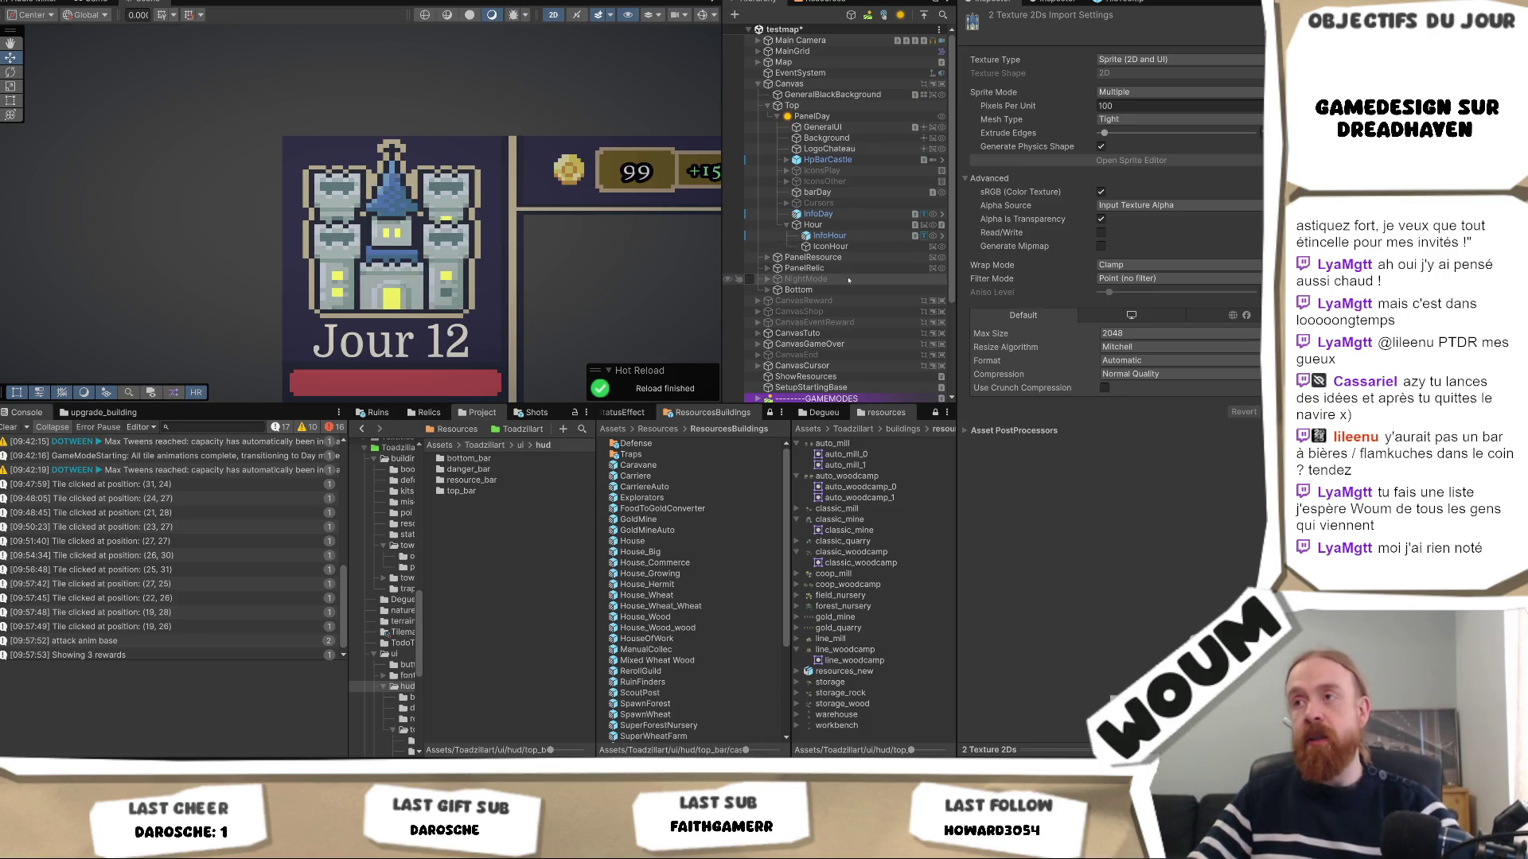
click(813, 225)
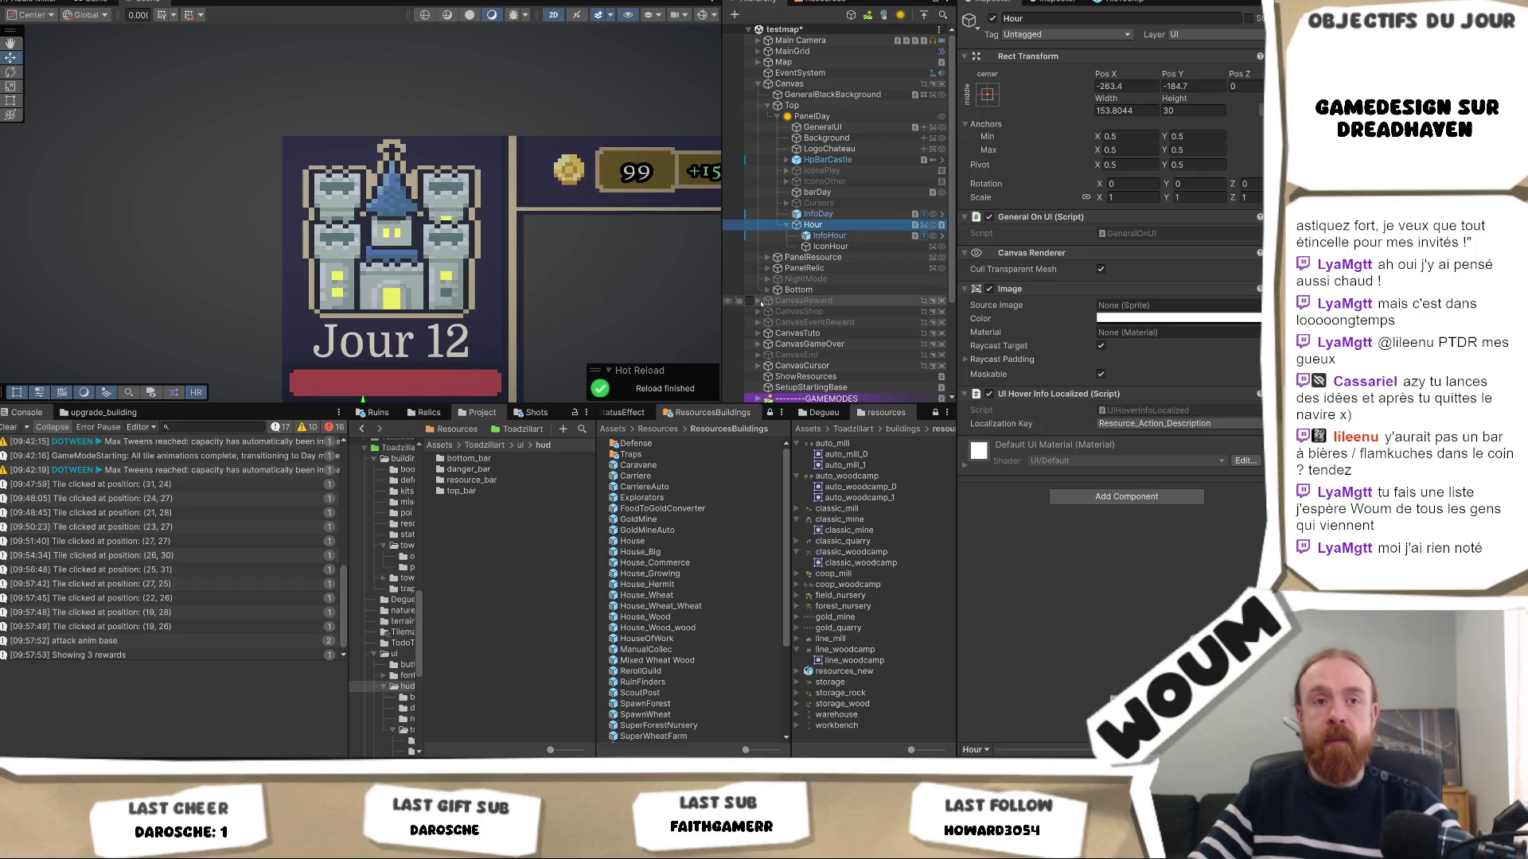
Pan the Scene view to show more of the top bar around the castle panel.
mouse_move(694, 253)
mouse_down()
mouse_move(635, 218)
mouse_move(541, 197)
mouse_move(536, 224)
mouse_up()
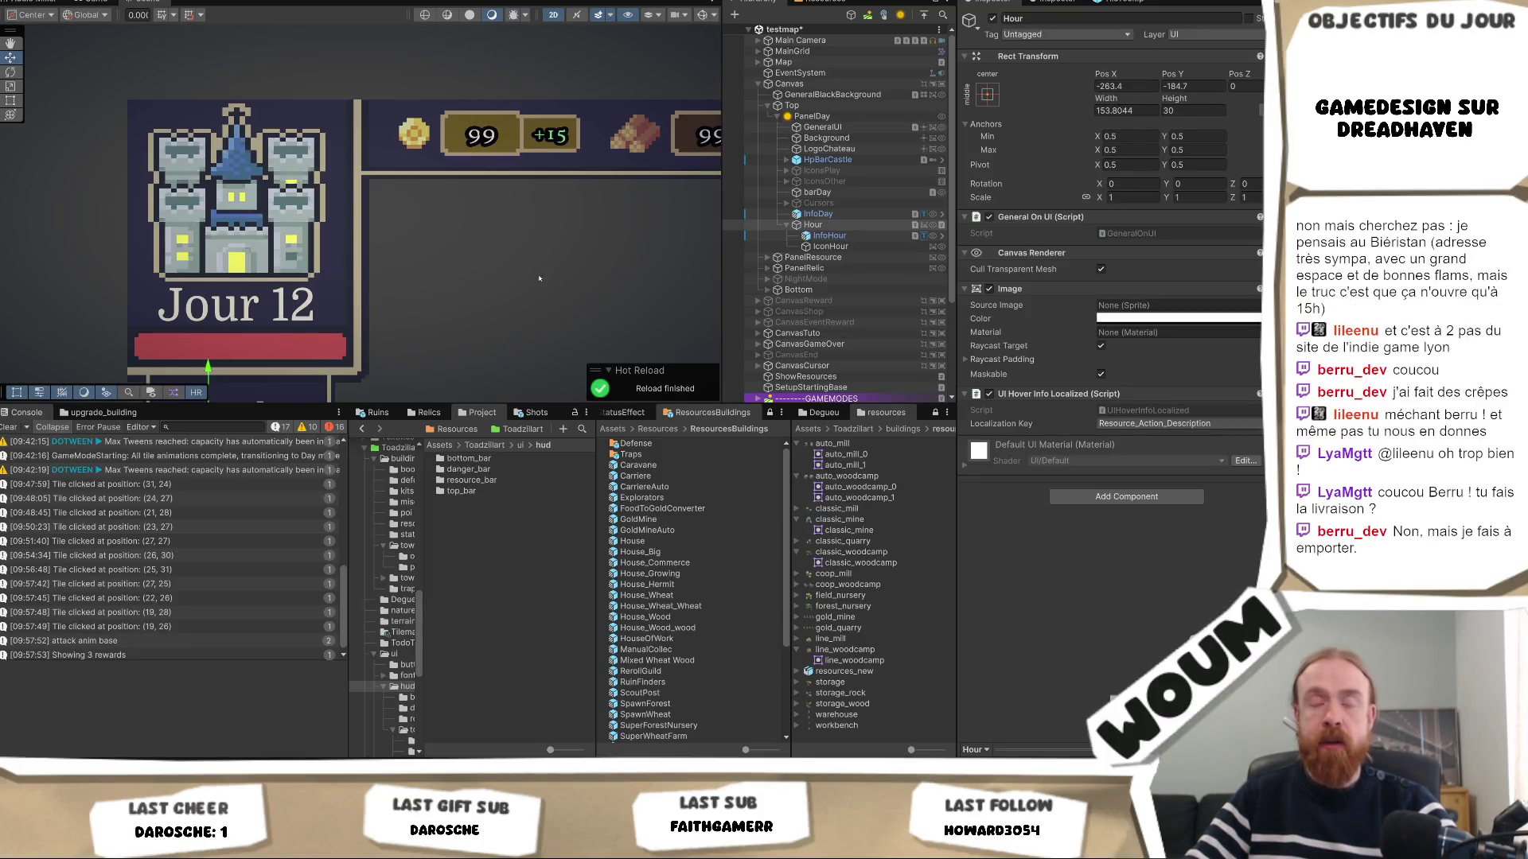
scroll(417, 206, down, 2)
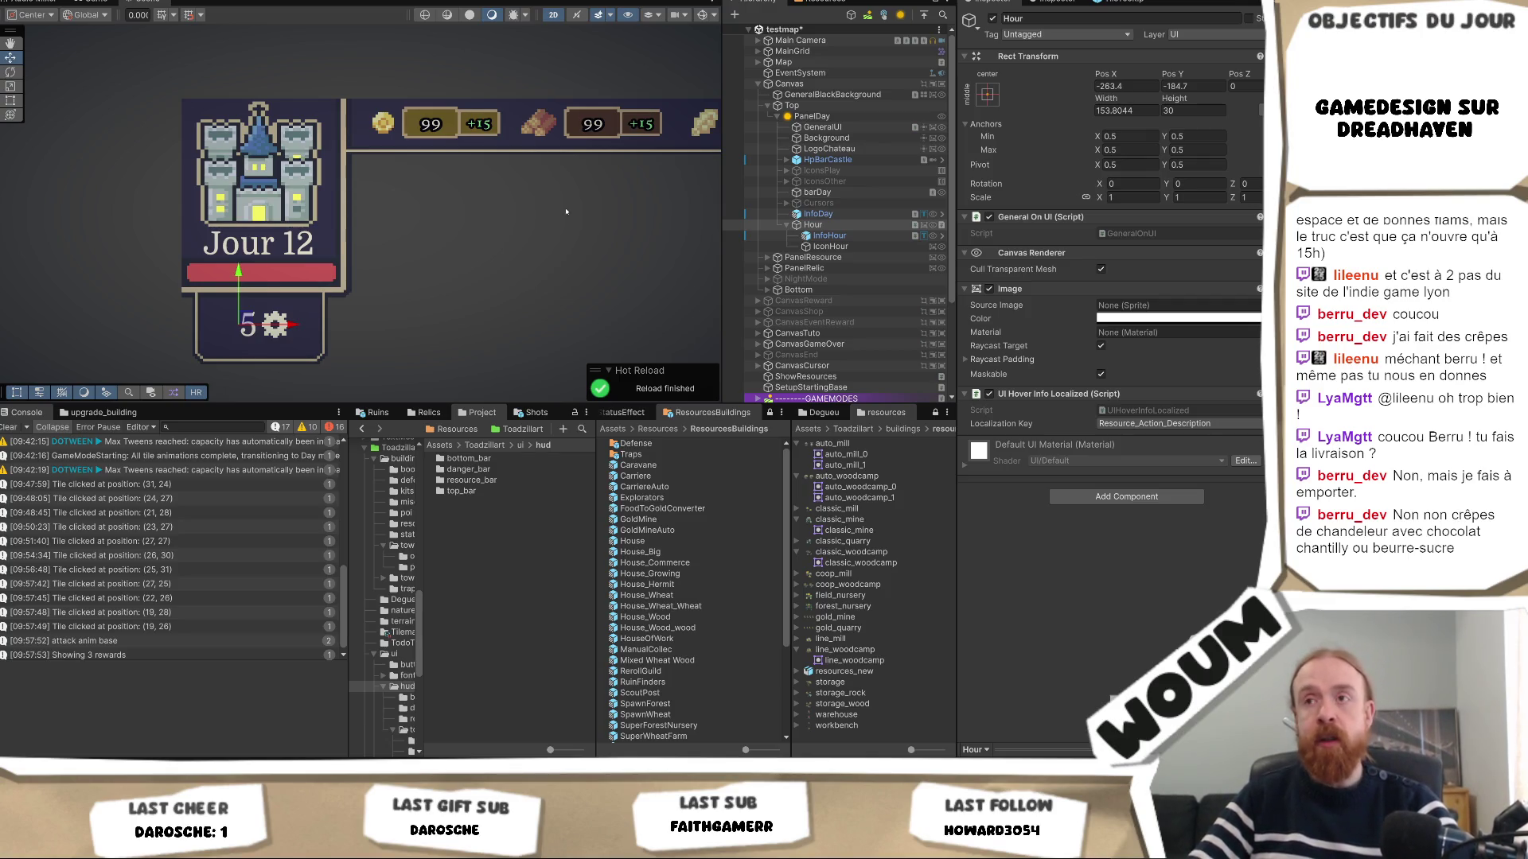
Zoom out, centre the castle panel, and preview the HUD in the Game view.
scroll(599, 208, down, 4)
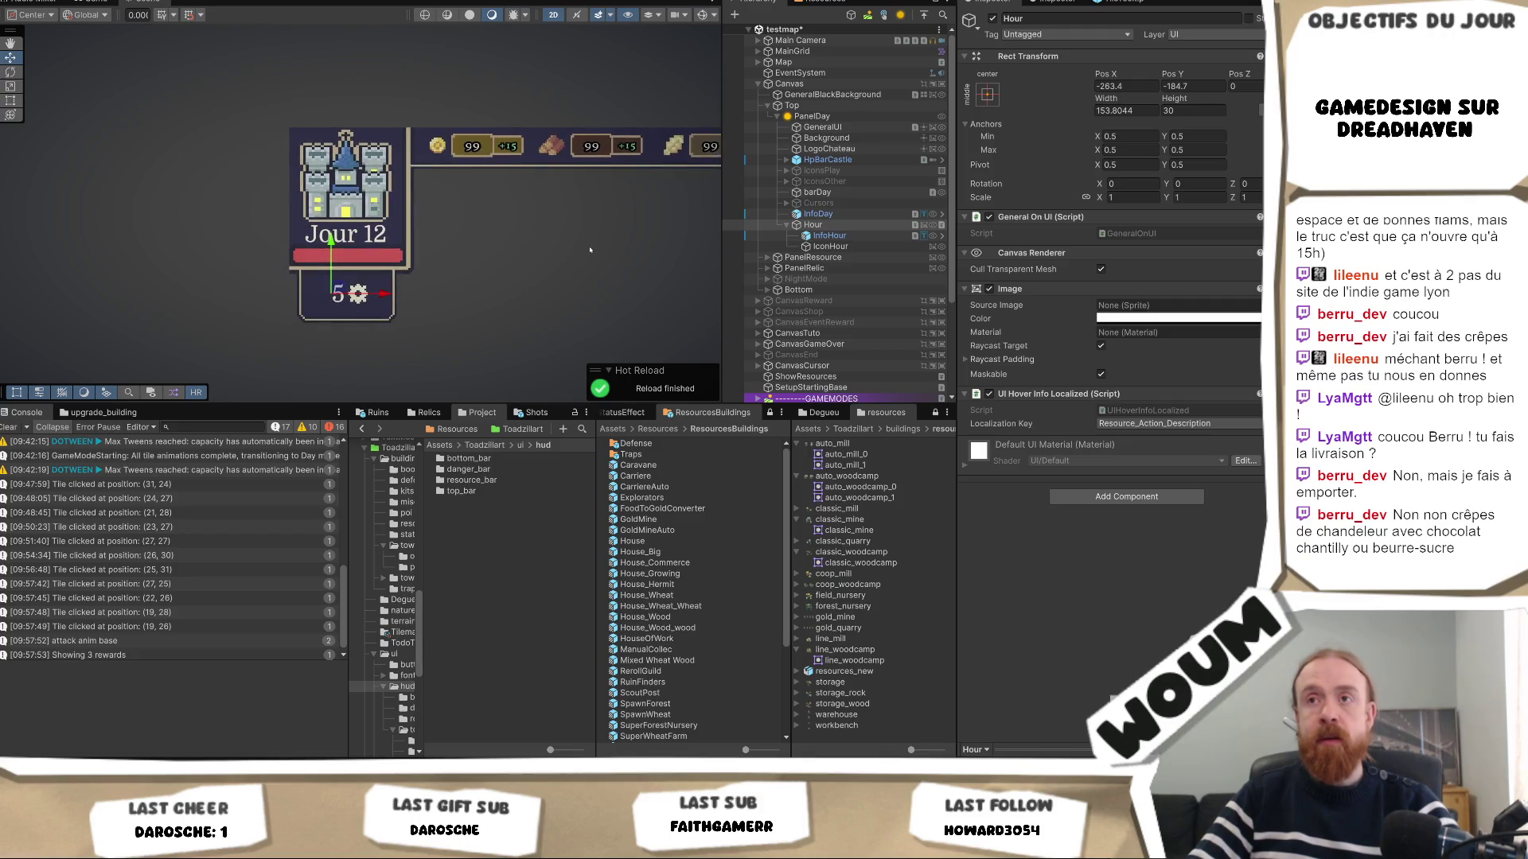
drag(526, 200, 470, 198)
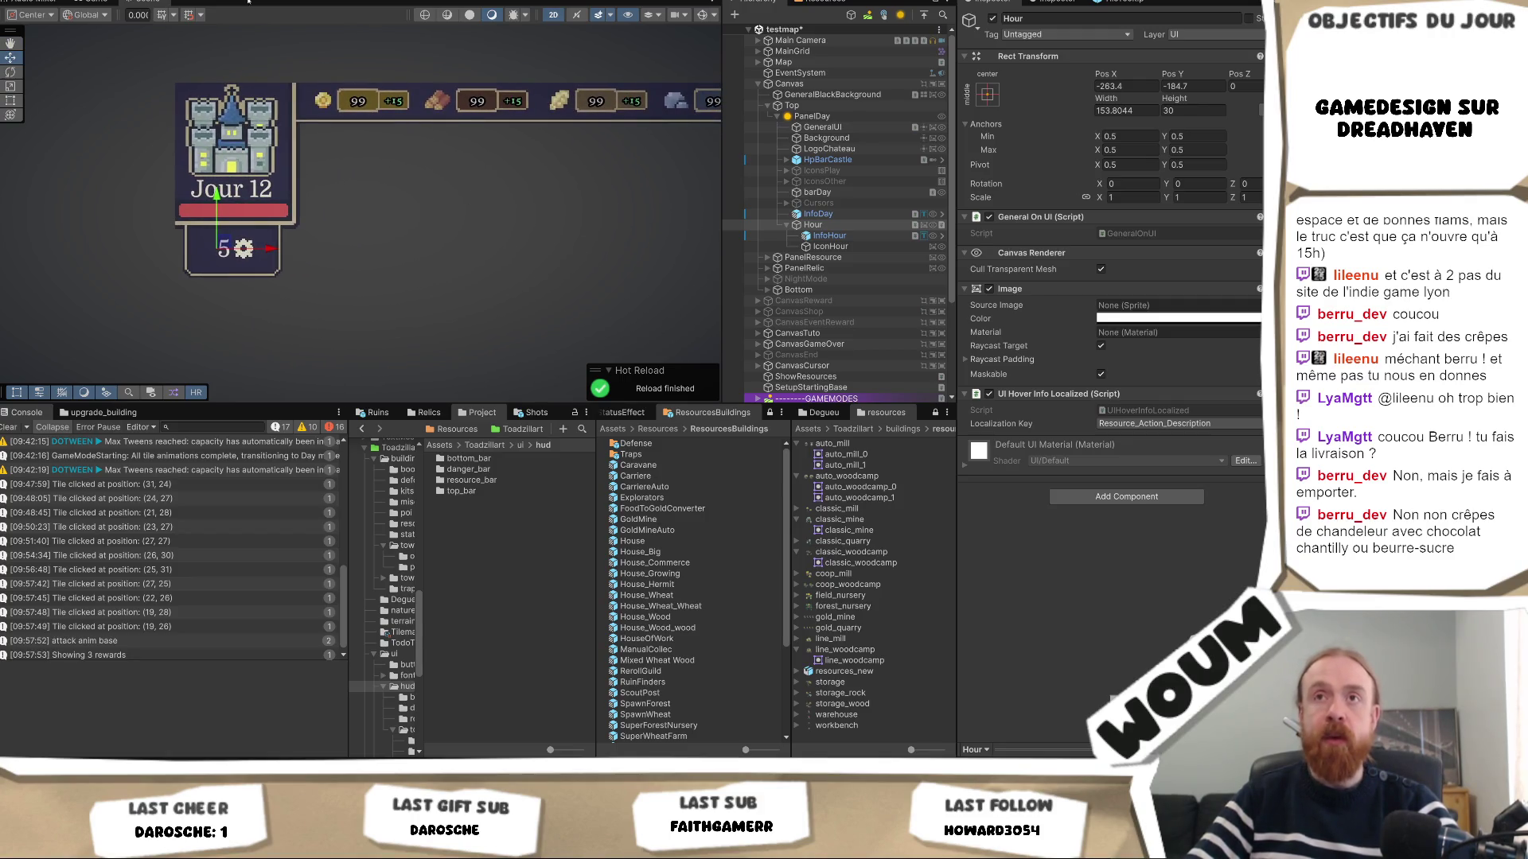
click(94, 2)
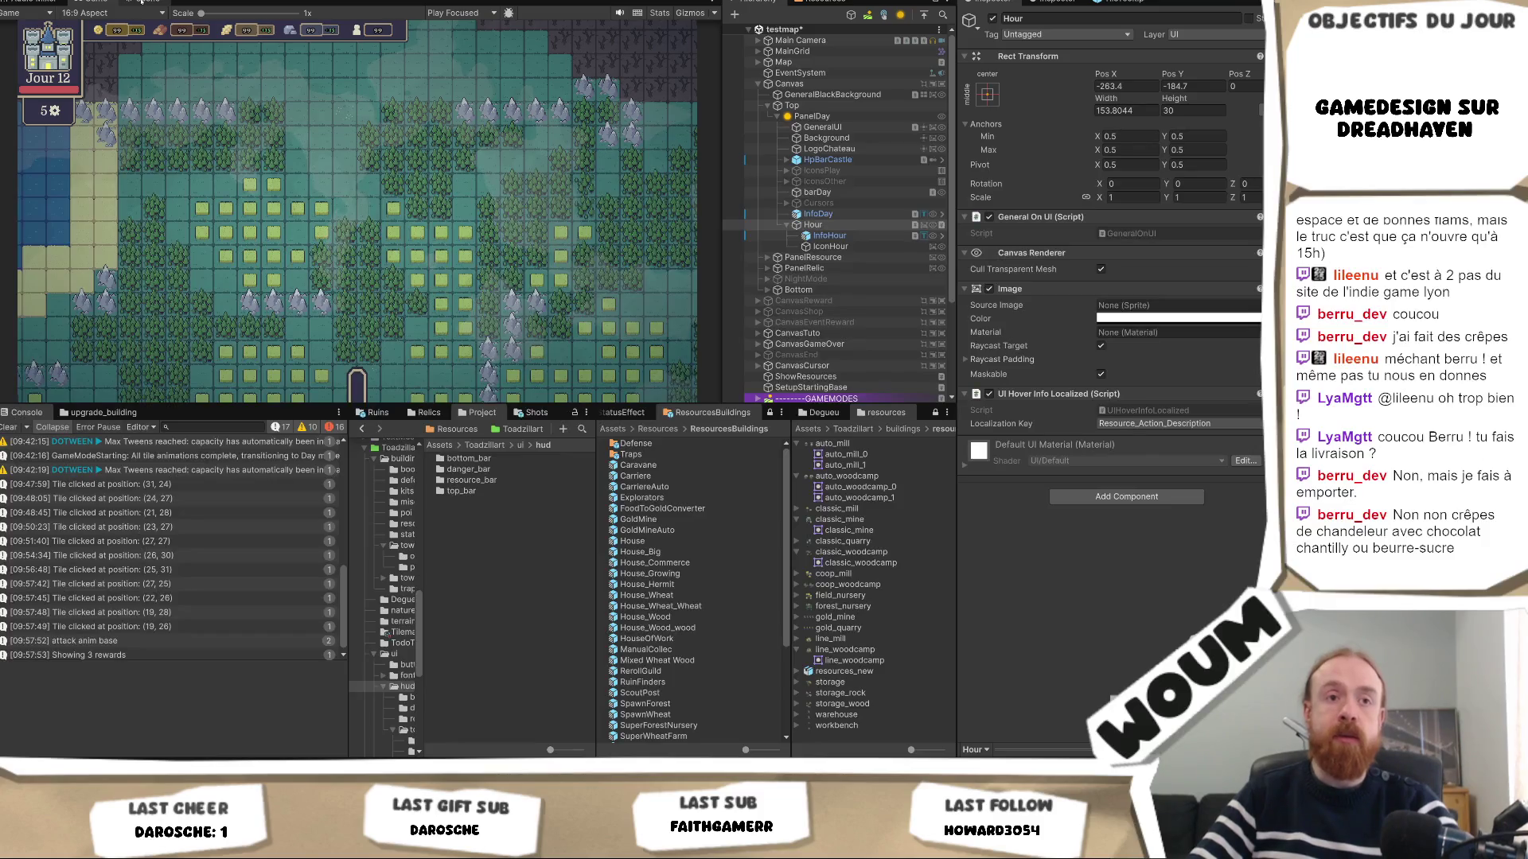
Switch from the Game view back to the Scene view.
click(141, 2)
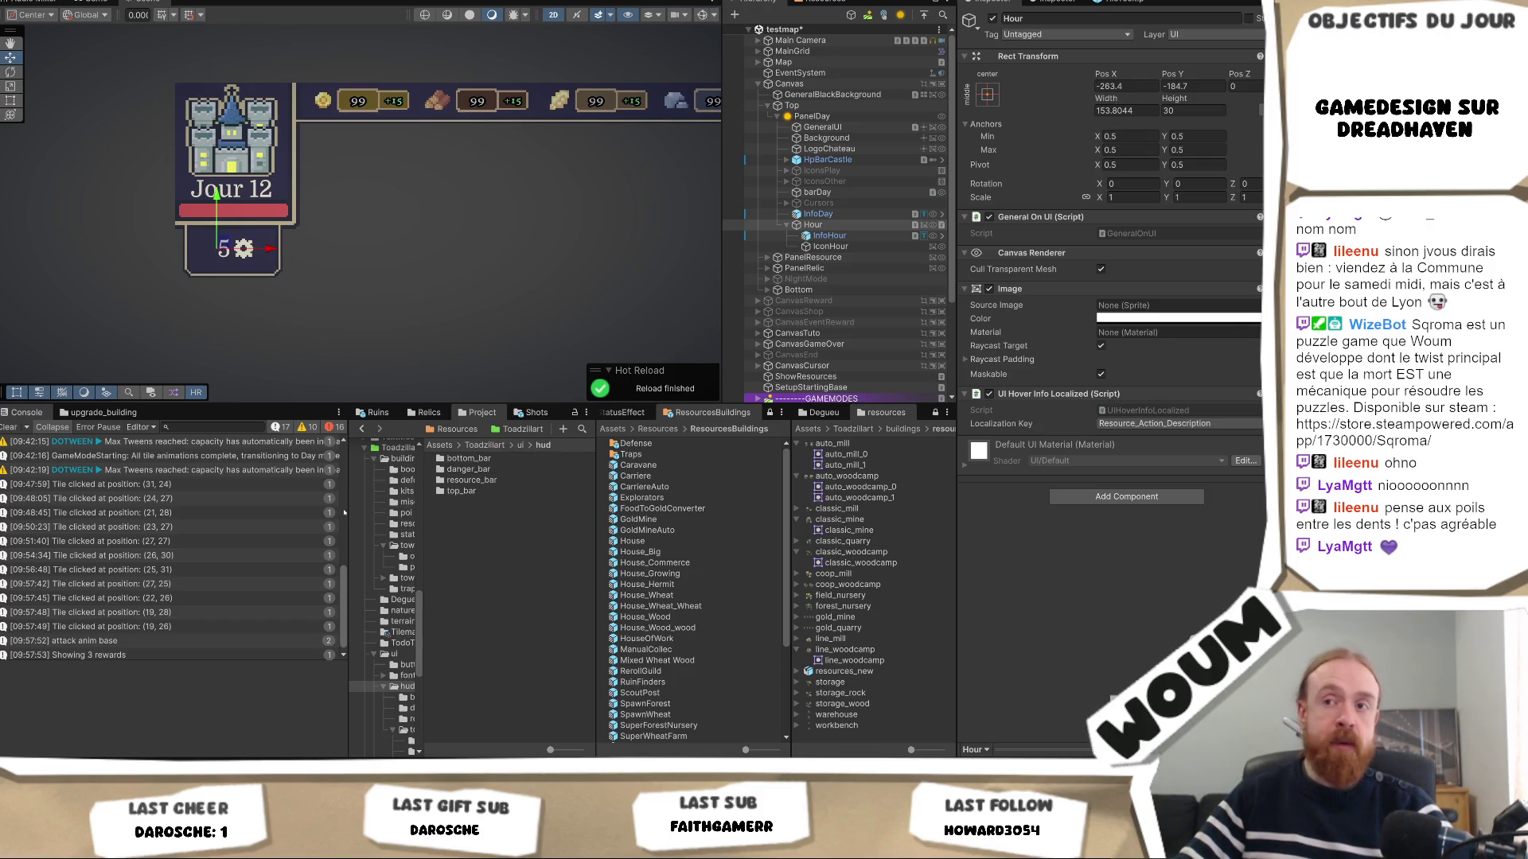
mouse_move(348, 509)
mouse_down()
mouse_move(306, 509)
mouse_move(414, 509)
mouse_up()
Pan the scene to put the castle HUD top-left and preview it in the Game view.
scroll(394, 553, up, 3)
scroll(396, 553, down, 3)
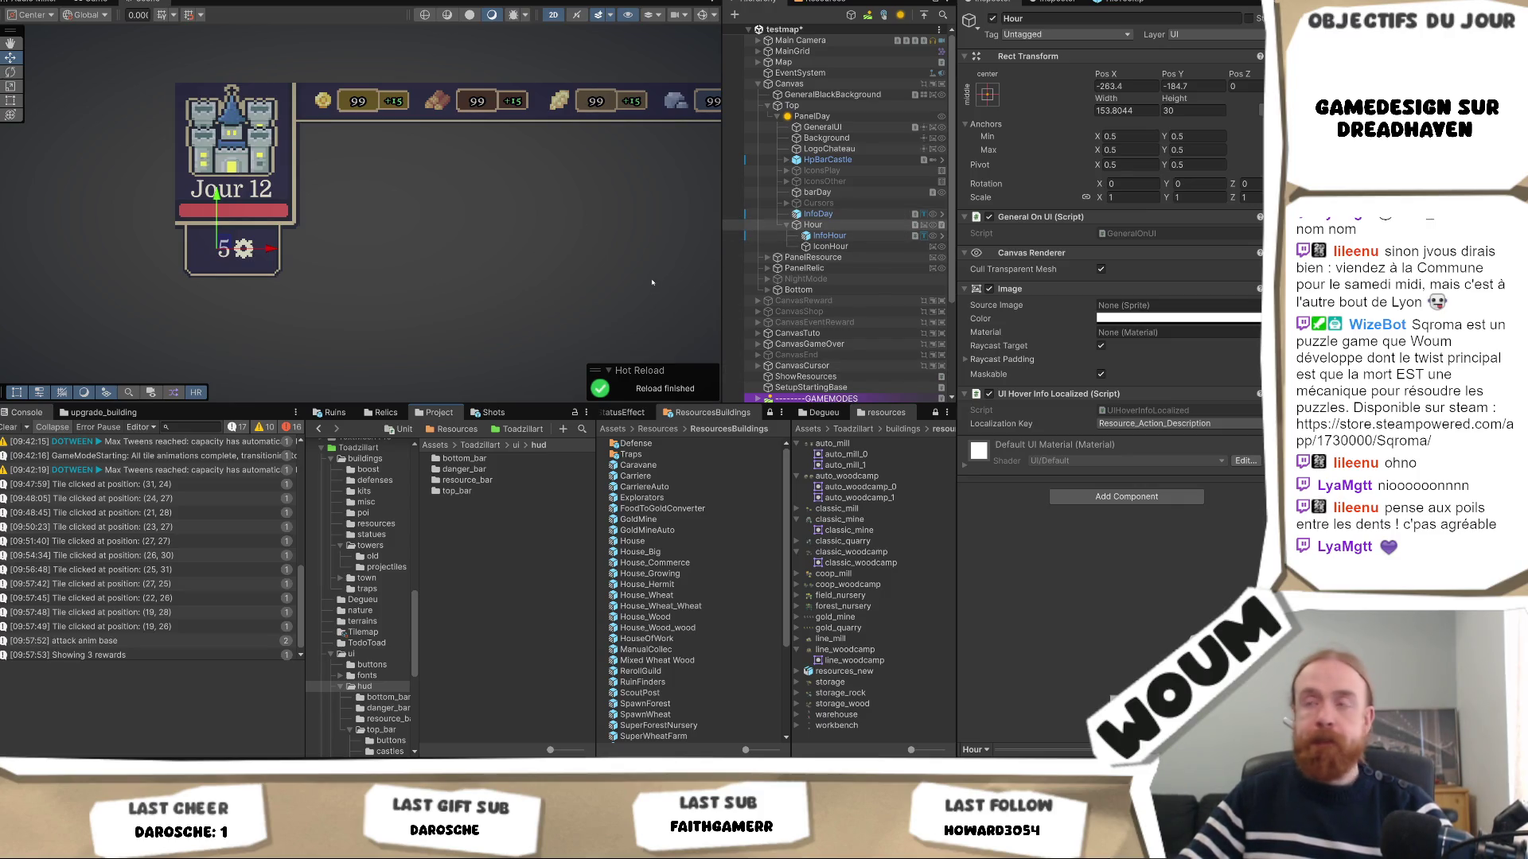
click(569, 300)
mouse_move(569, 300)
mouse_down()
mouse_move(497, 254)
mouse_move(339, 220)
mouse_move(403, 228)
mouse_move(353, 256)
mouse_up()
click(95, 2)
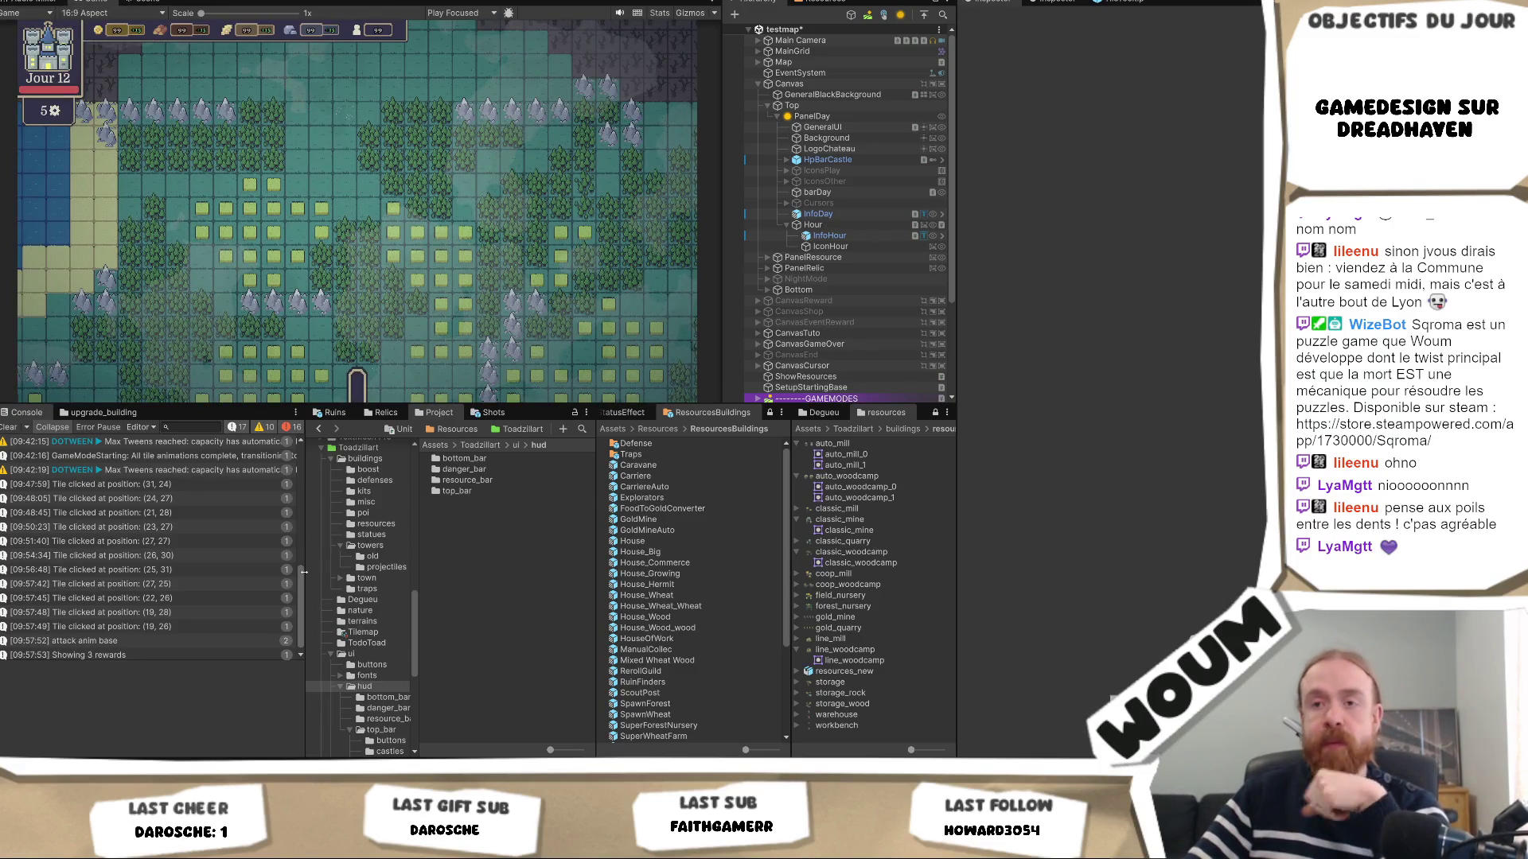
Widen the console area and select LogoChateau to inspect it.
mouse_move(304, 572)
mouse_down()
mouse_move(379, 583)
mouse_move(332, 588)
mouse_up()
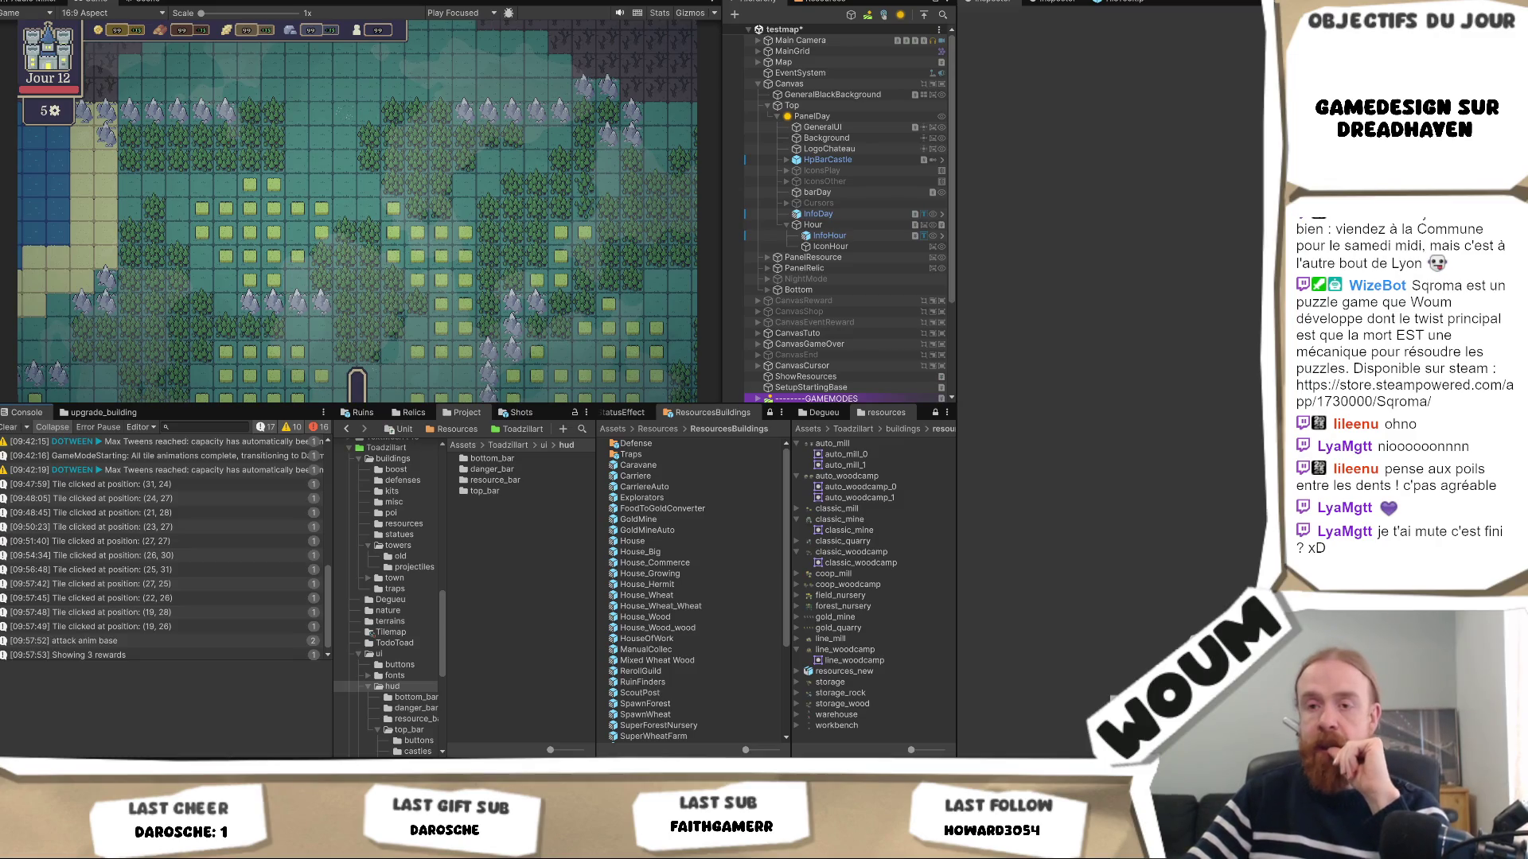
key(alt+Tab)
key(alt+Tab)
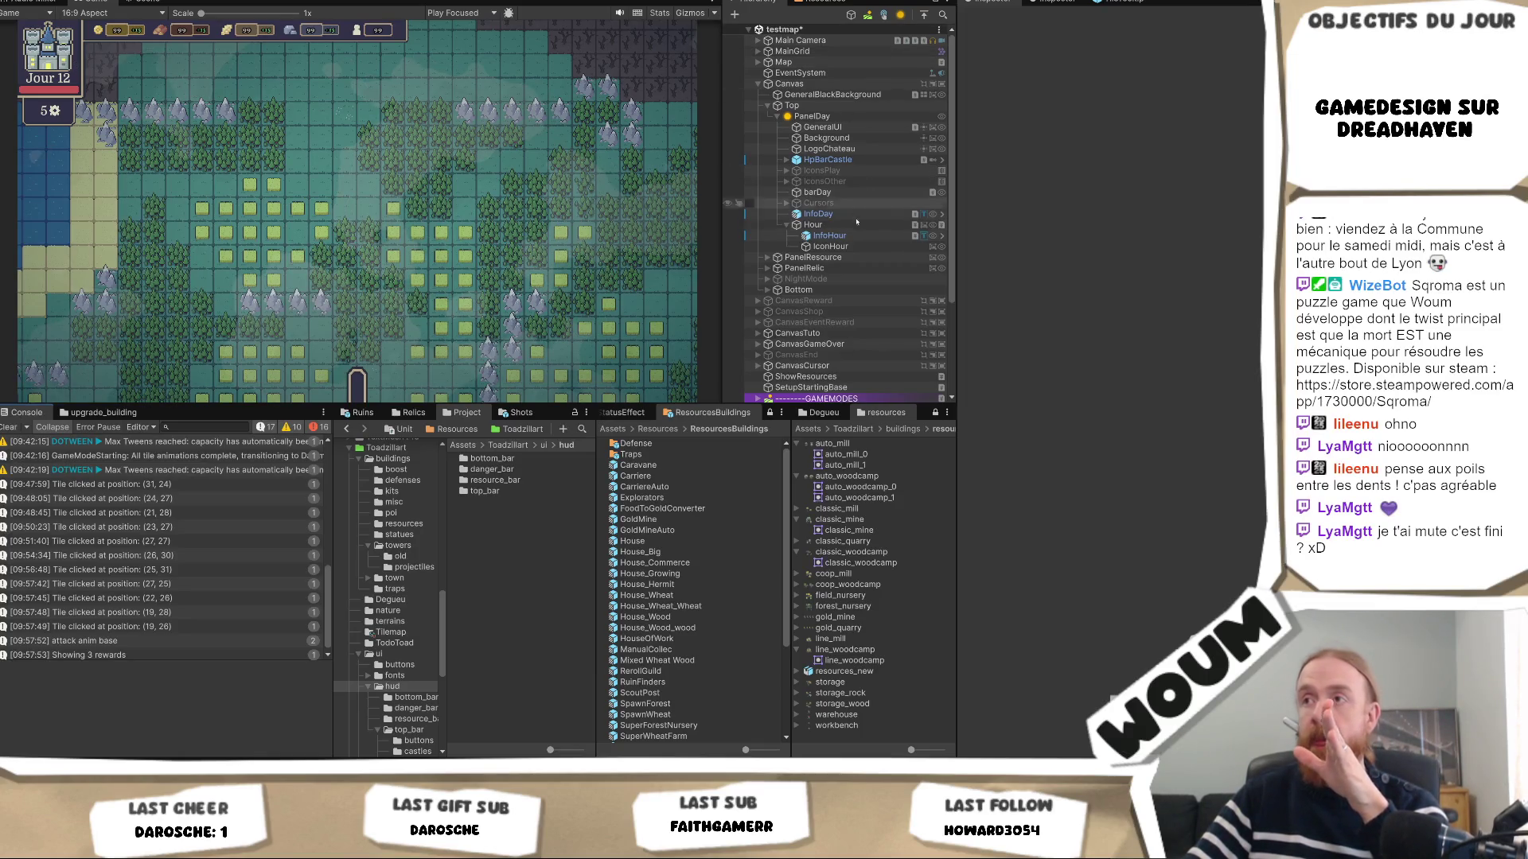
click(852, 149)
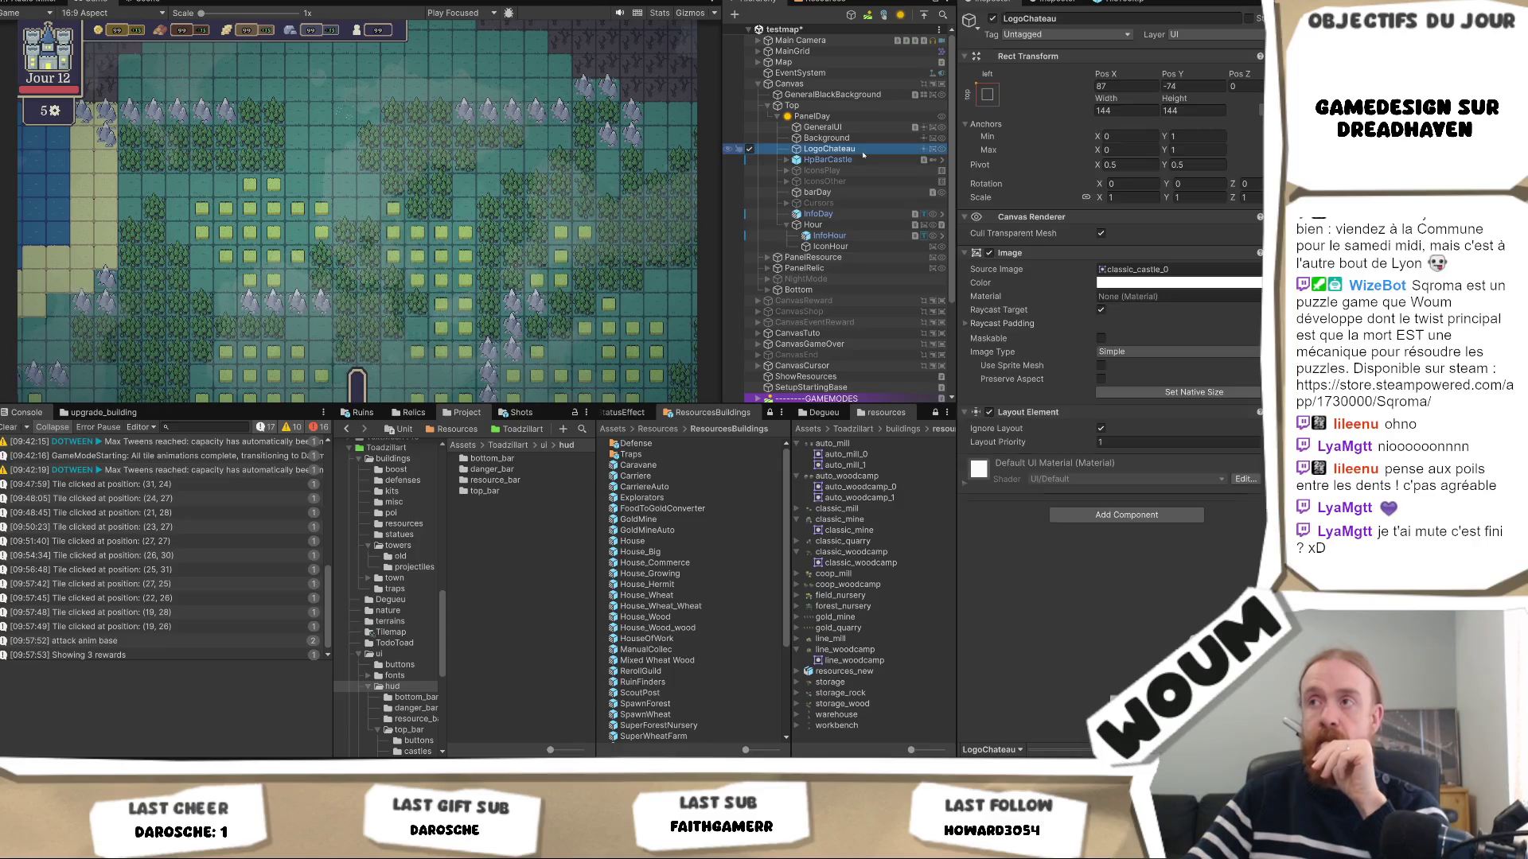
Change the castle logo's Pos X to 89, then select the InfoDay label.
click(1132, 85)
text(88)
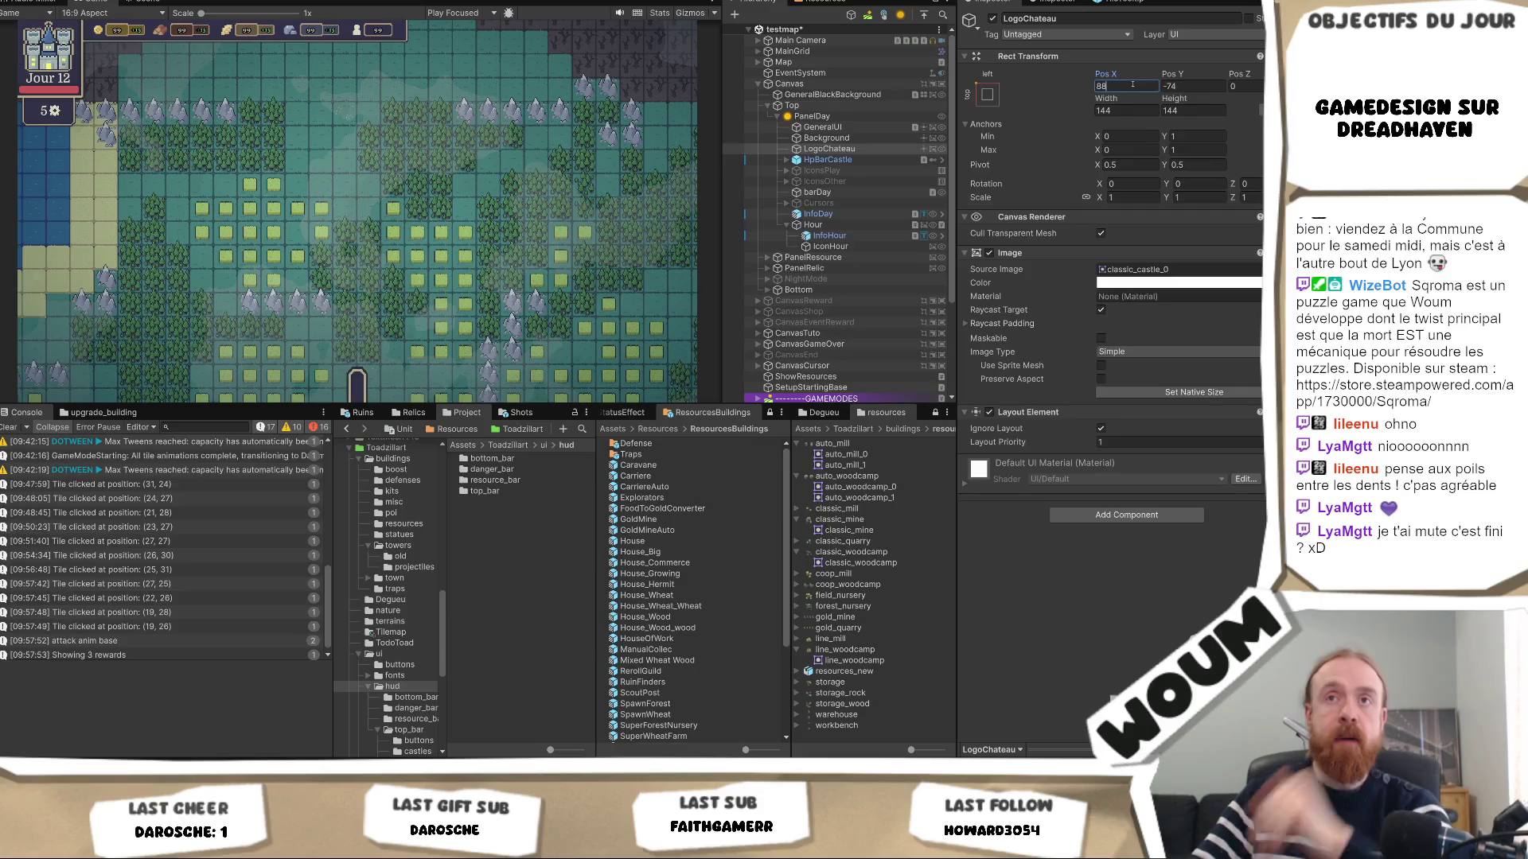
key(BackSpace)
text(9)
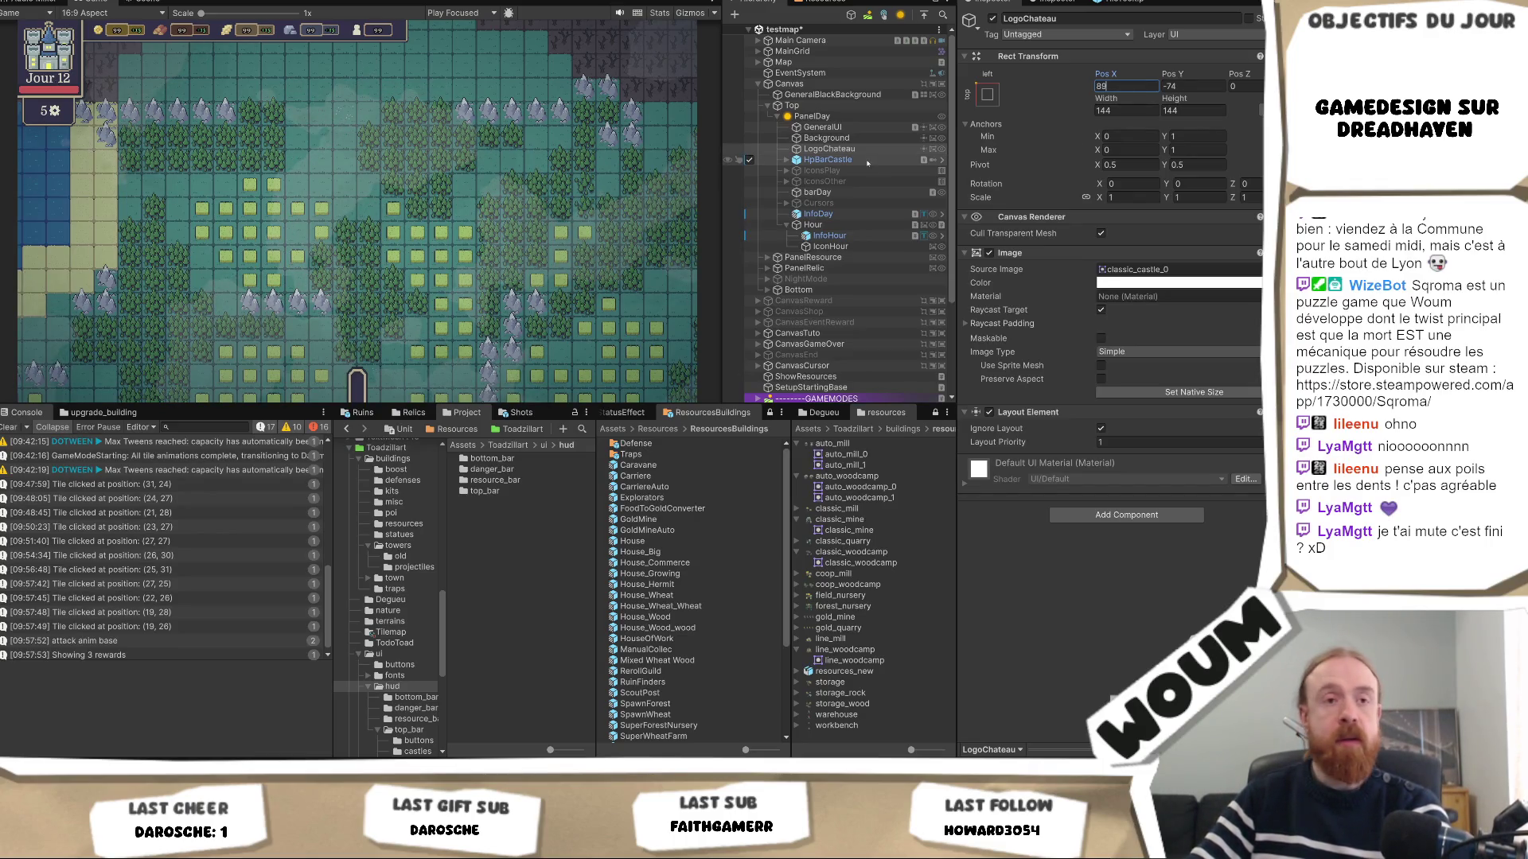
click(850, 215)
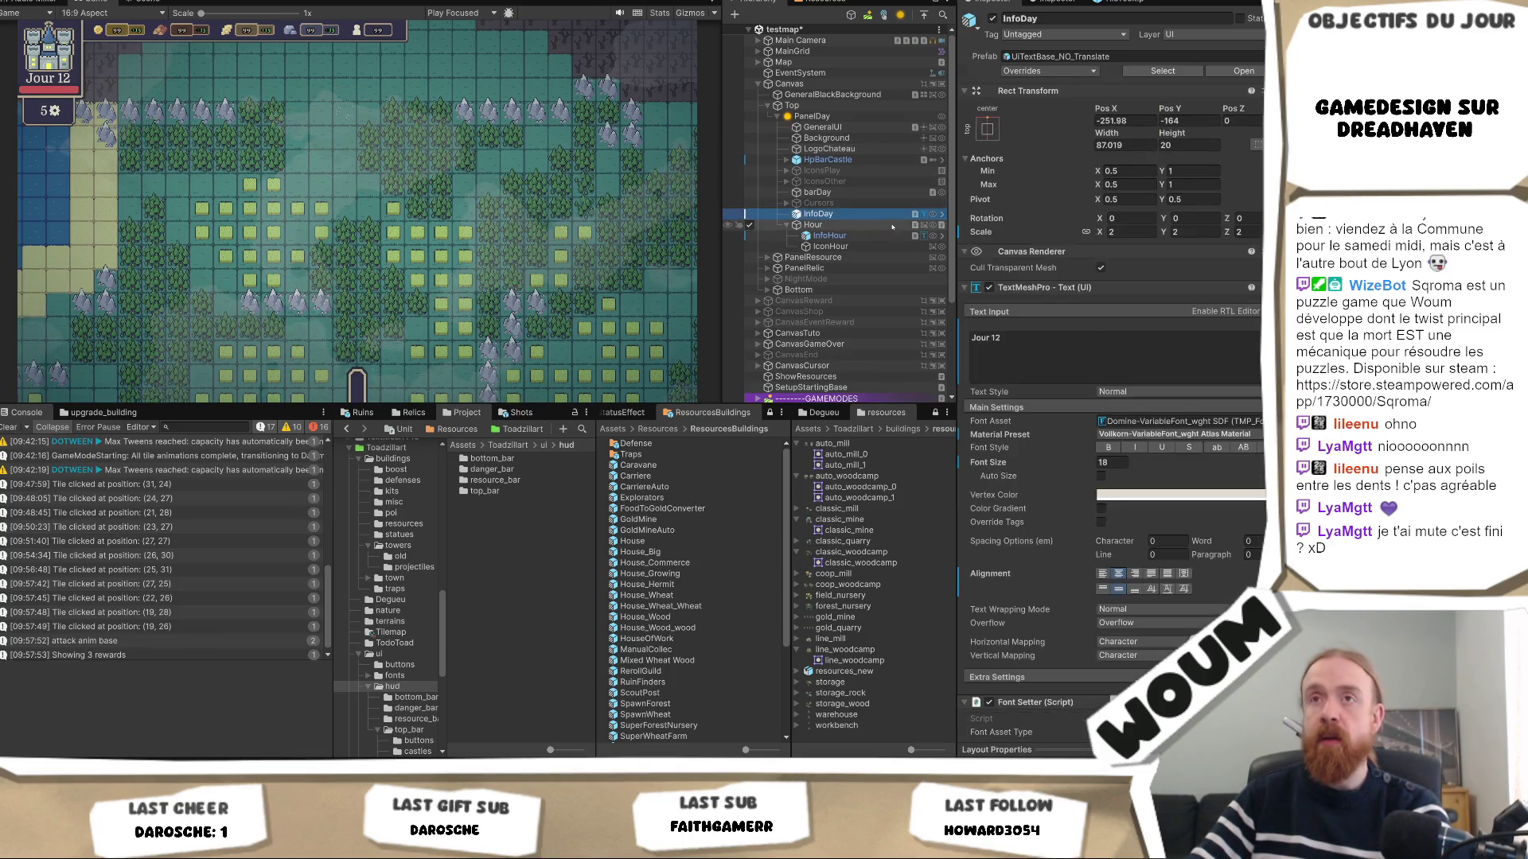
Set the InfoDay label's font size to 17, then enable Auto Size.
click(1118, 461)
text(17)
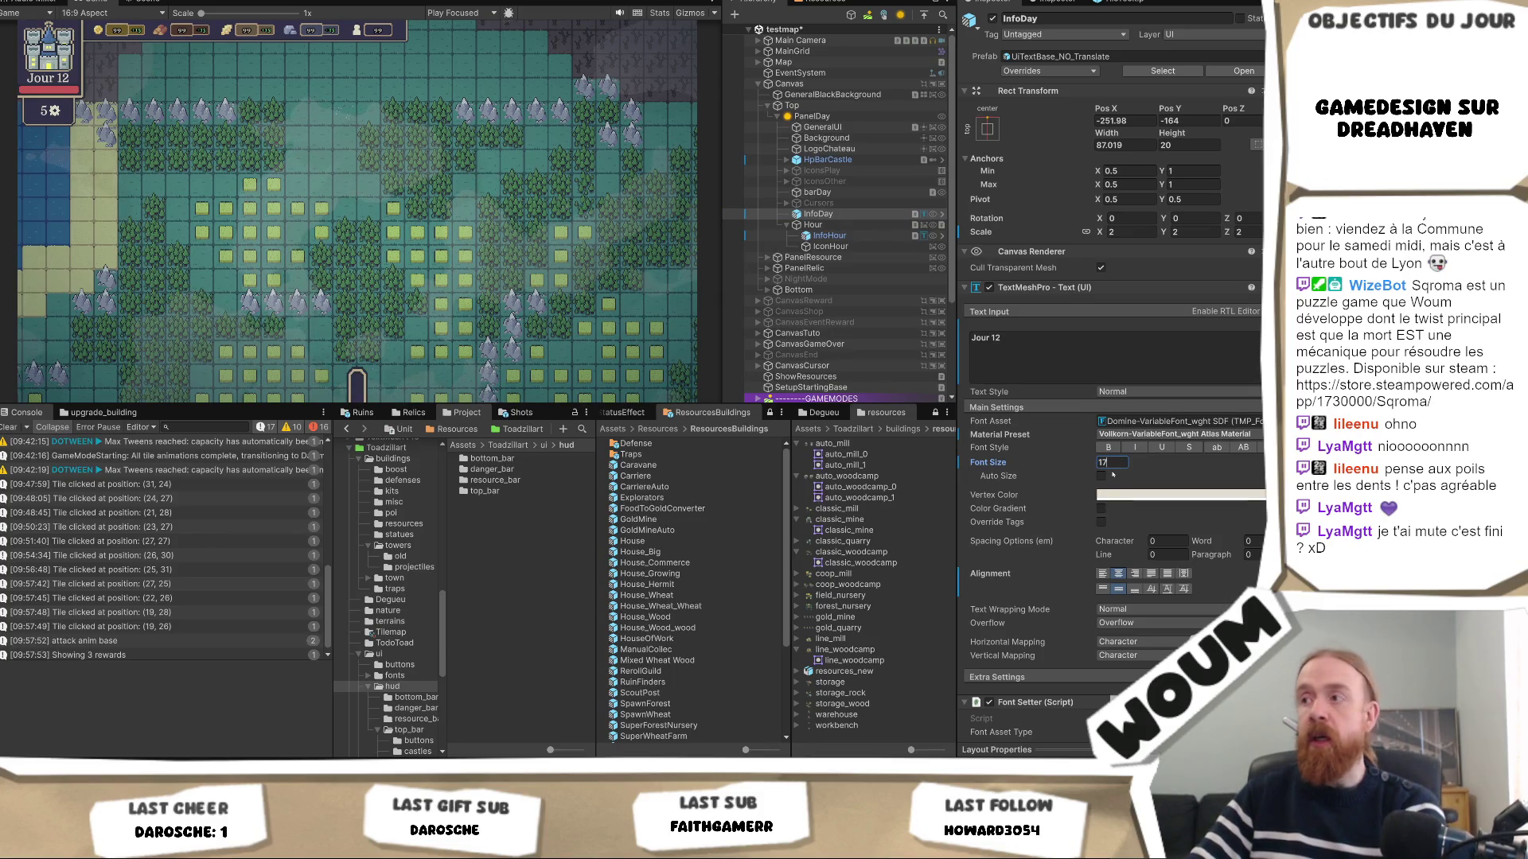
click(1102, 475)
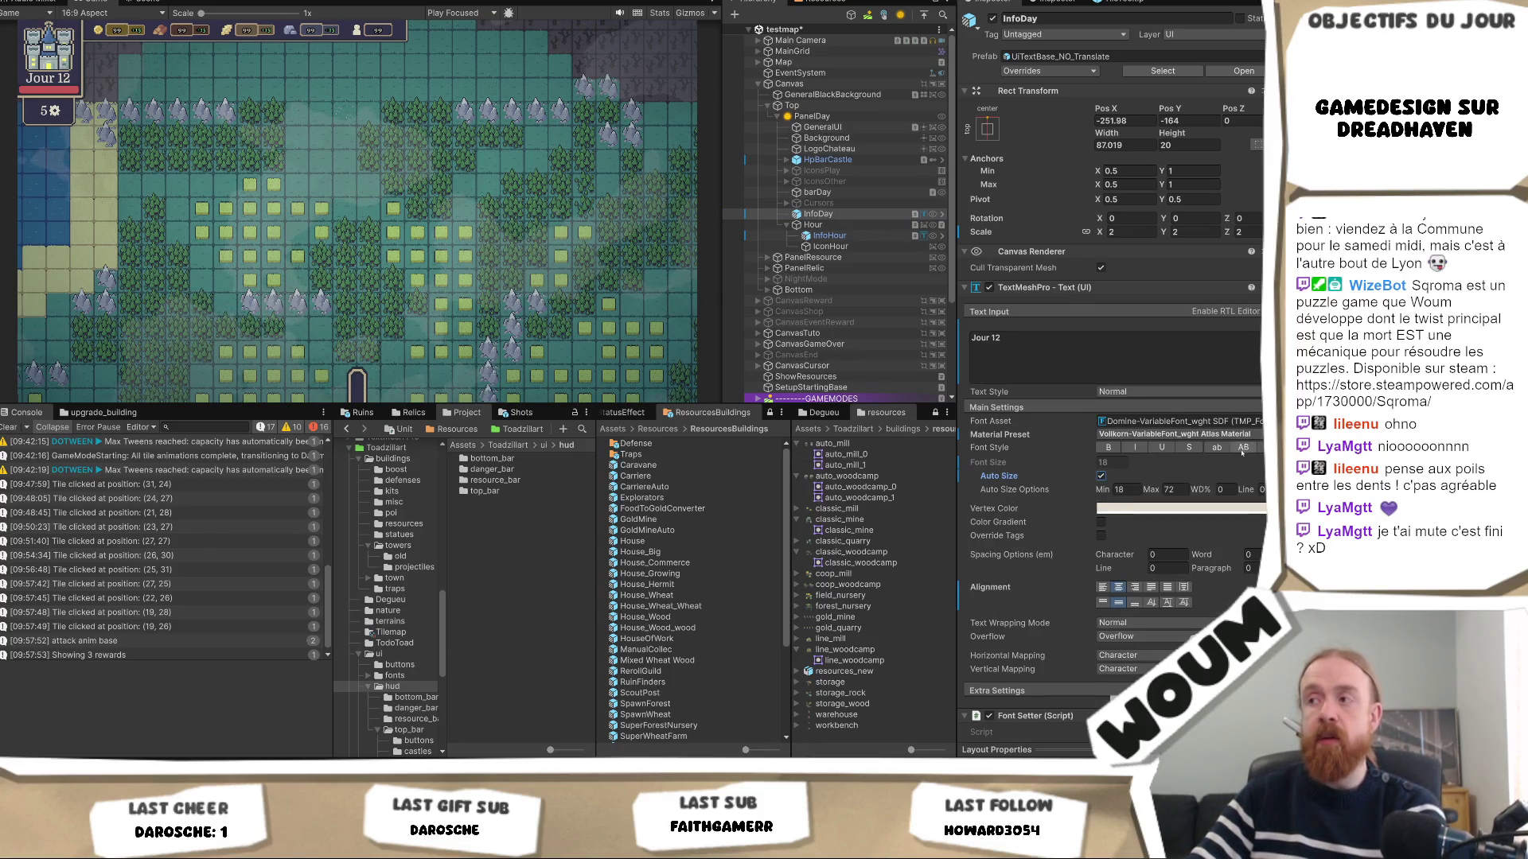
Switch to the Scene view with the Rect tool active and zoom in.
click(140, 2)
key(t)
scroll(159, 201, up, 8)
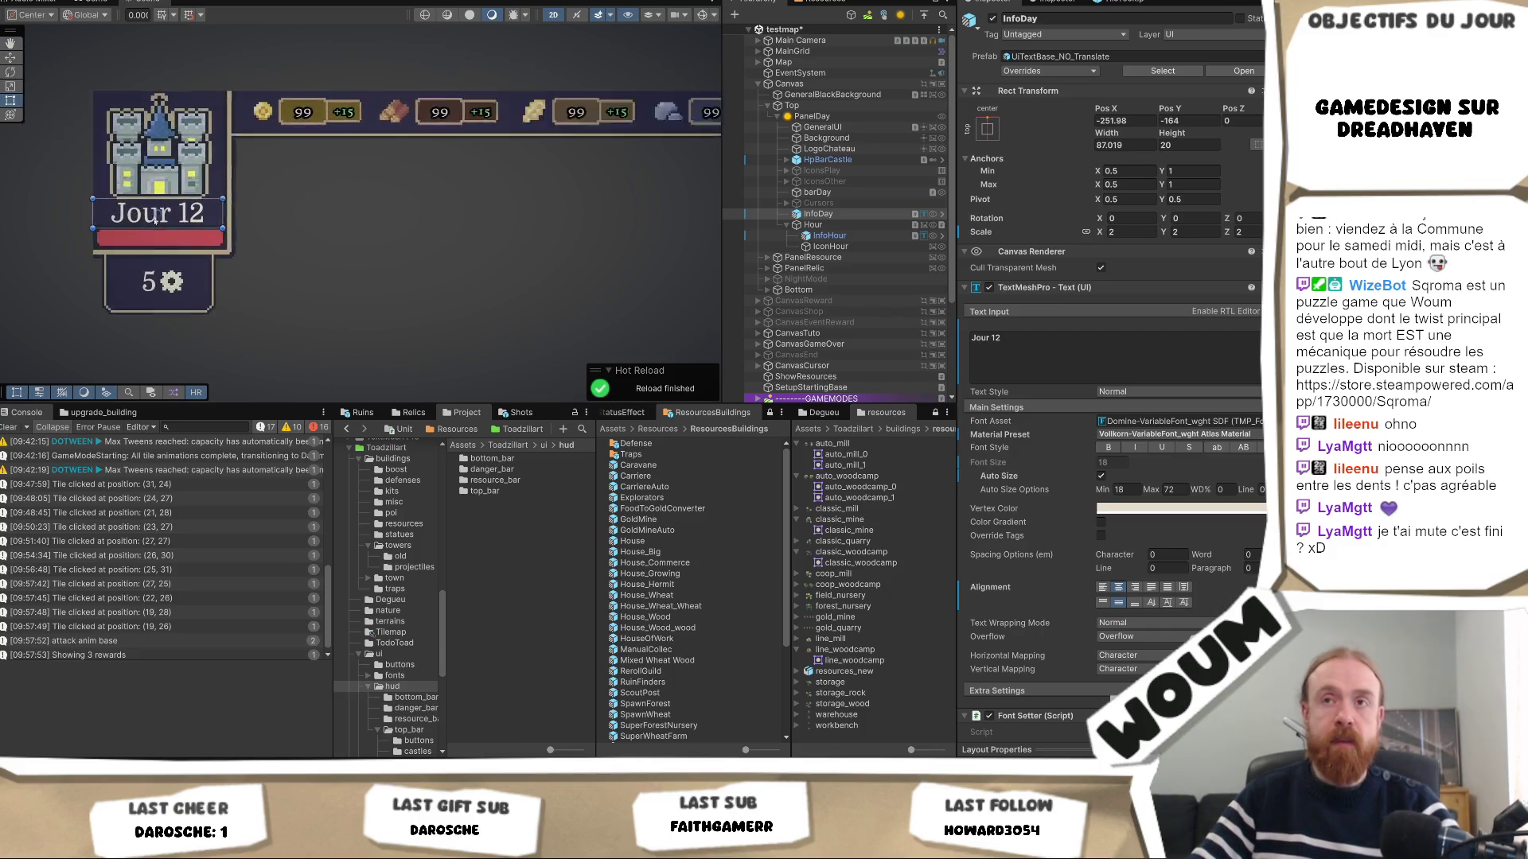
Shorten the Jour 12 text box by raising its bottom edge and lowering its top edge.
scroll(159, 201, up, 8)
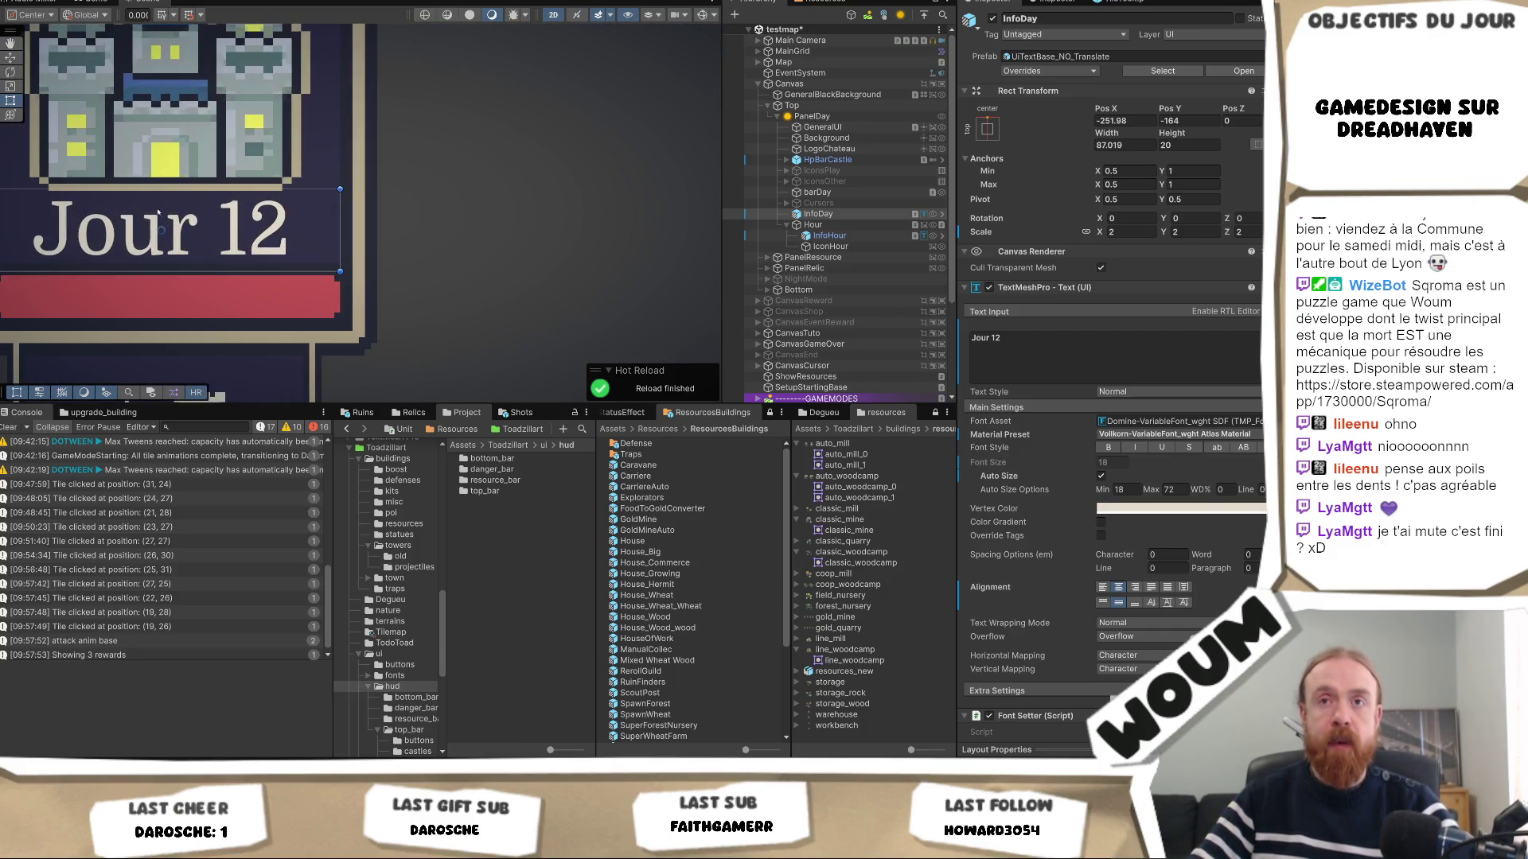
scroll(160, 274, up, 2)
drag(144, 282, 144, 266)
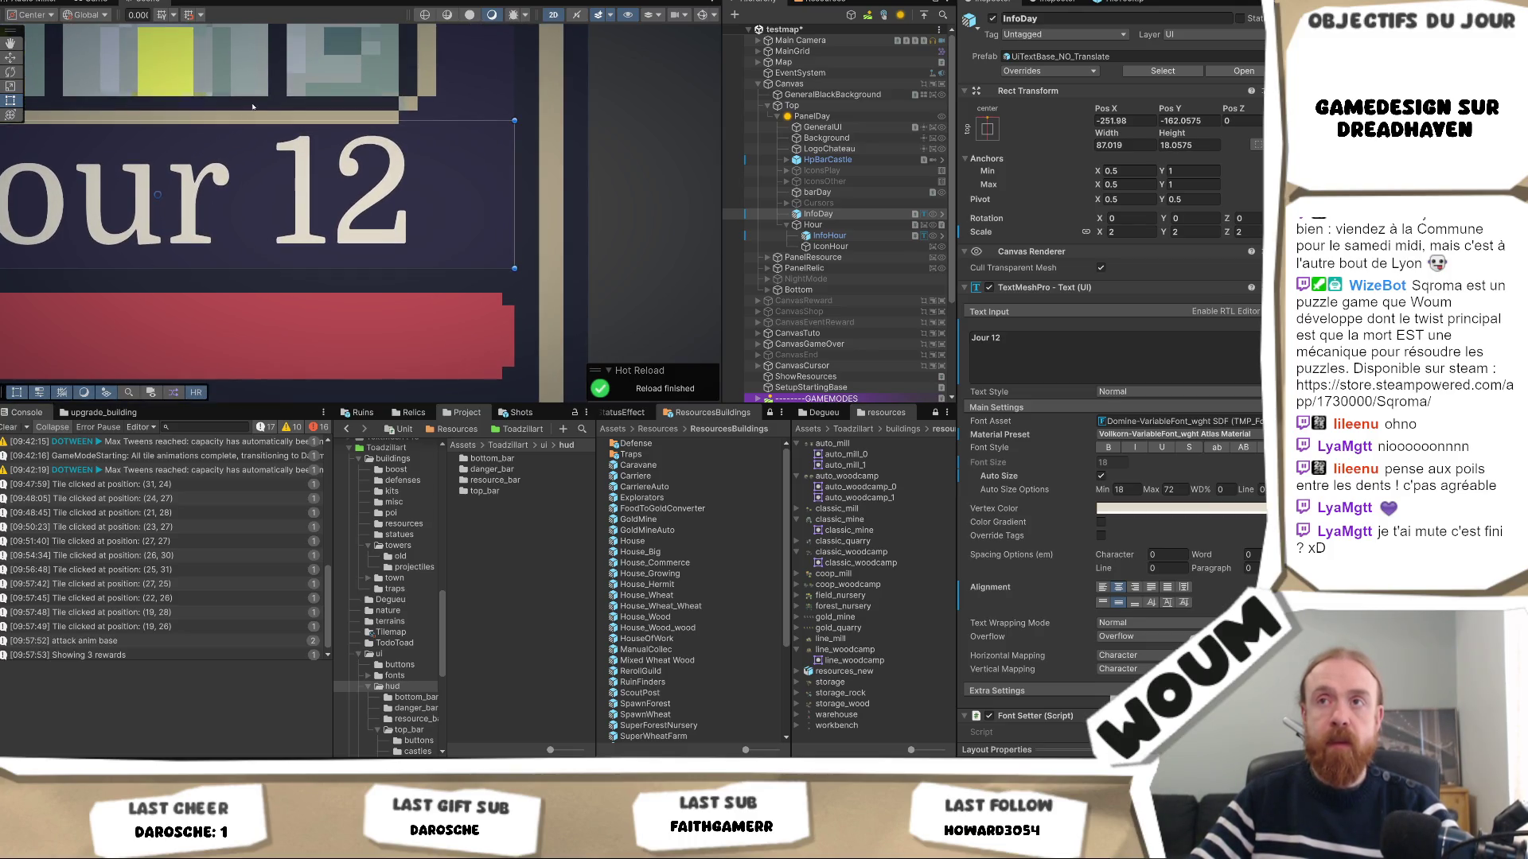
drag(231, 120, 232, 123)
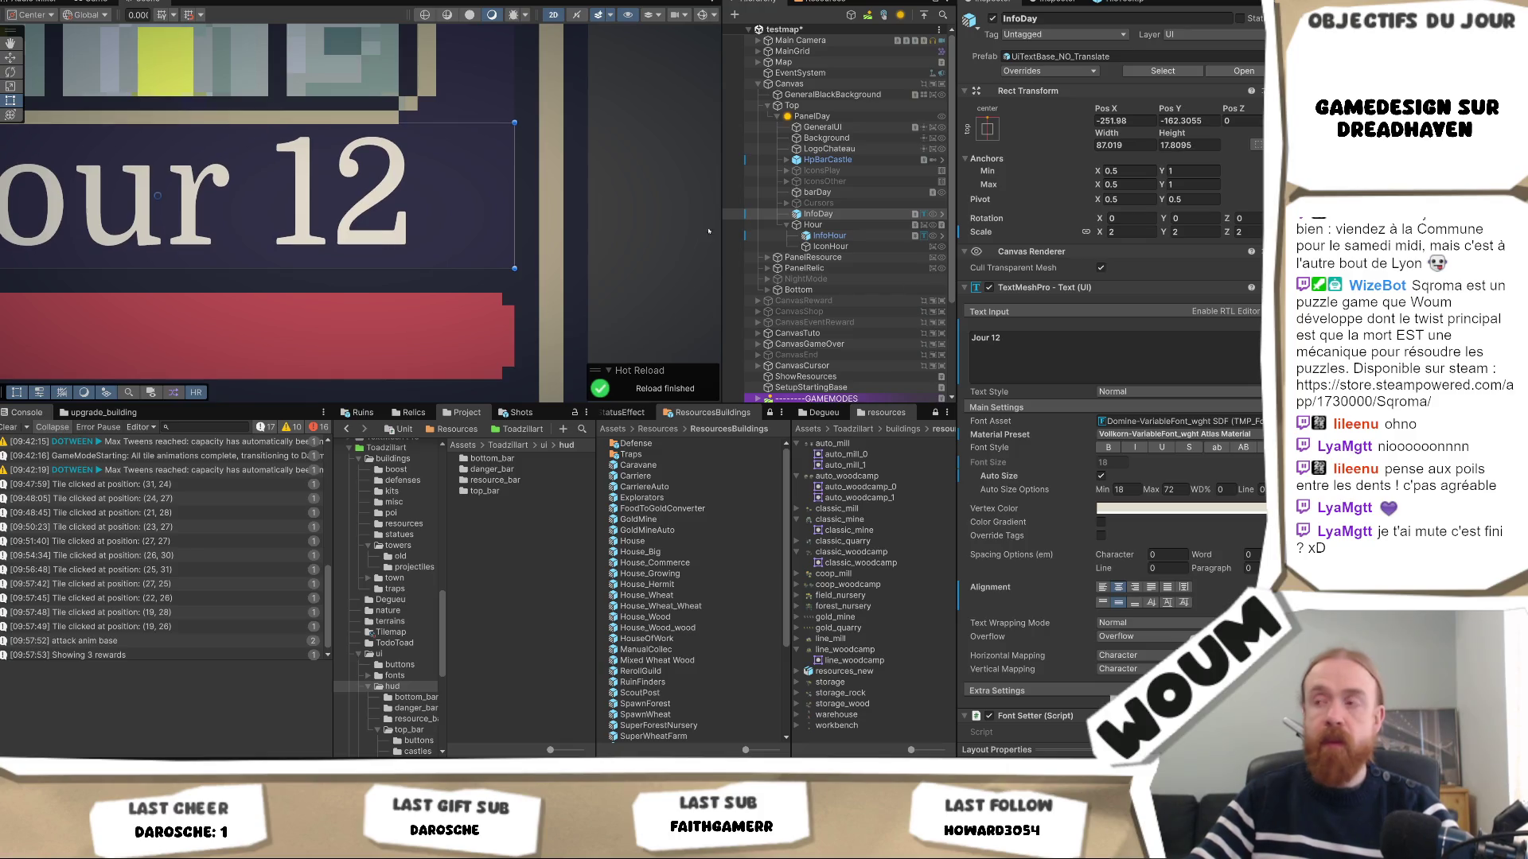
Lower the Auto Size minimum to 6 and expand Extra Settings to reveal margins.
click(1117, 489)
text(6)
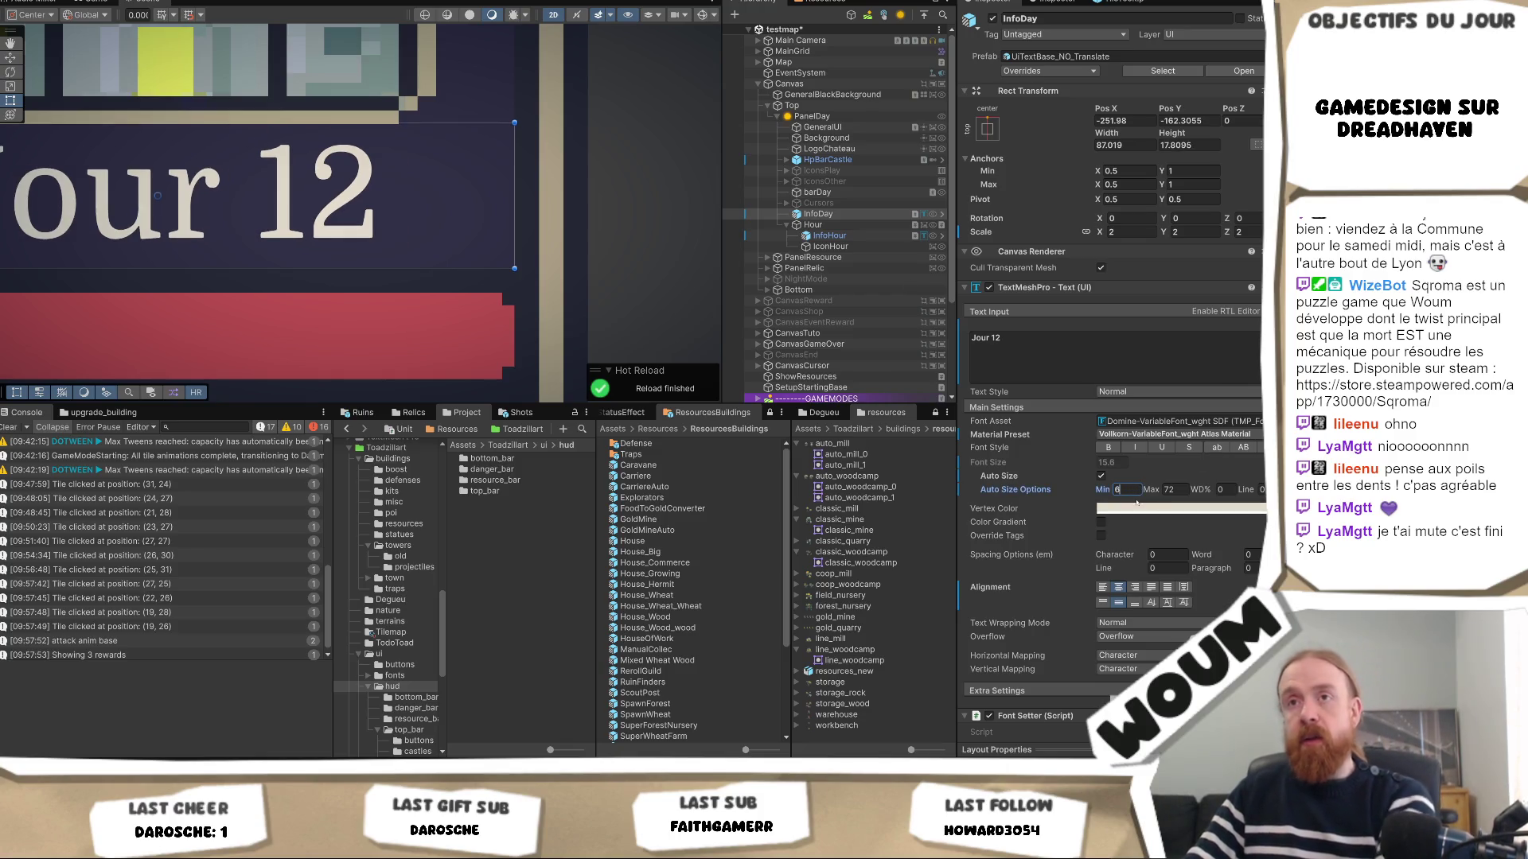
click(1174, 494)
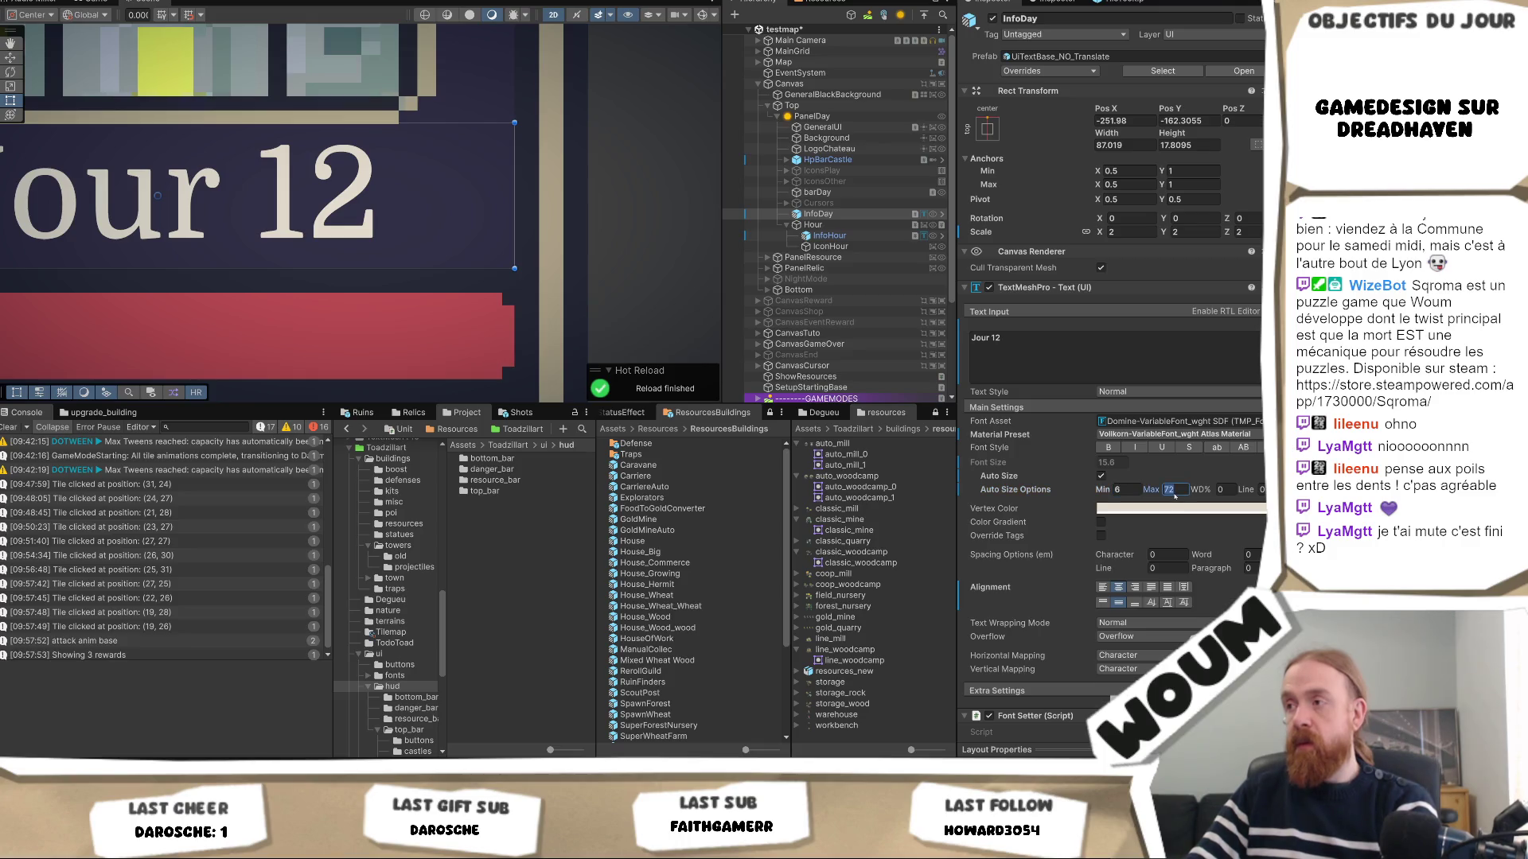
scroll(1124, 571, down, 2)
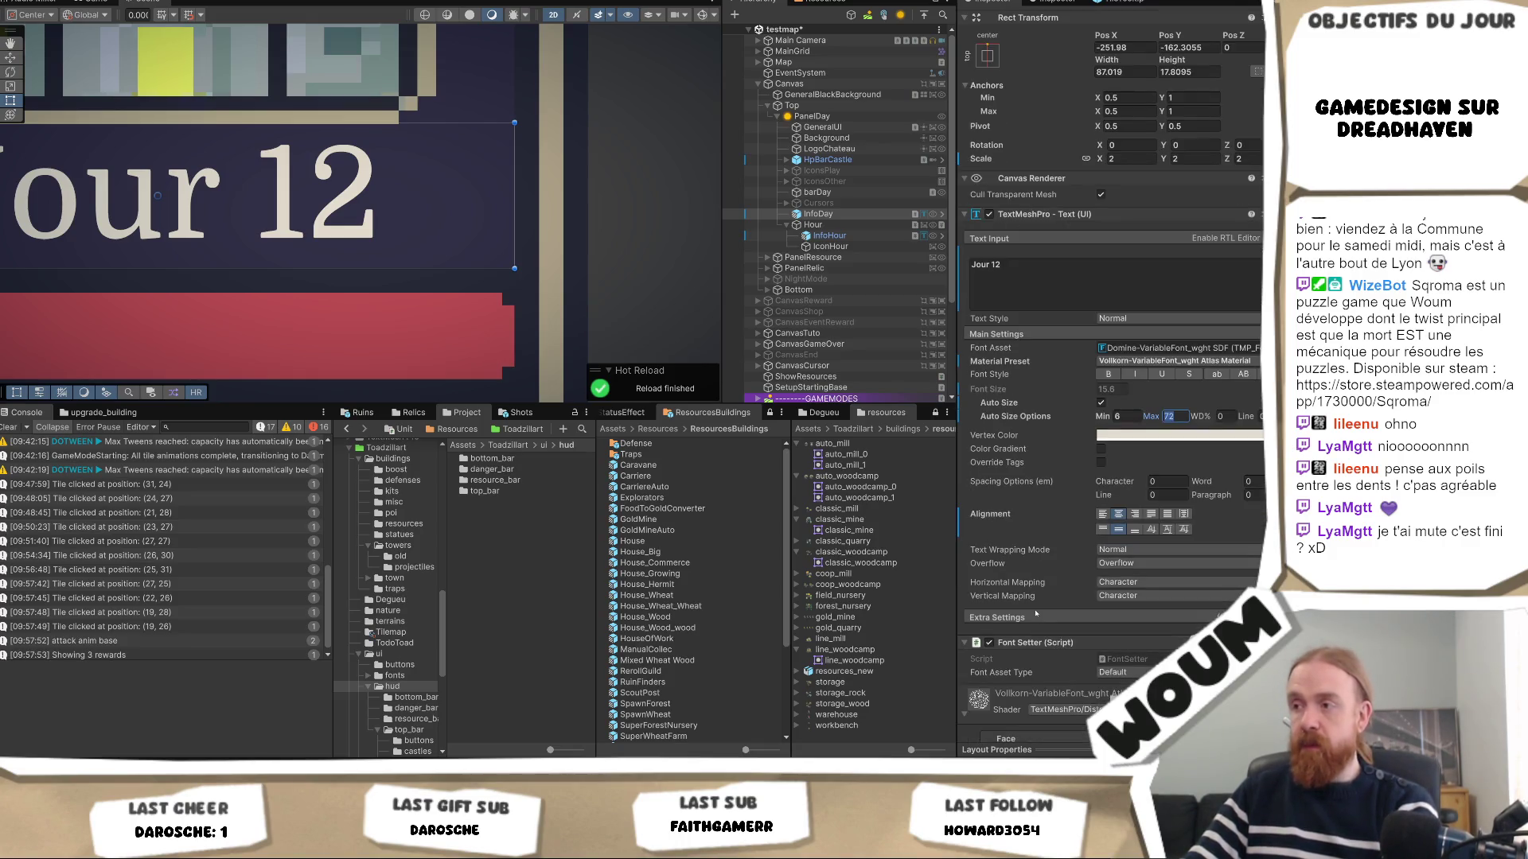
click(1030, 619)
scroll(1036, 618, down, 2)
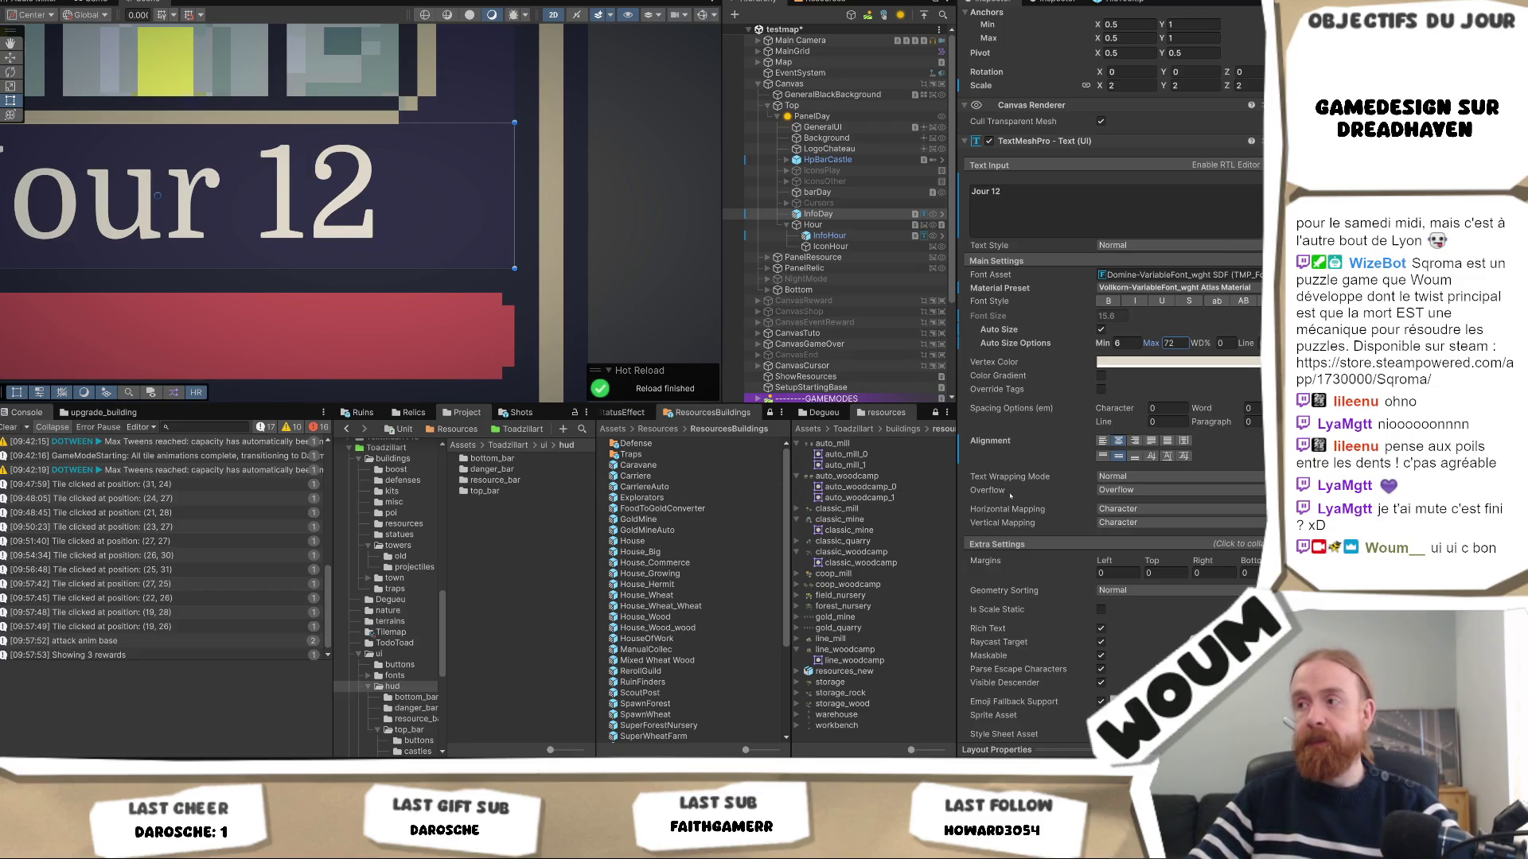
Set the Jour 12 label's top and bottom margins to 1.
click(1175, 568)
scroll(531, 314, down, 5)
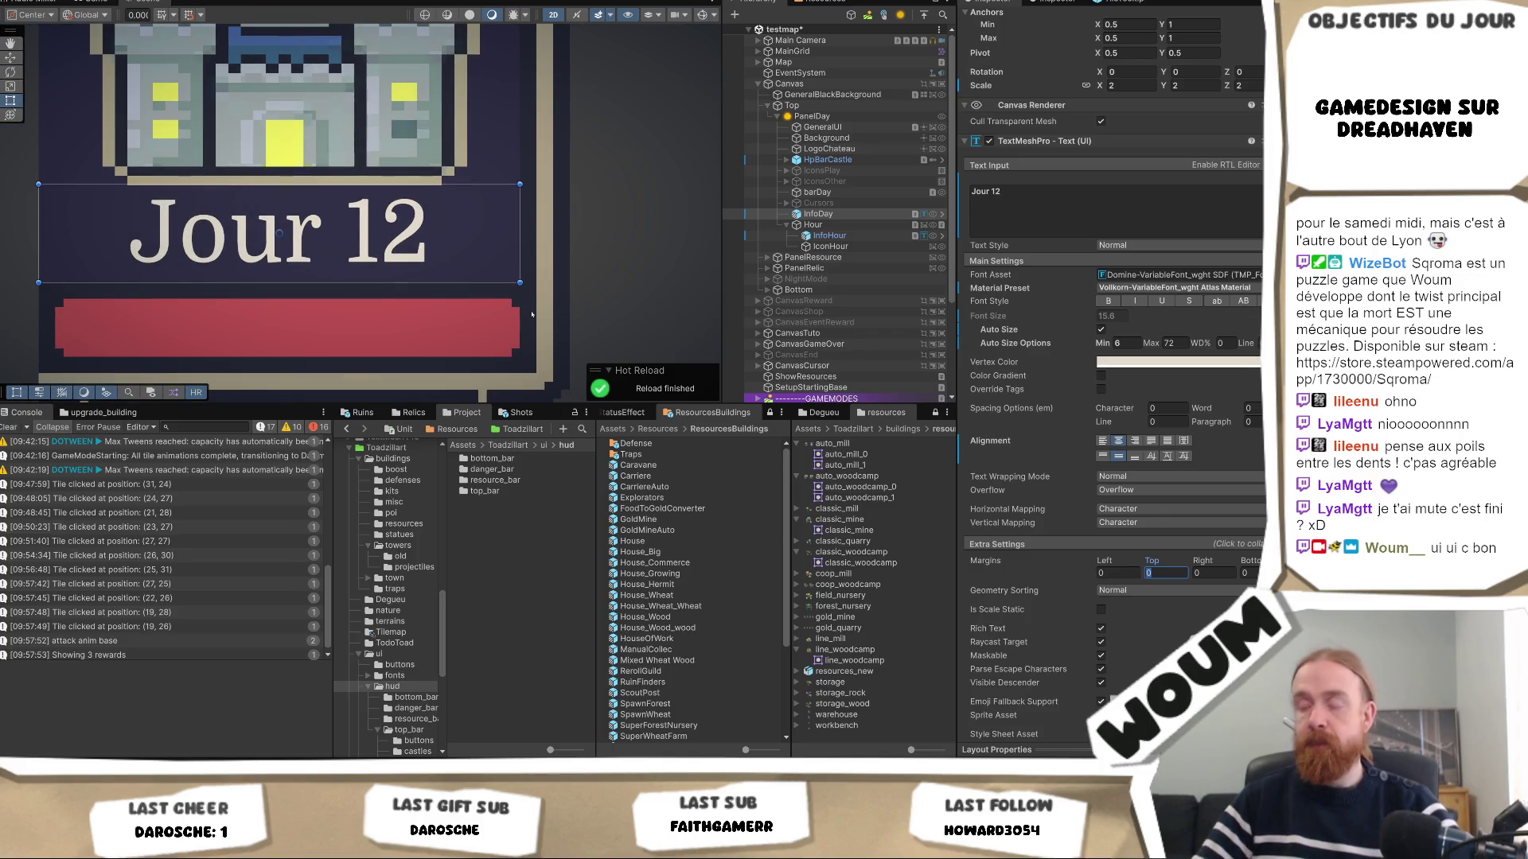
text(5)
key(Tab)
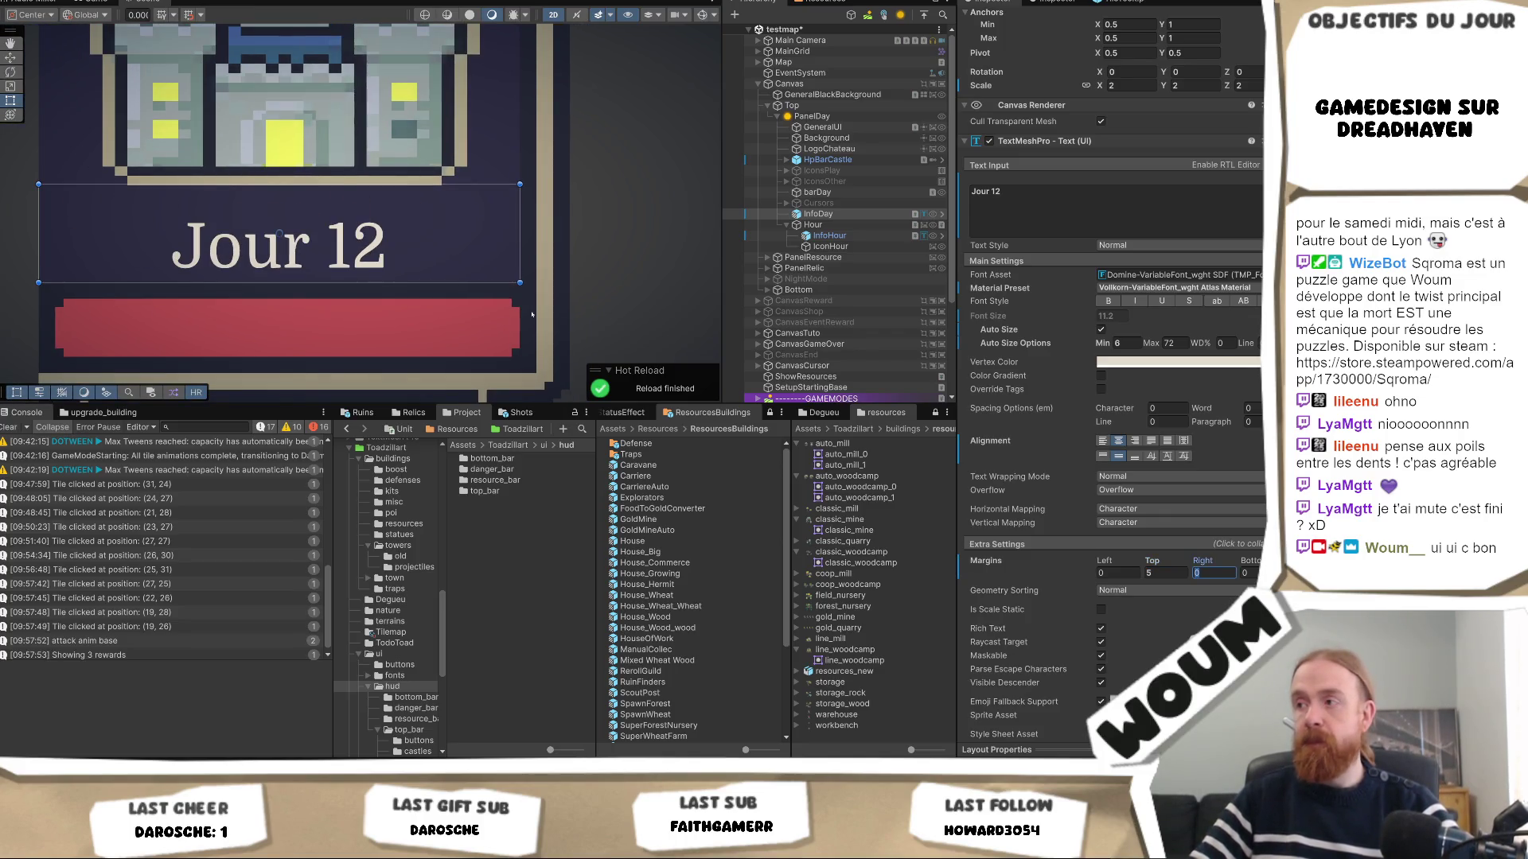
key(Tab)
text(5)
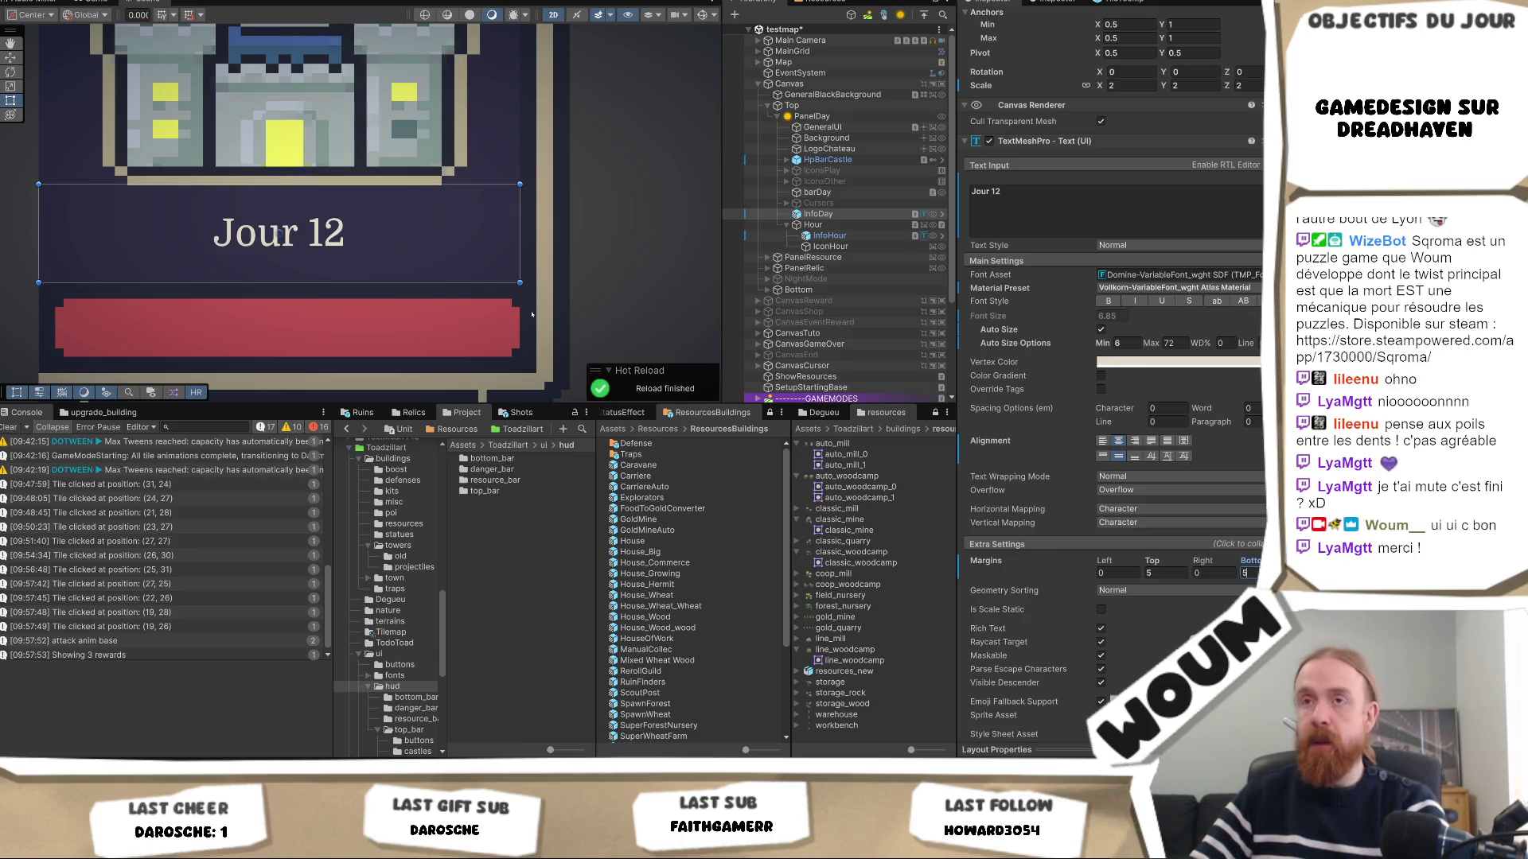
key(BackSpace)
text(1)
click(1164, 572)
text(1)
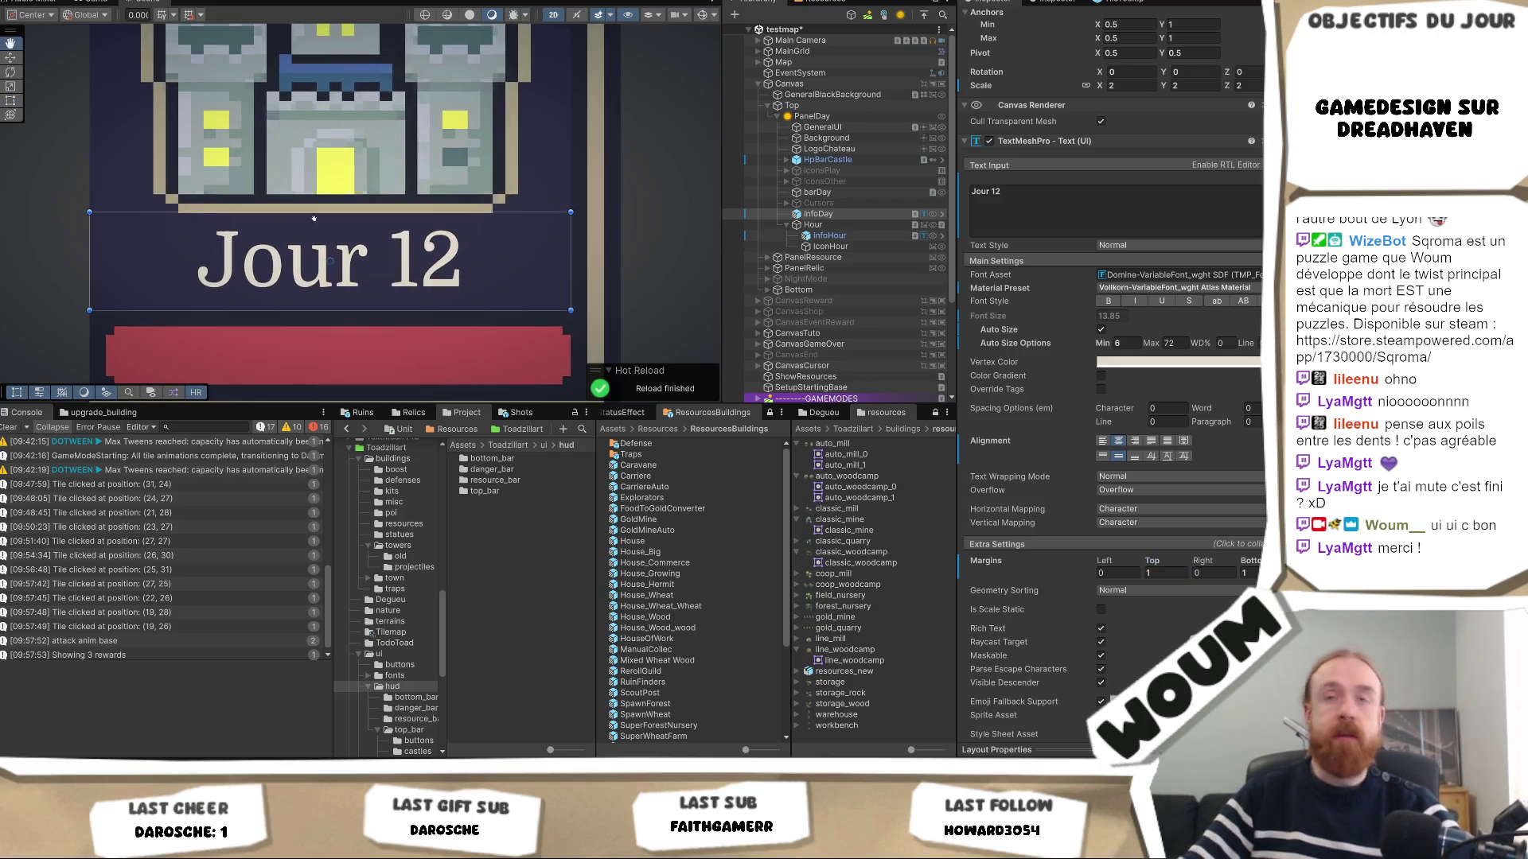
Frame the castle logo and label in the Scene view, then check the Game view.
drag(168, 214, 215, 236)
scroll(538, 198, down, 1)
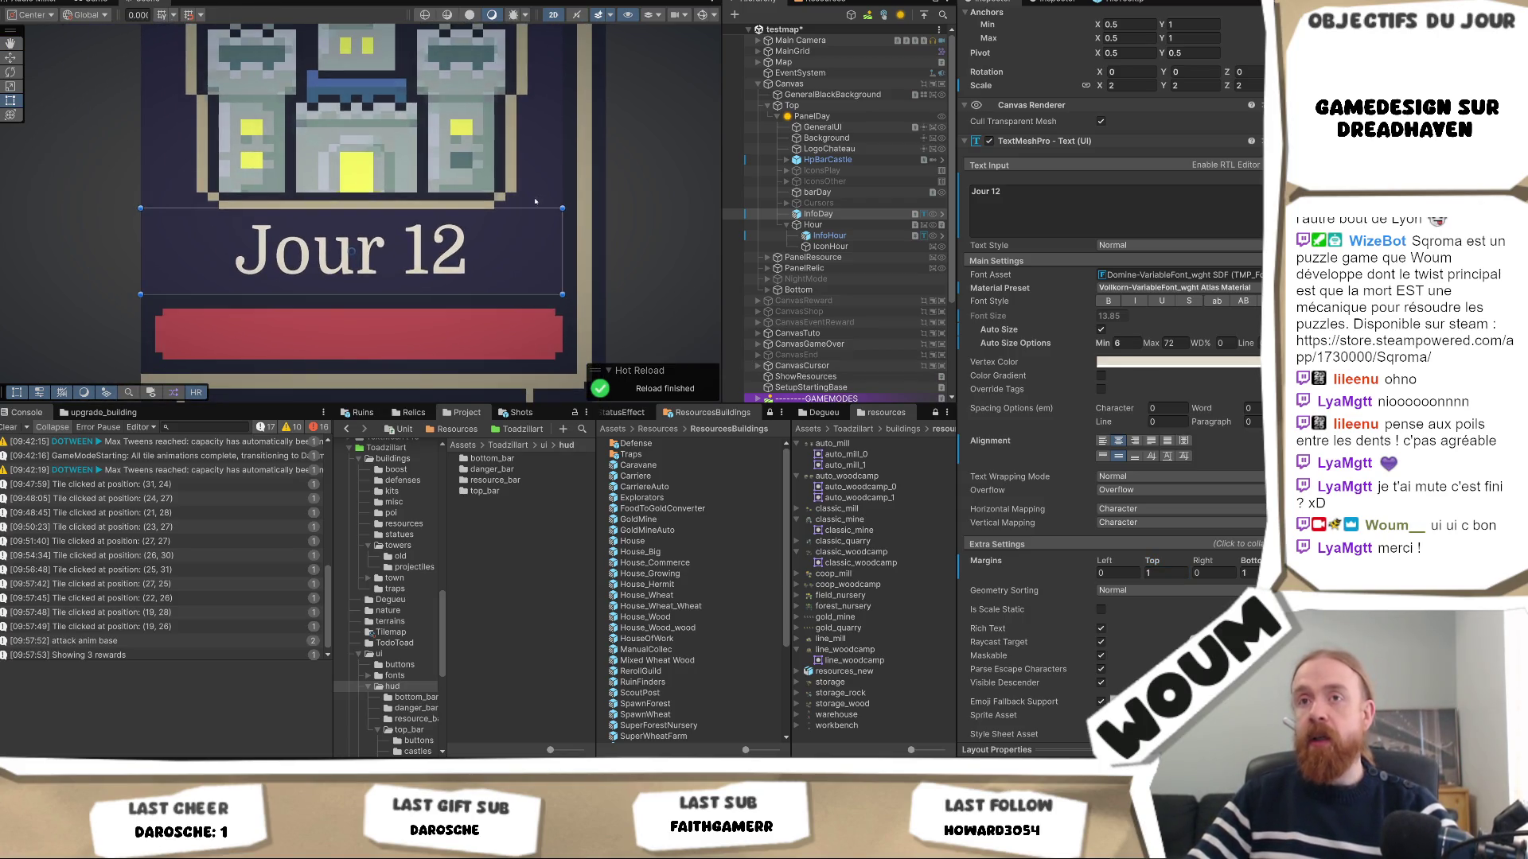
drag(420, 193, 436, 238)
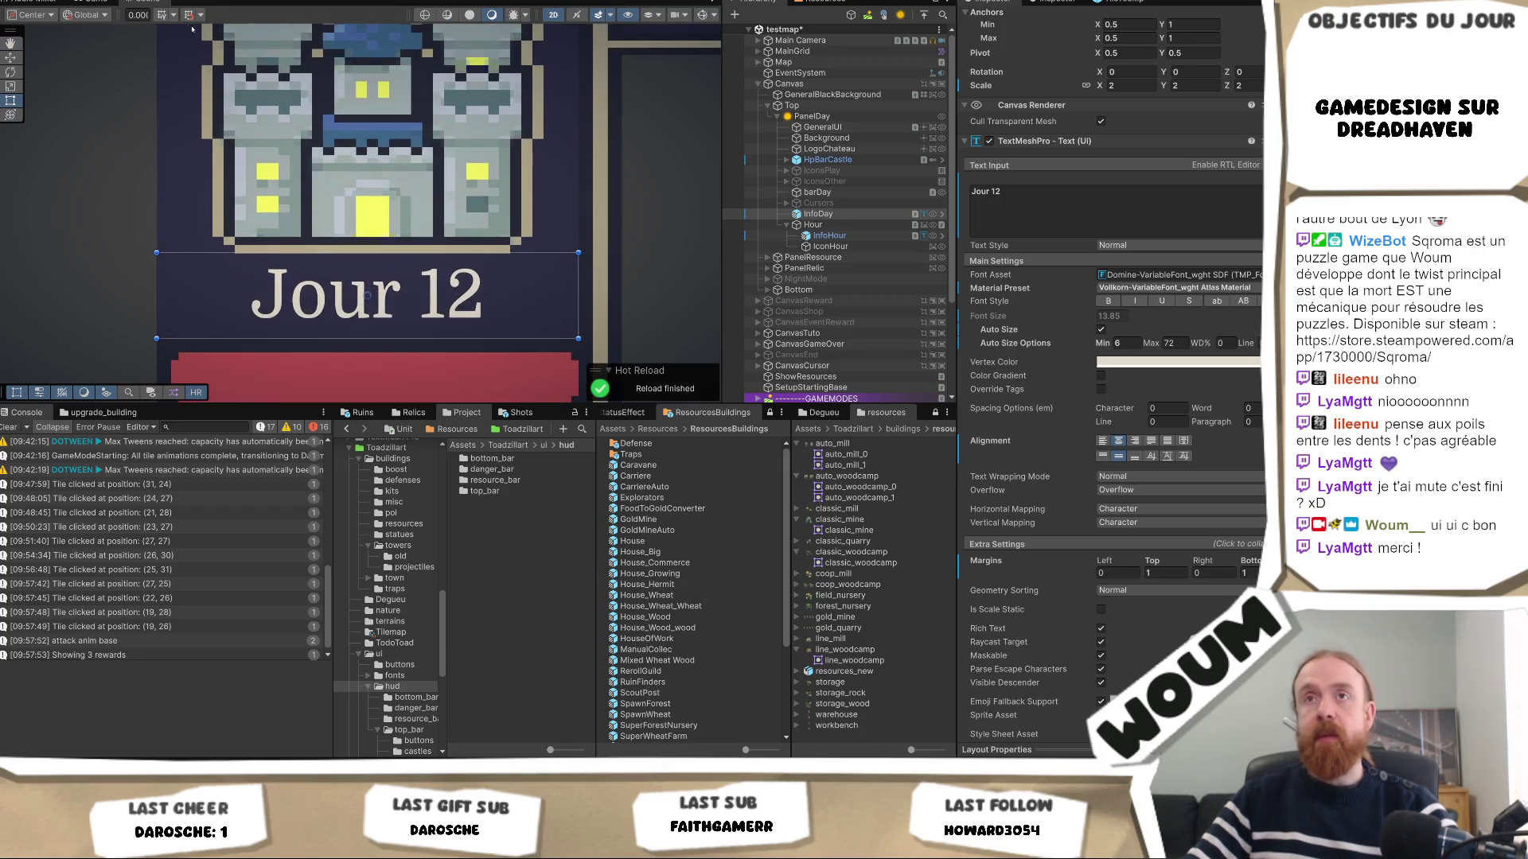
click(105, 3)
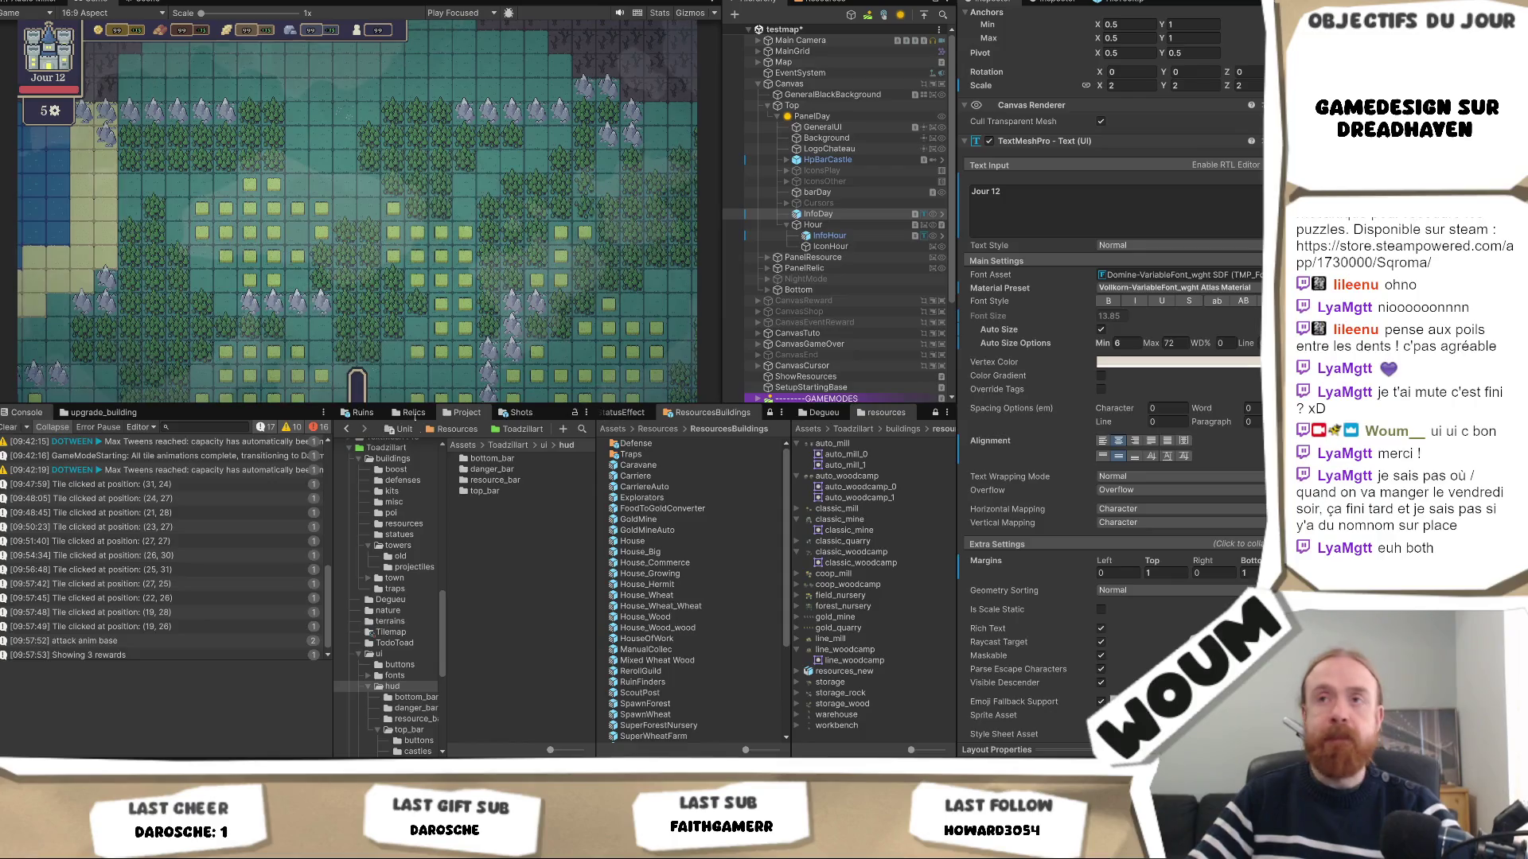
Ping the Background's sprite in the hud top_bar folder, then select PanelDay and LogoChateau.
click(844, 149)
click(827, 137)
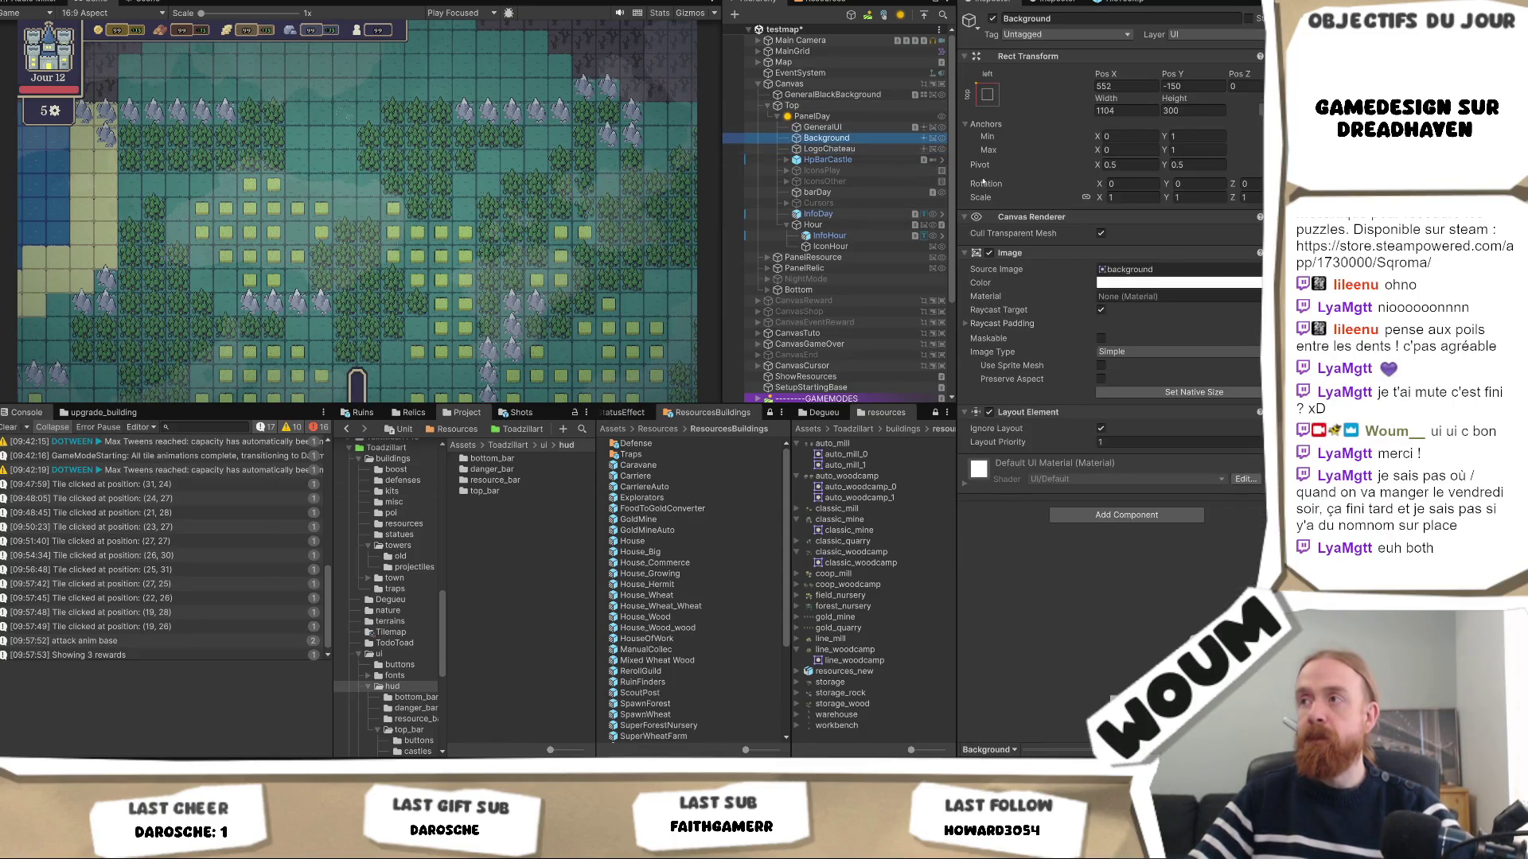
click(1126, 269)
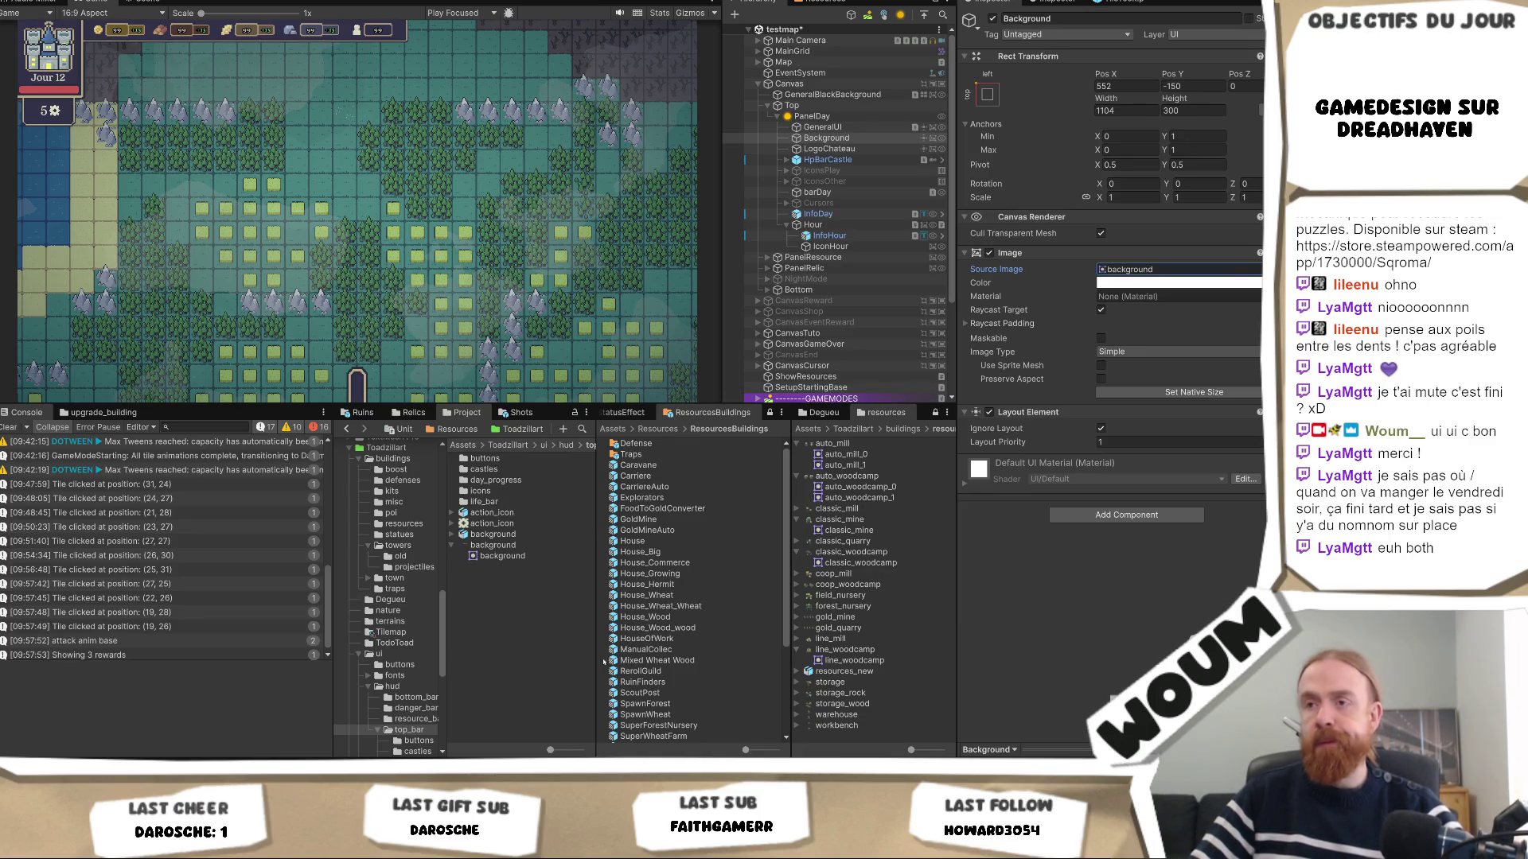
click(835, 117)
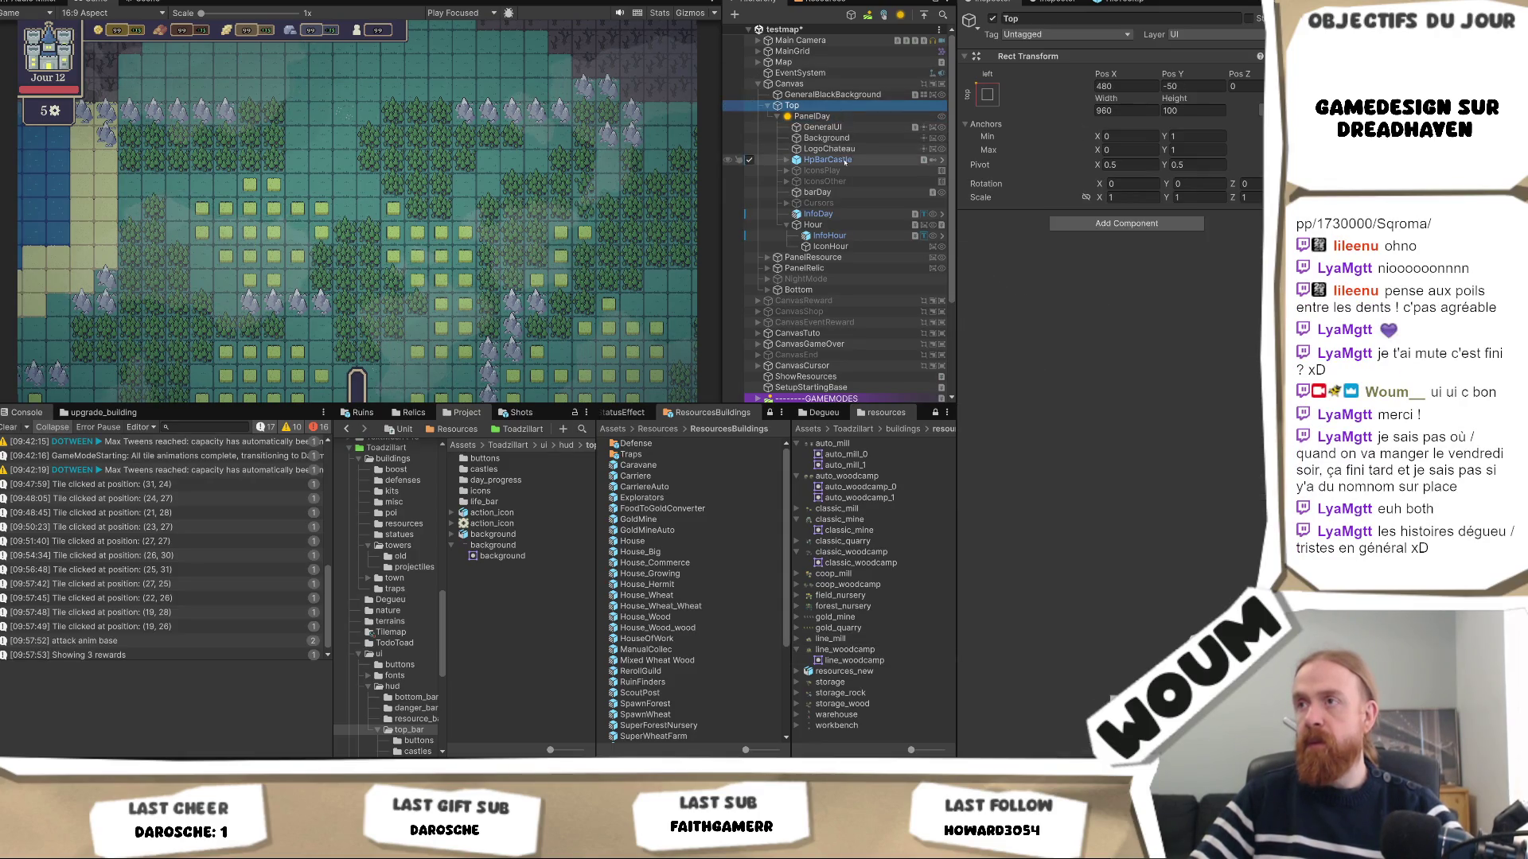
click(850, 148)
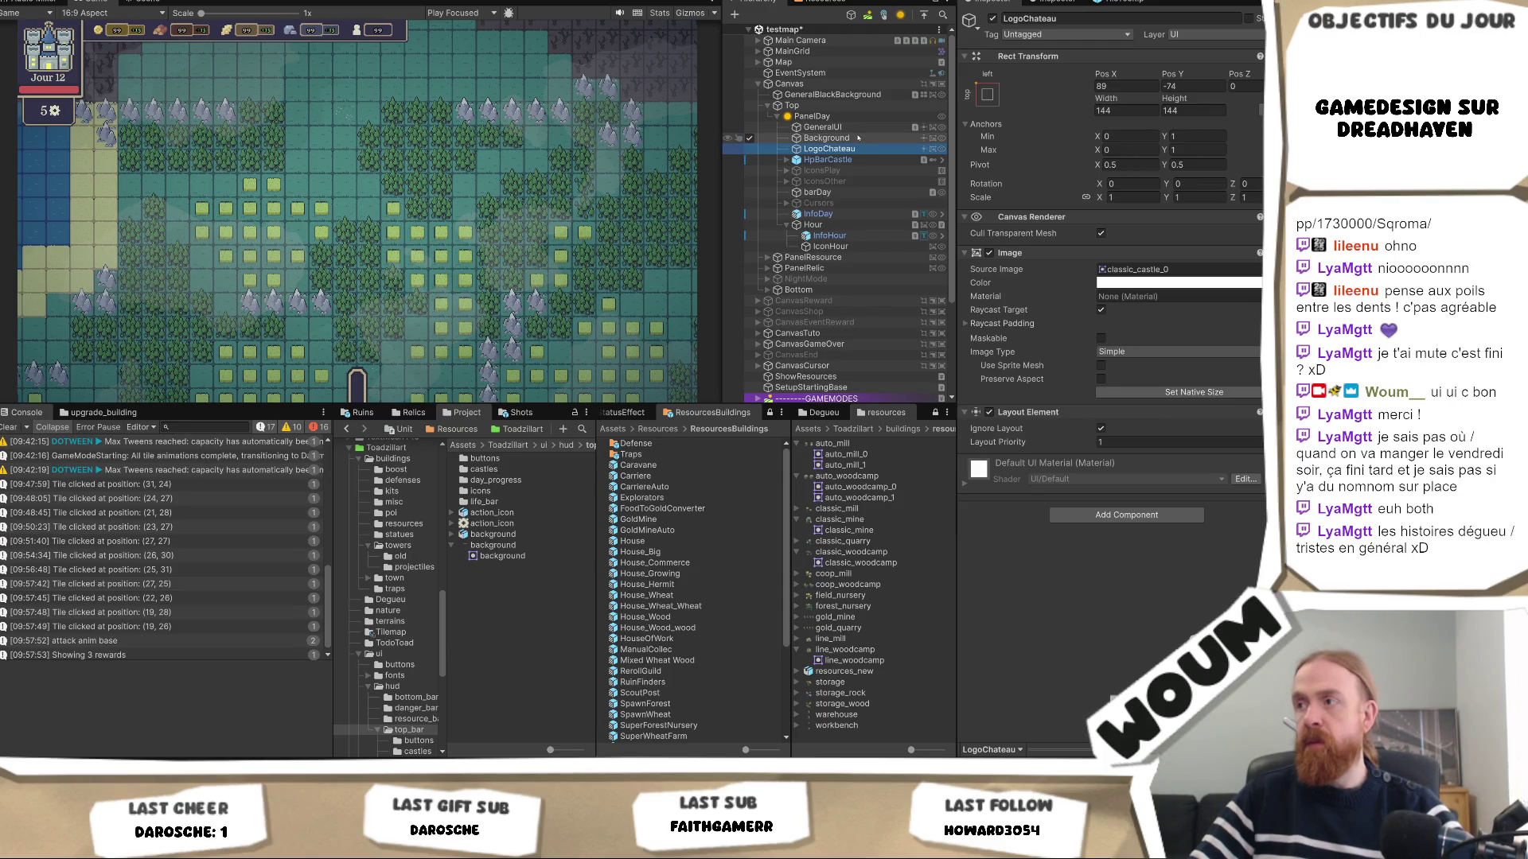
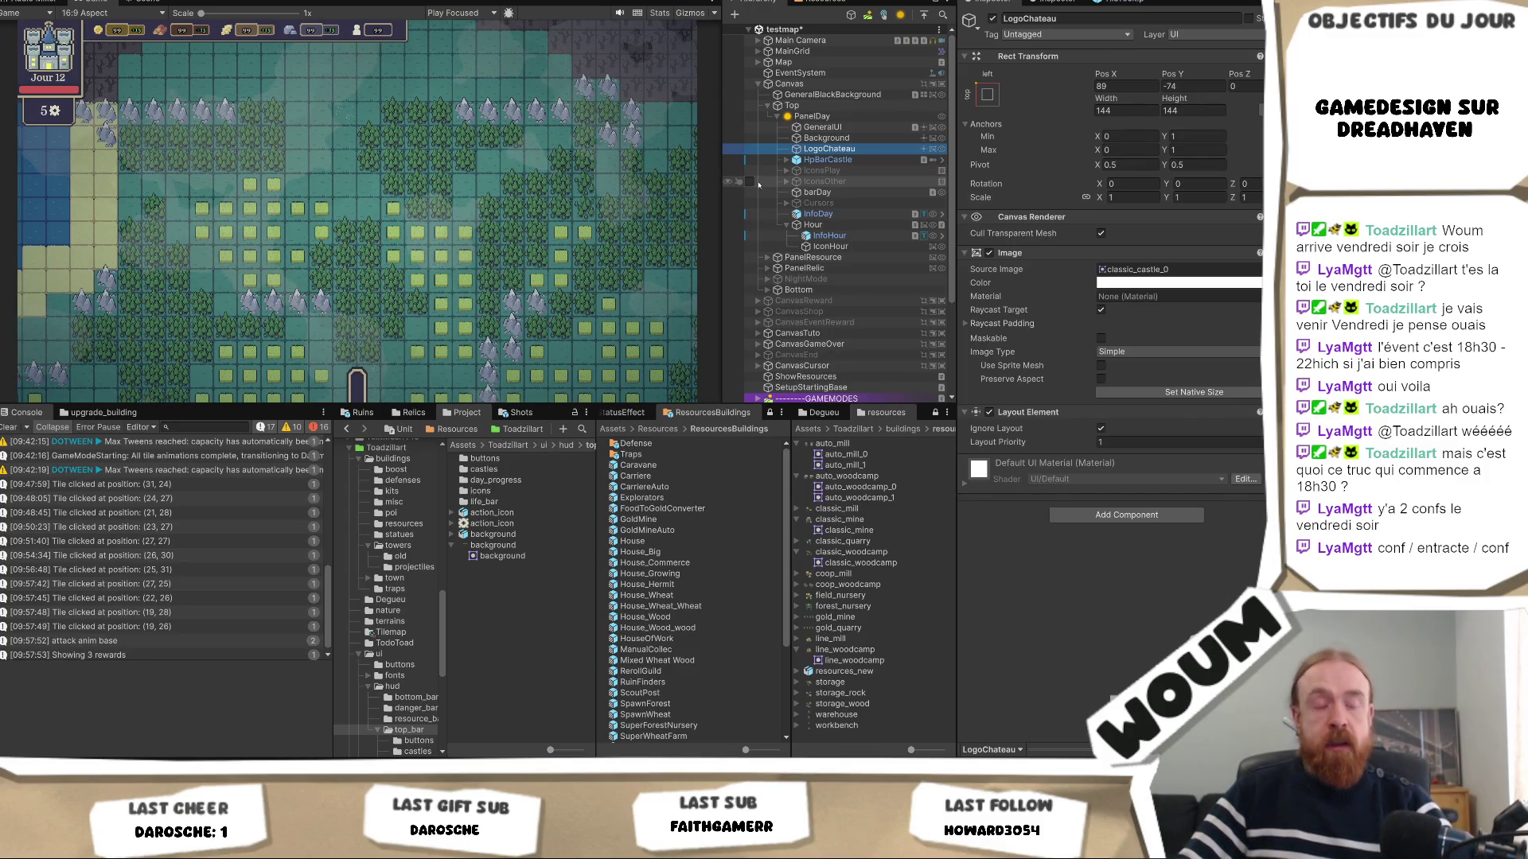
Widen the Game view, ping LogoChateau's classic_castle_0 sprite in the Project panel, then reselect LogoChateau.
mouse_move(722, 228)
mouse_down()
mouse_move(745, 246)
mouse_move(731, 257)
mouse_up()
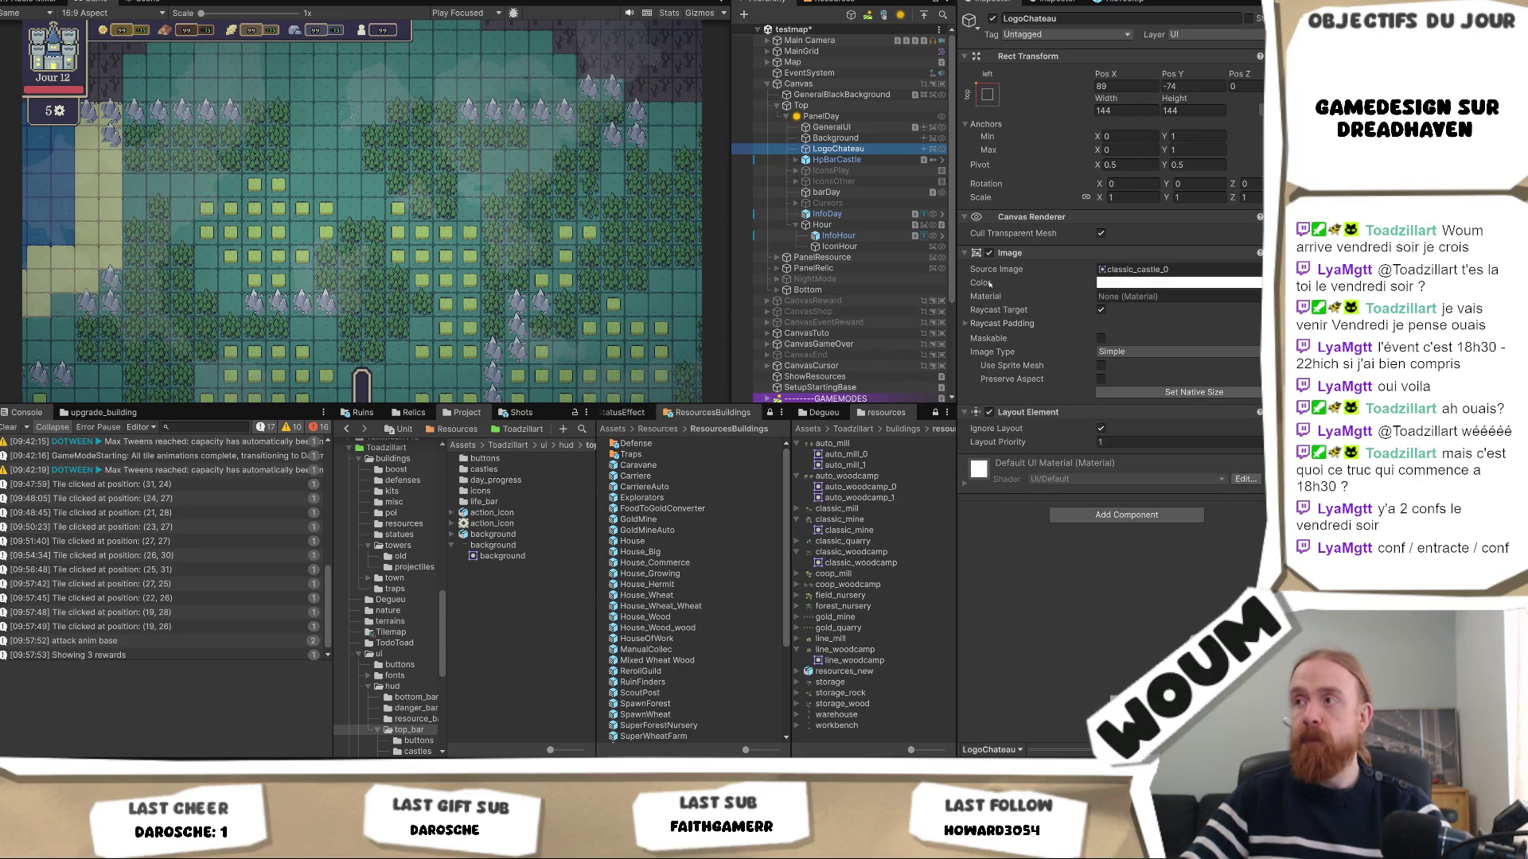
click(1137, 269)
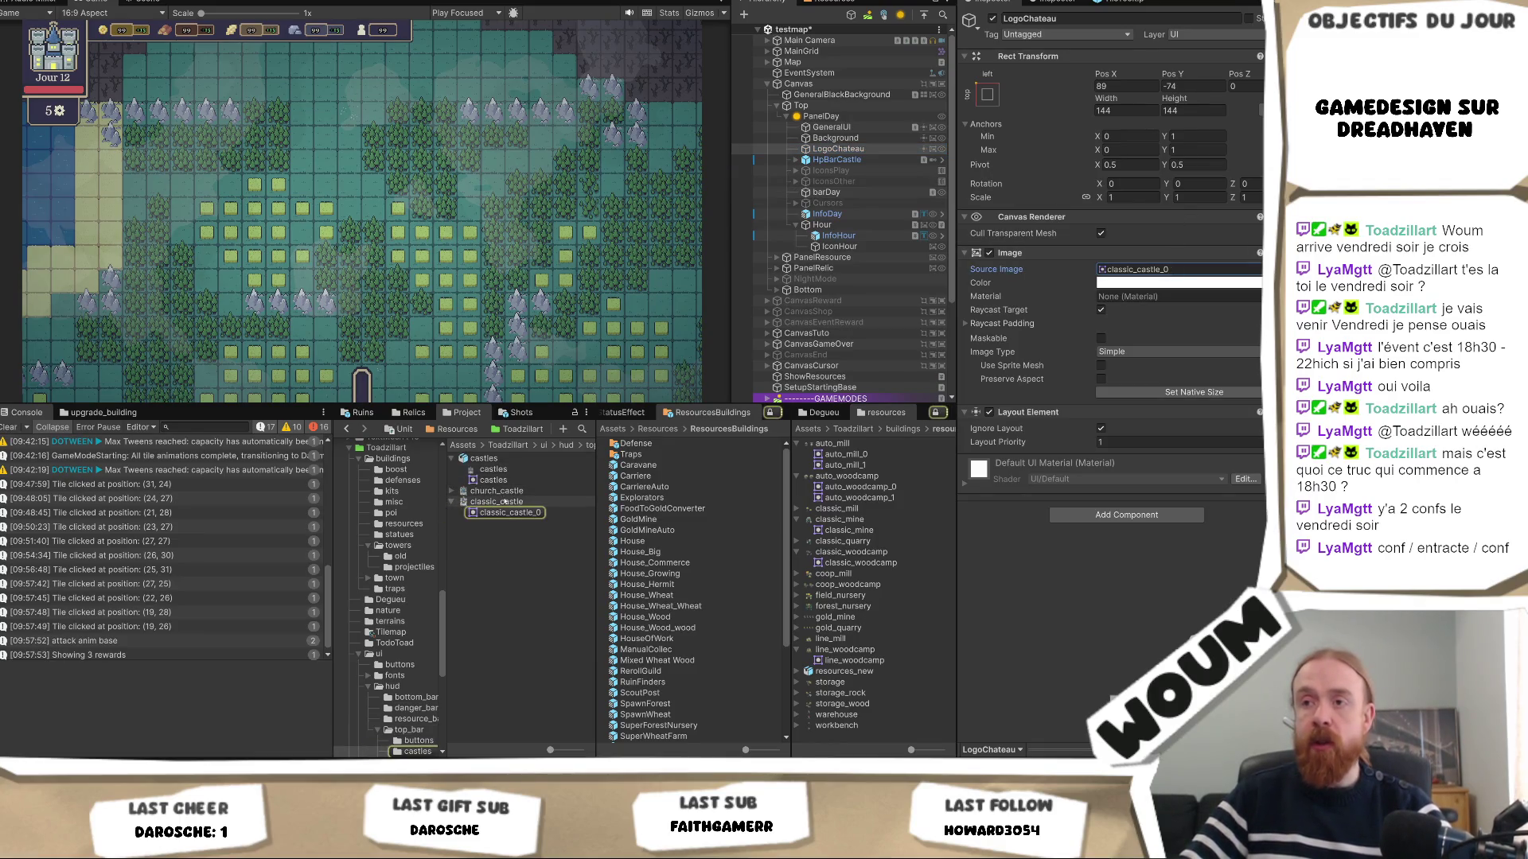
click(496, 501)
right_click(501, 502)
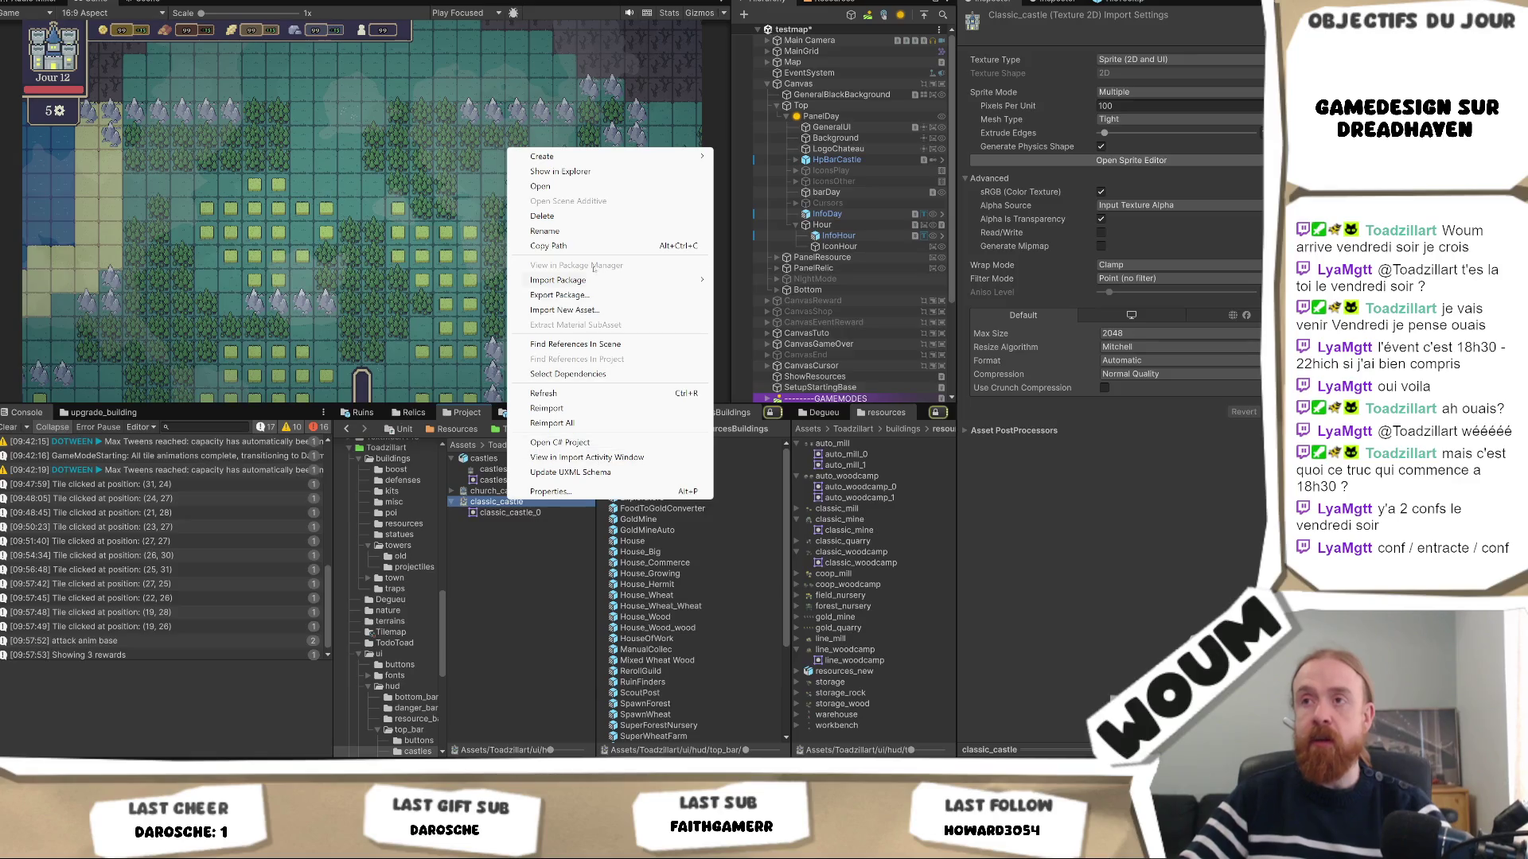
click(560, 171)
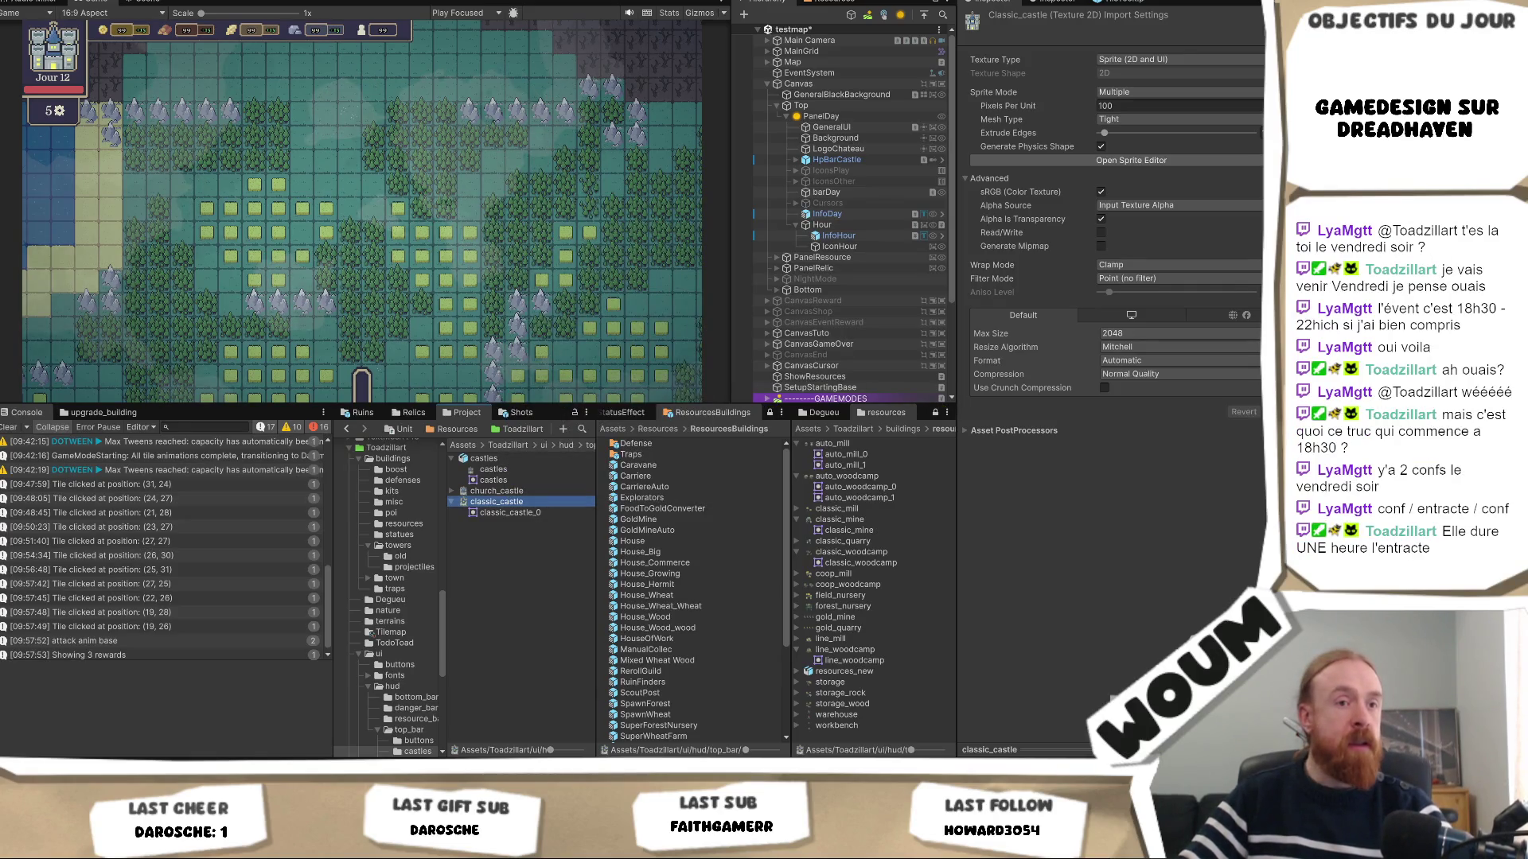
click(863, 149)
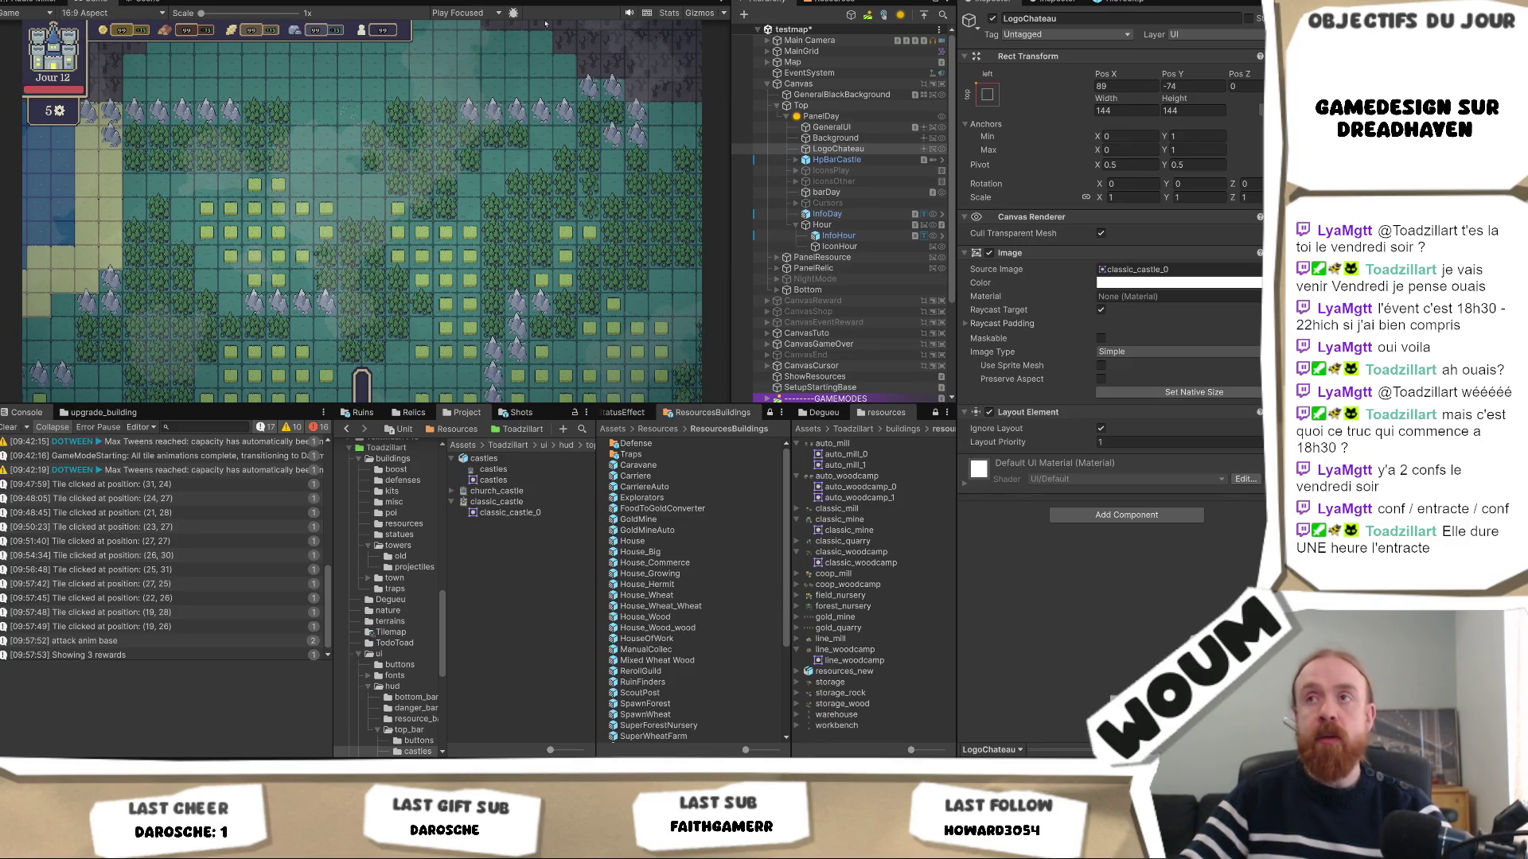
Select the Canvas, slide its Canvas Scaler Match rightward, and make the Game view taller.
click(845, 117)
key(Up)
key(Up)
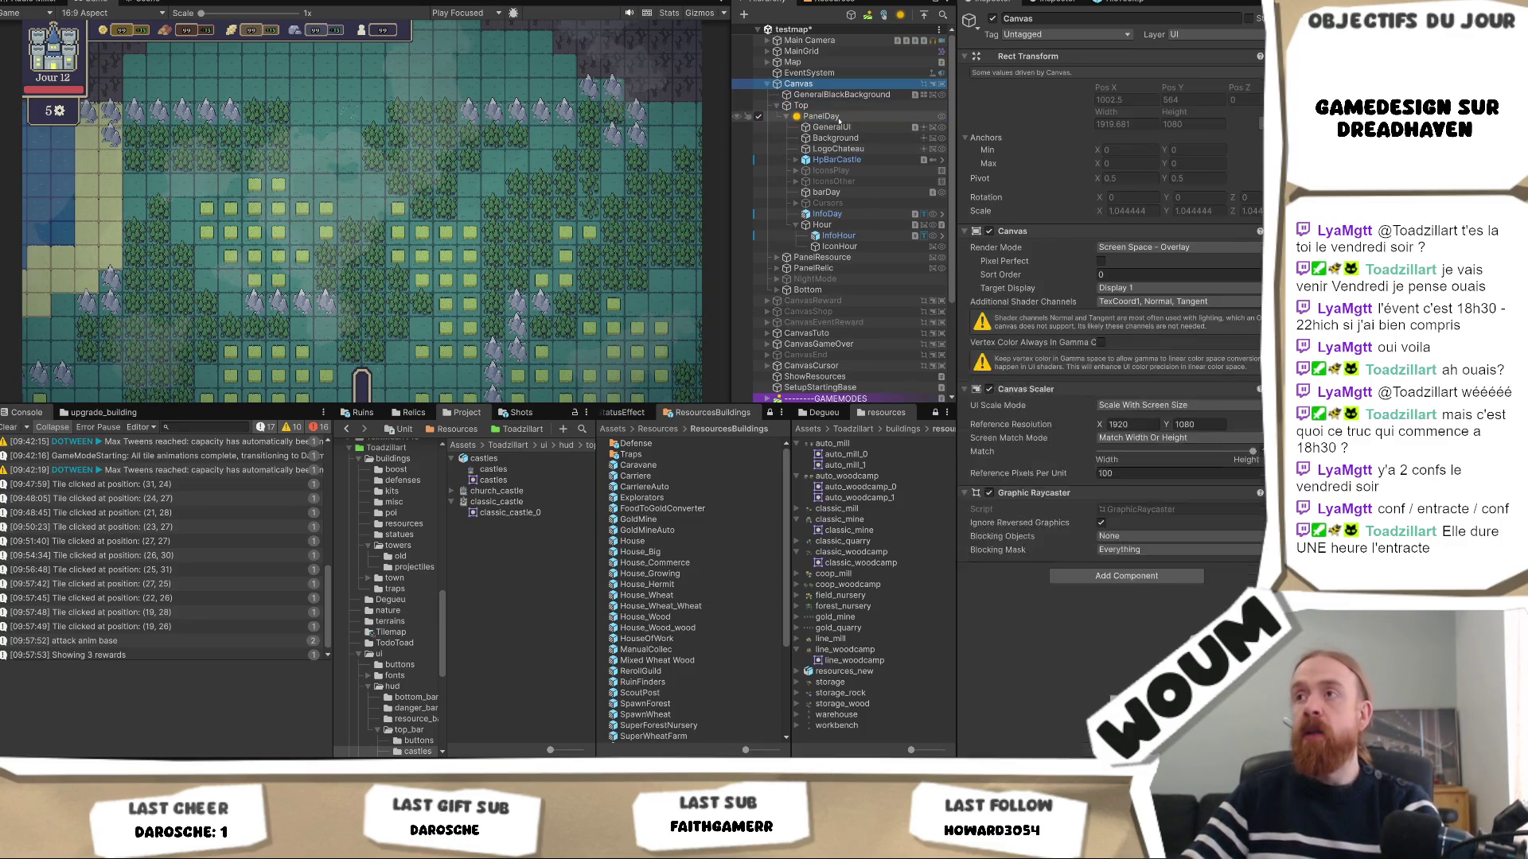
key(Up)
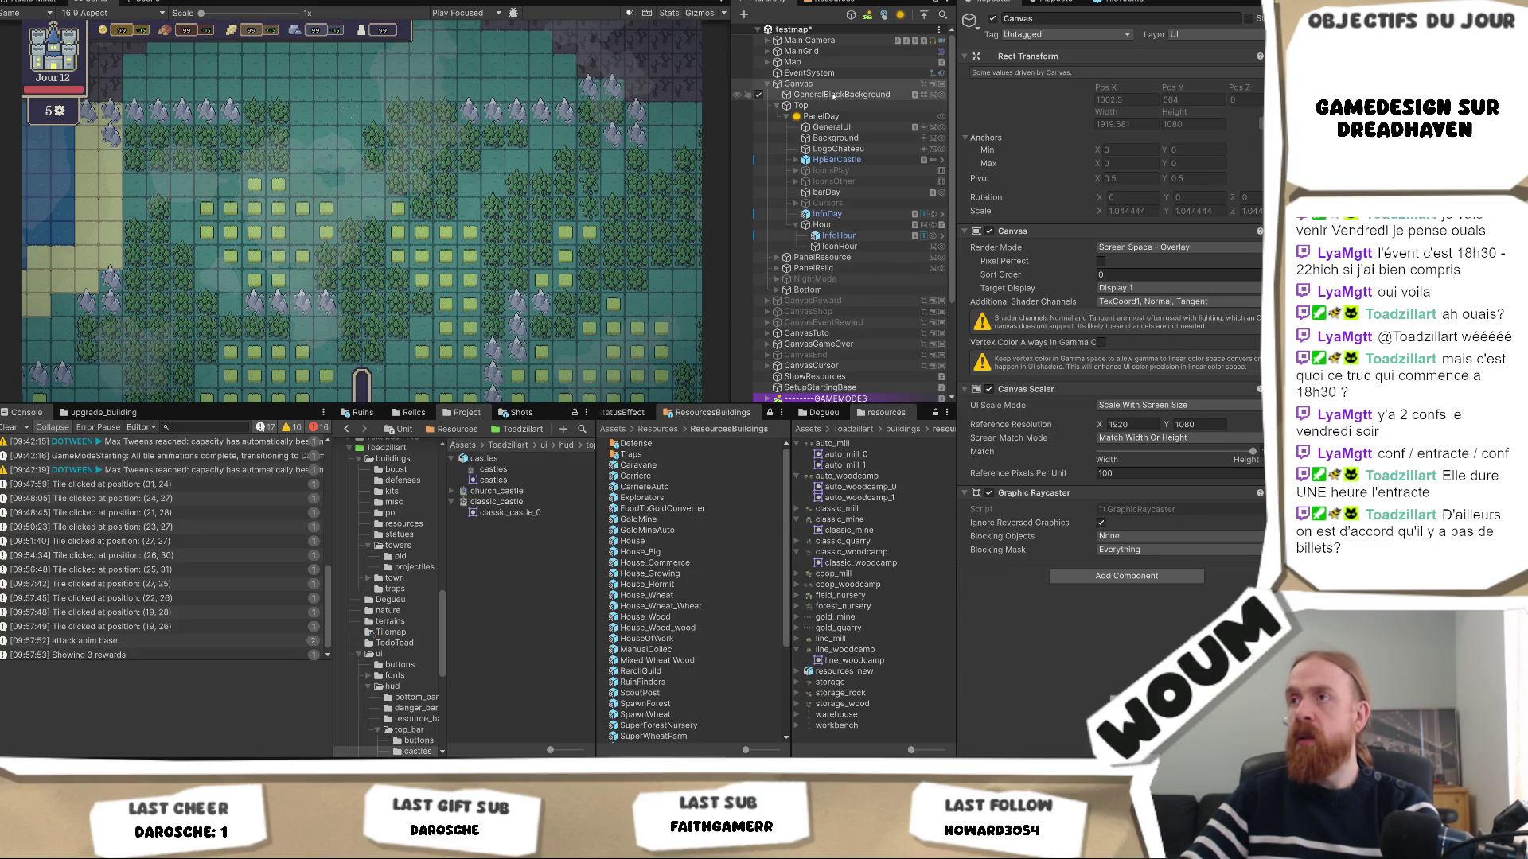
click(838, 105)
click(842, 84)
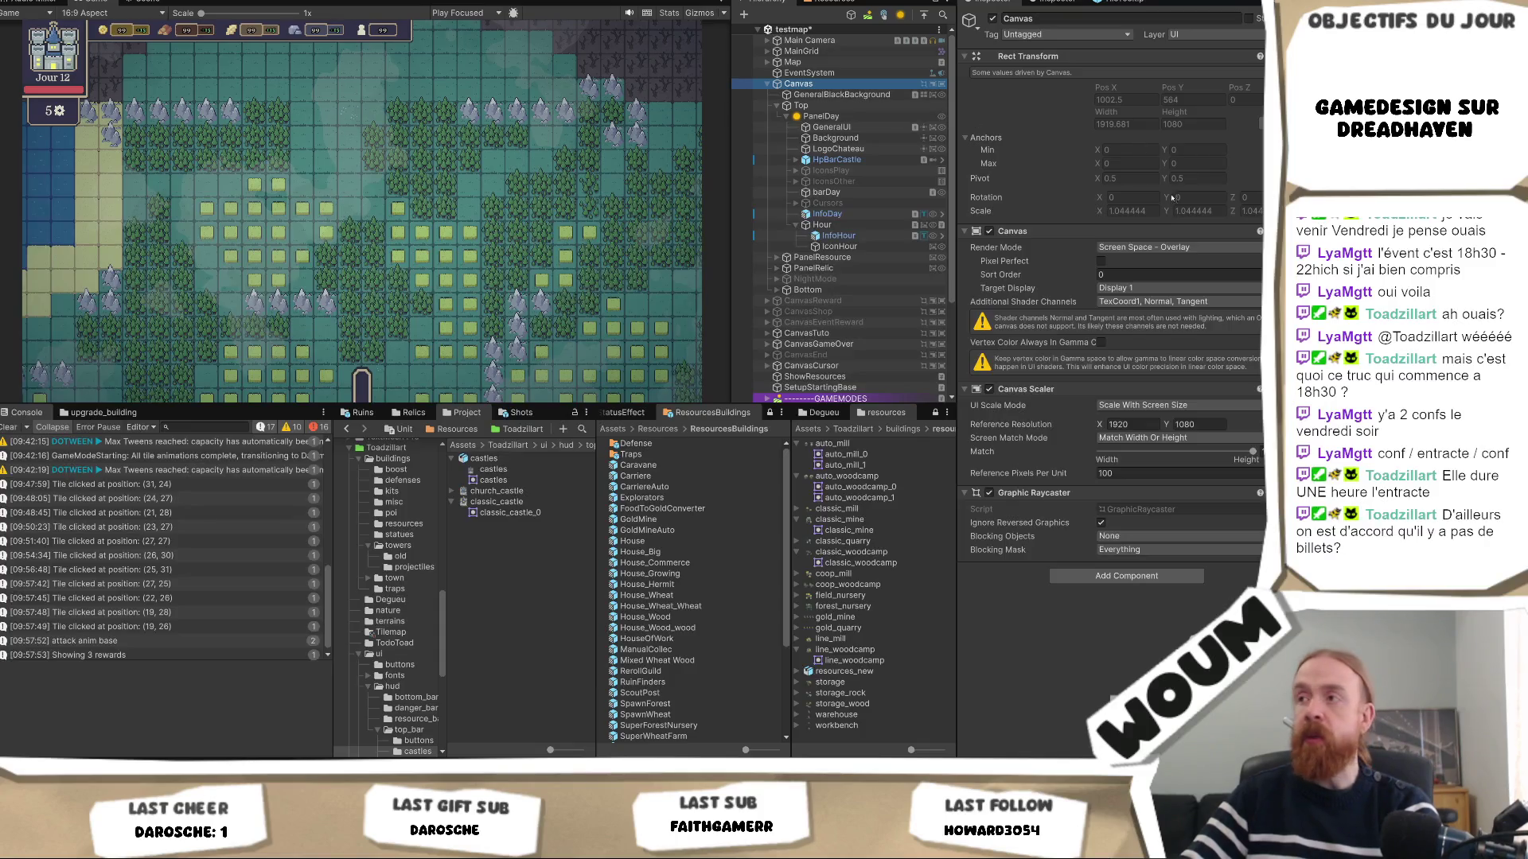
right_click(1117, 211)
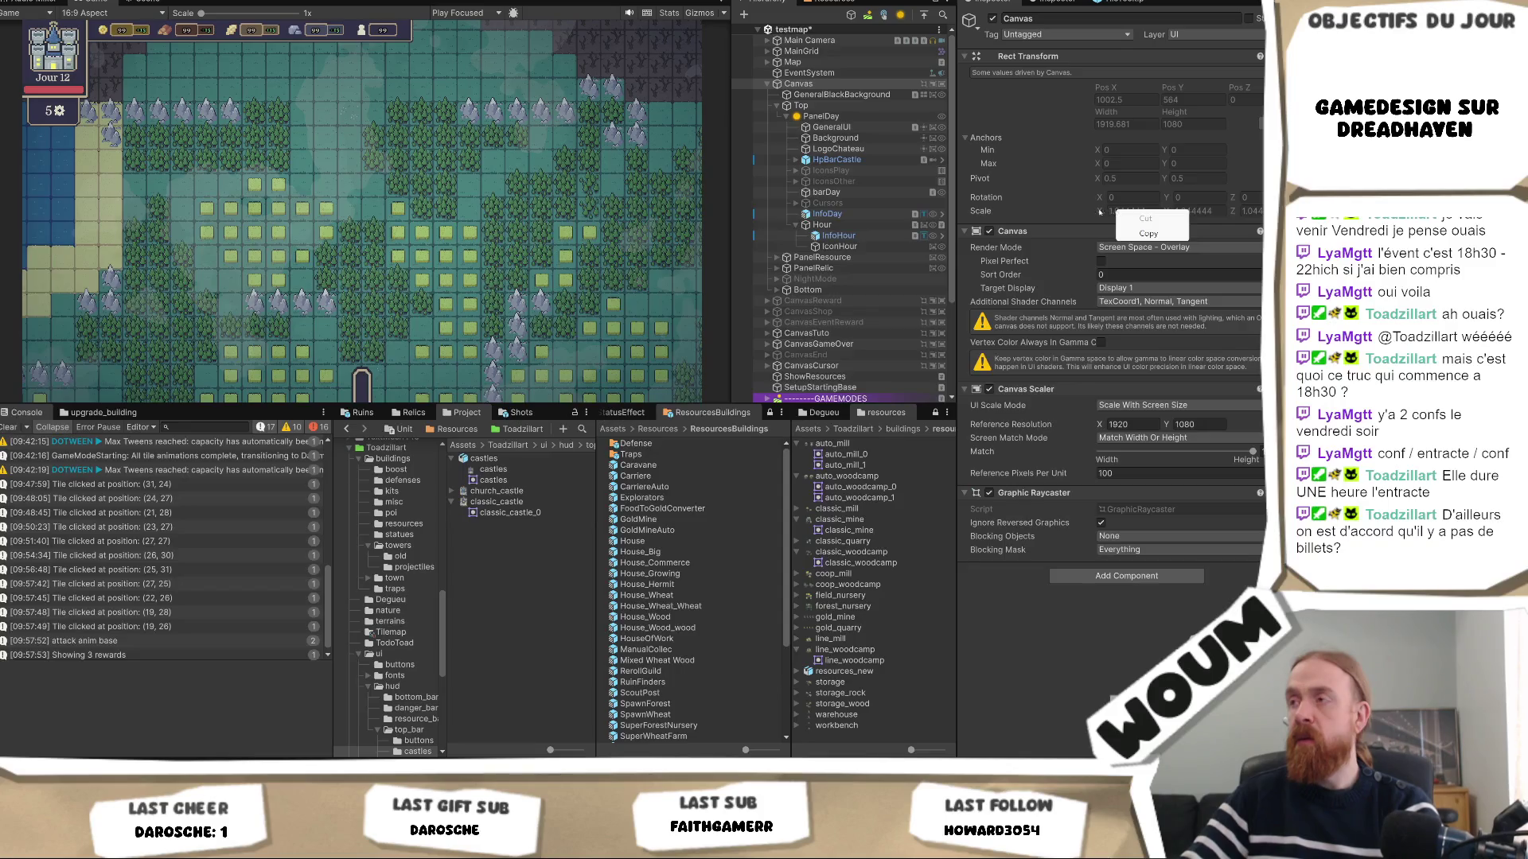
click(1102, 210)
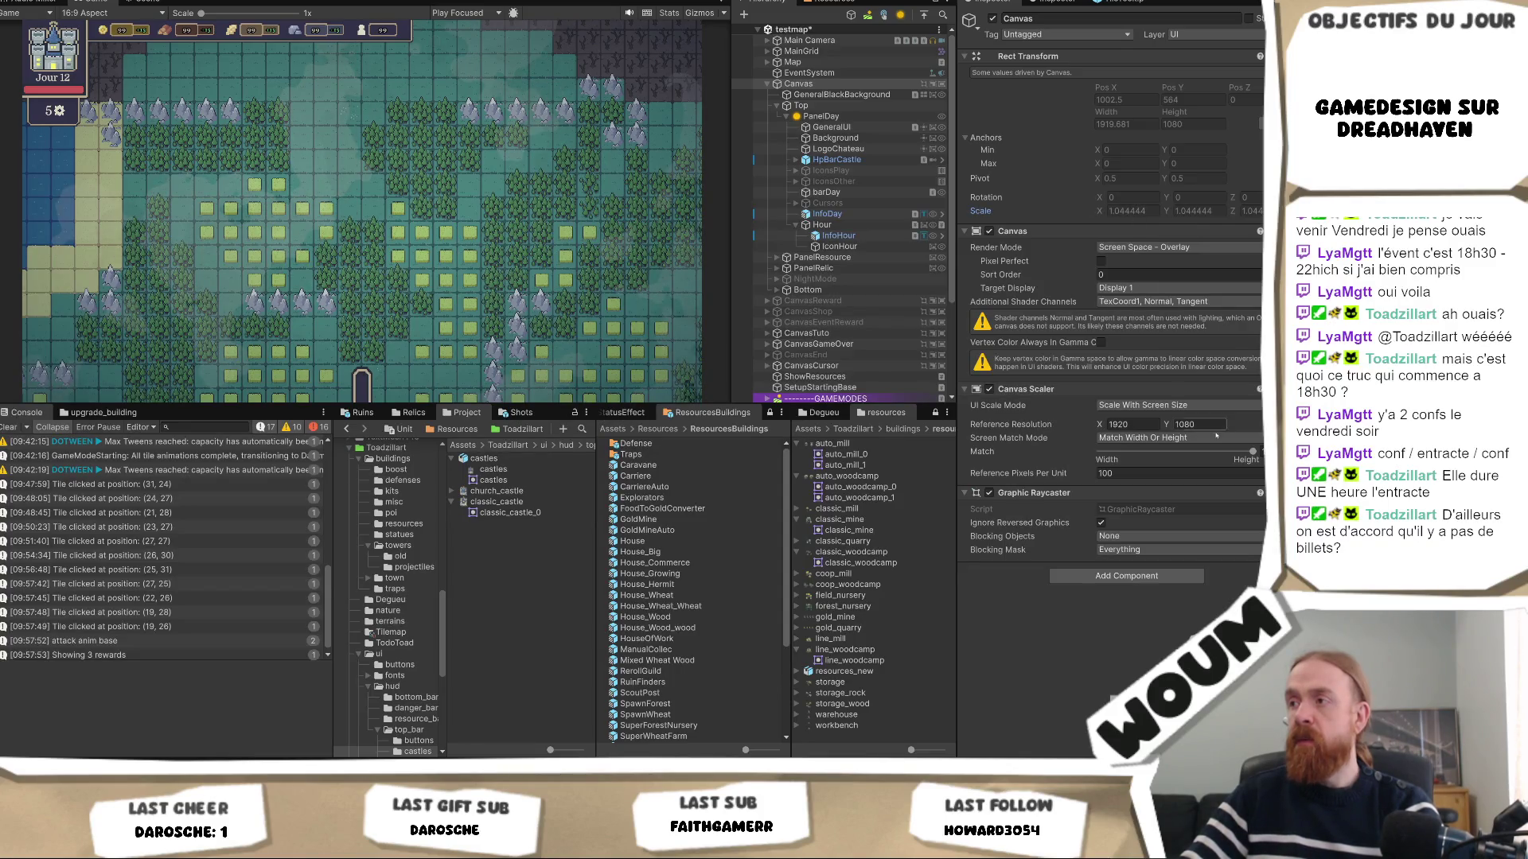
mouse_move(1167, 452)
mouse_down()
mouse_move(1099, 452)
mouse_move(1253, 452)
mouse_up()
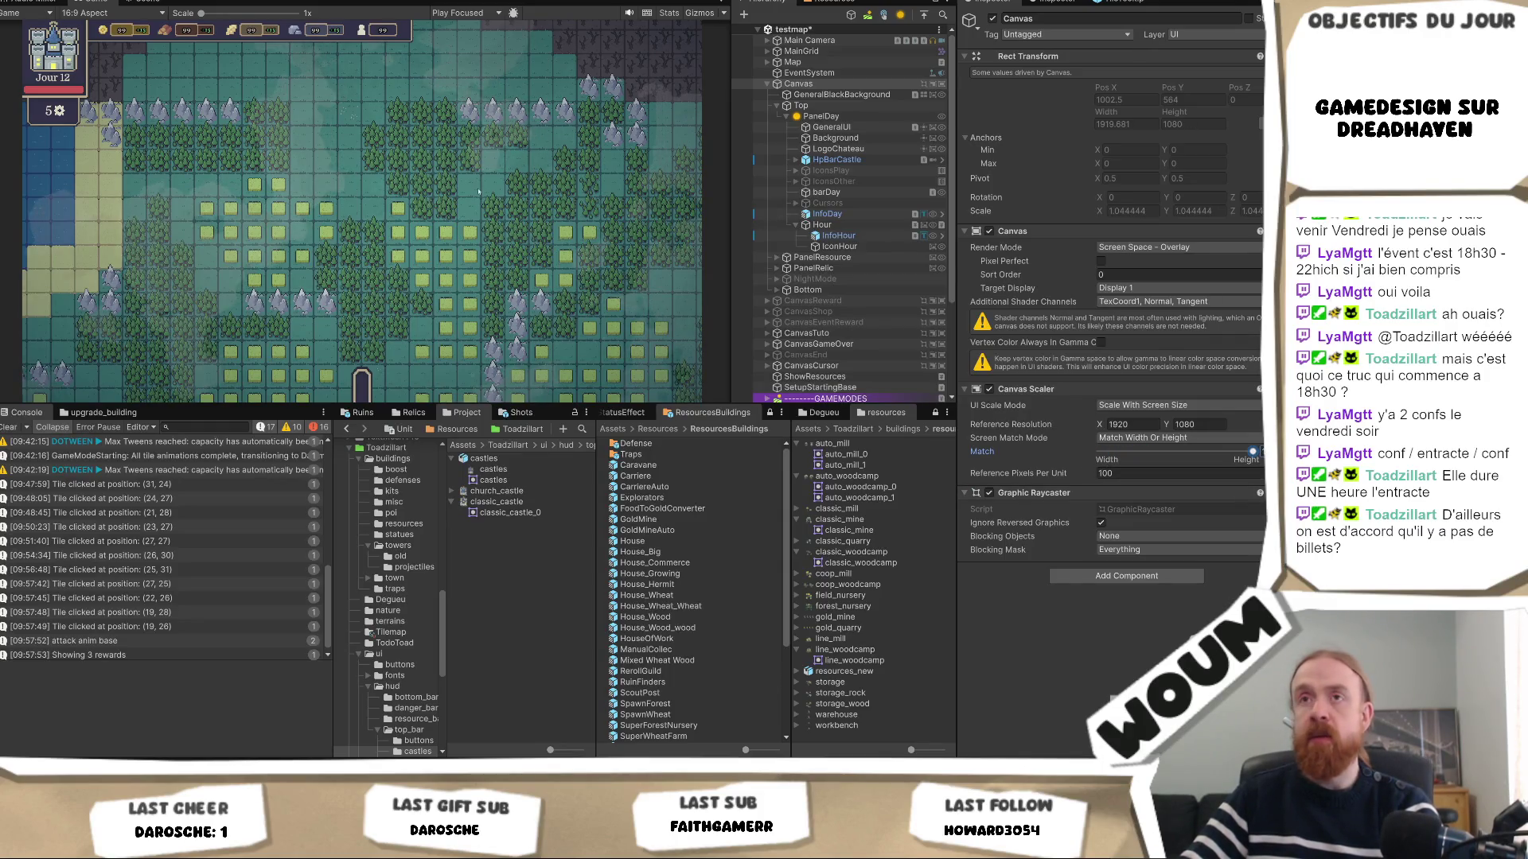
drag(475, 406, 475, 444)
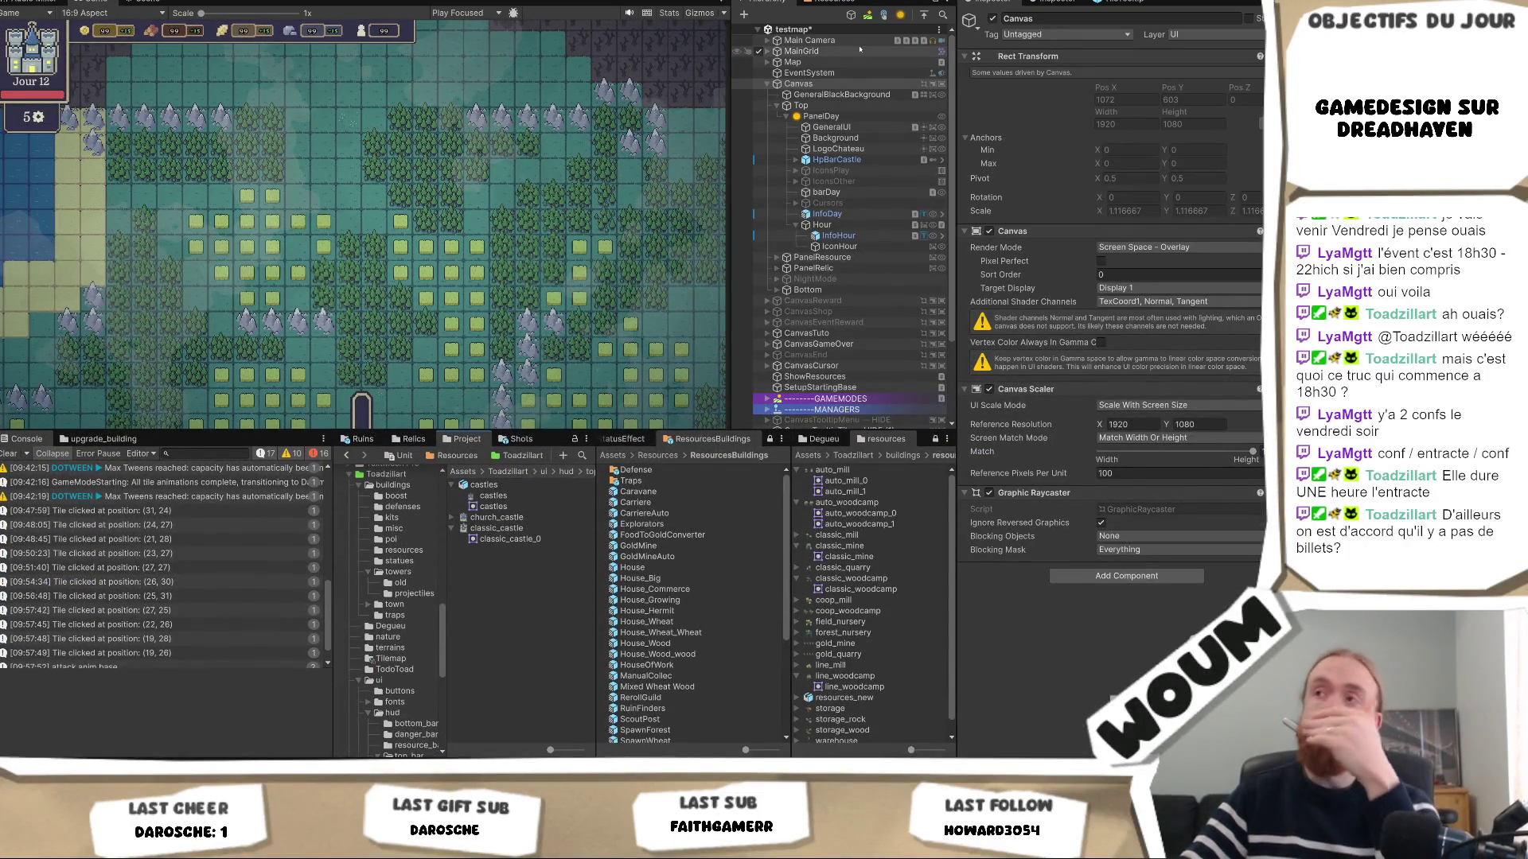
Select LogoChateau, maximize the Game view to inspect the HUD, then restore the normal layout.
click(830, 107)
click(850, 150)
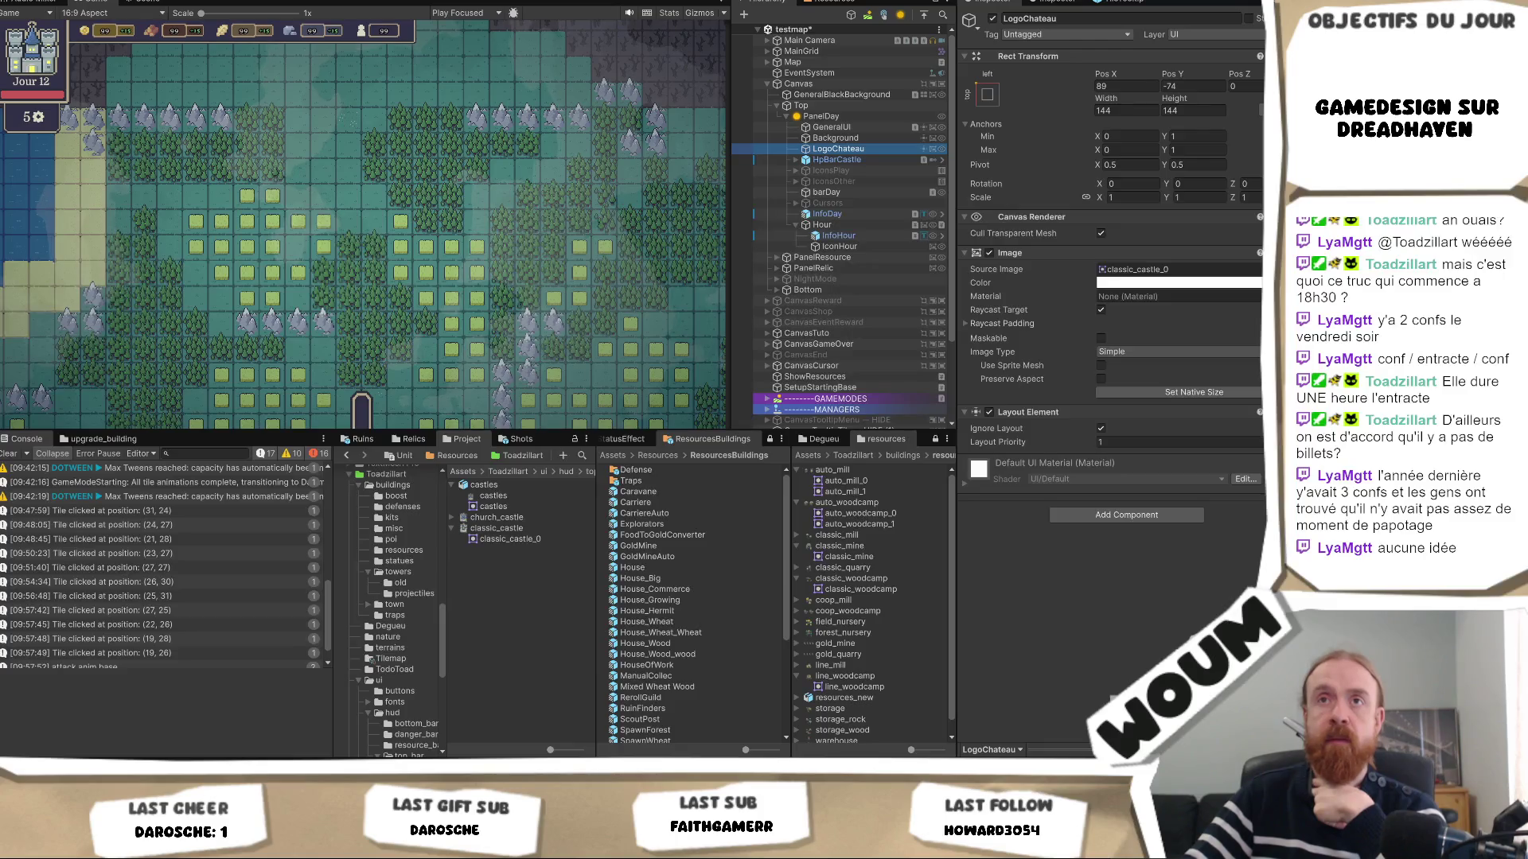
right_click(83, 6)
click(120, 47)
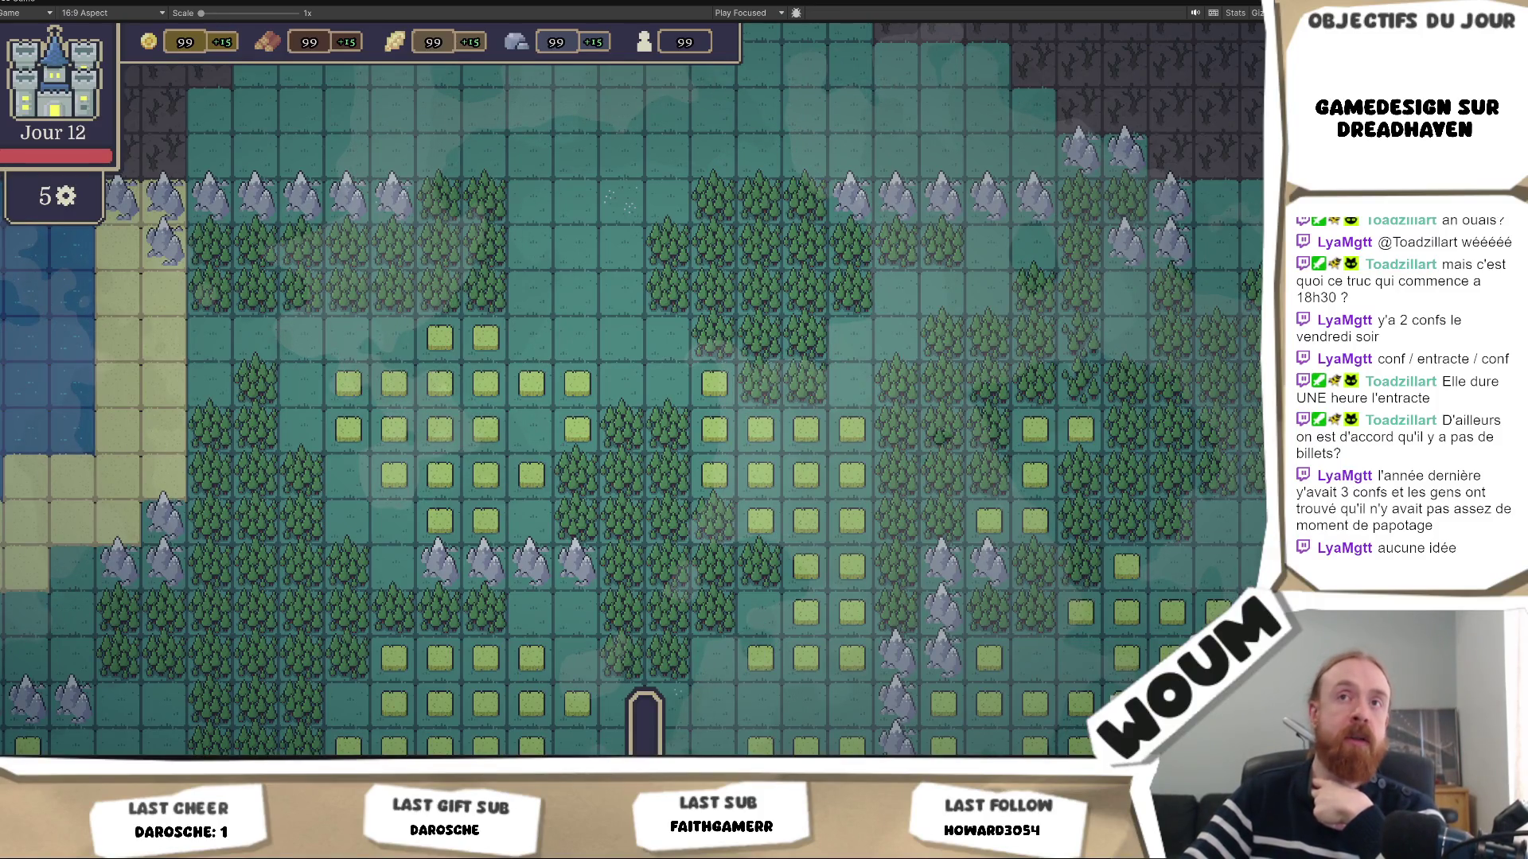
right_click(24, 2)
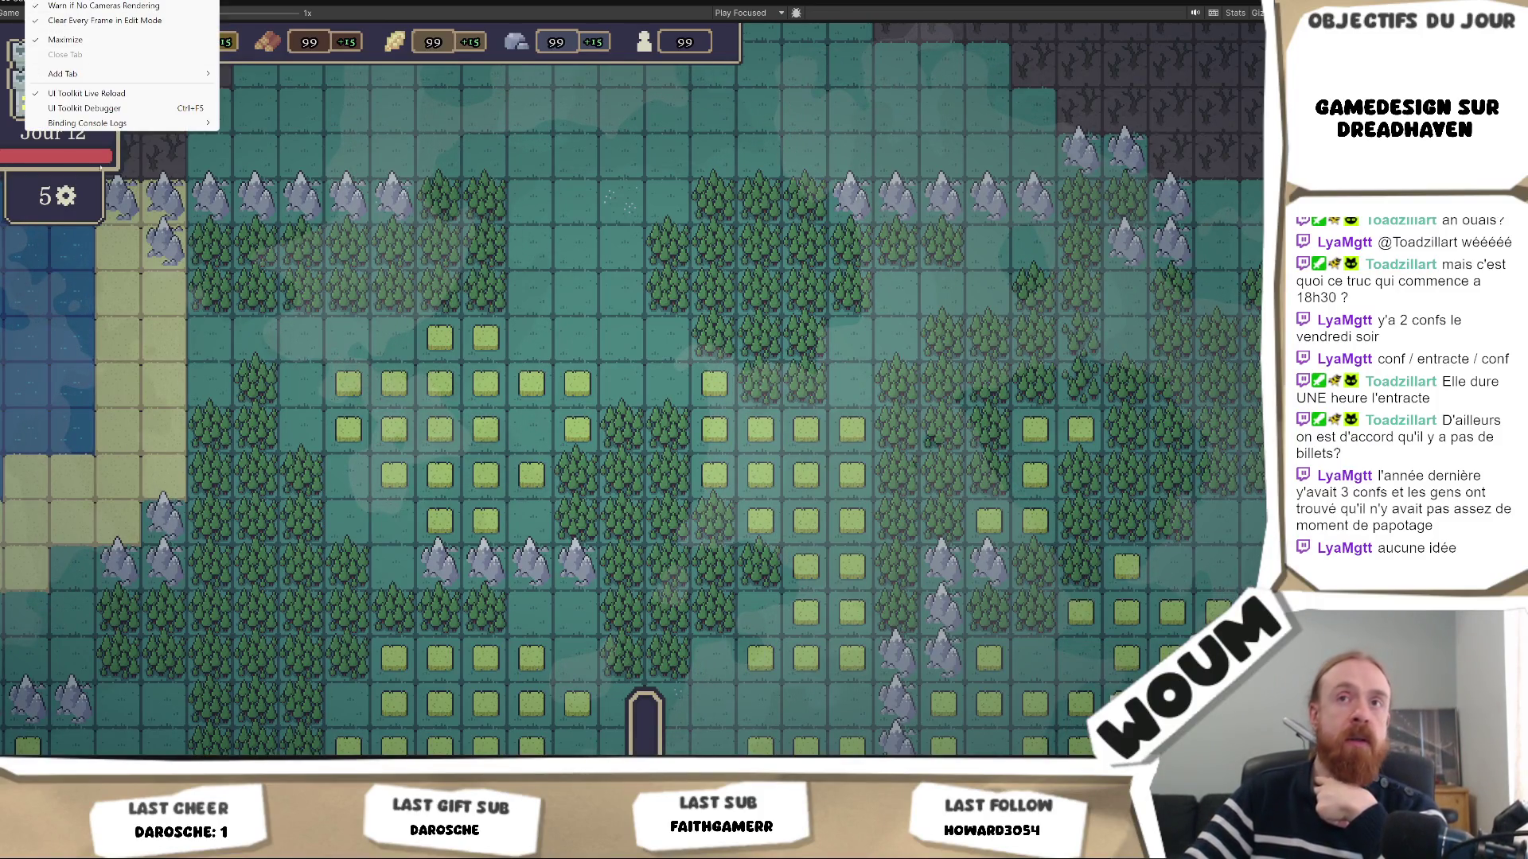
click(108, 42)
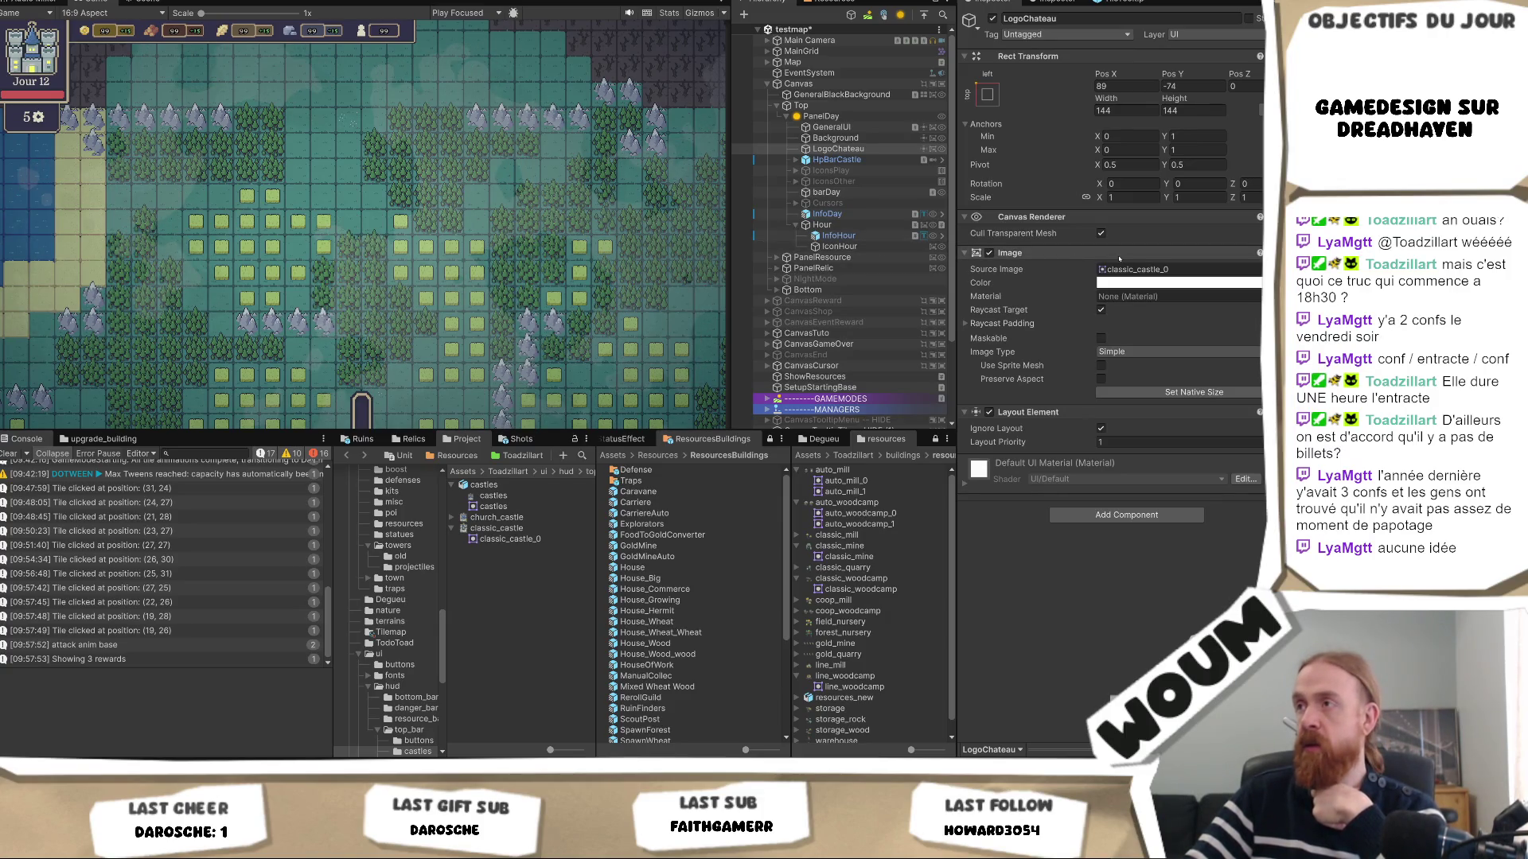
Try the stretch anchor preset on LogoChateau, then undo it.
click(819, 118)
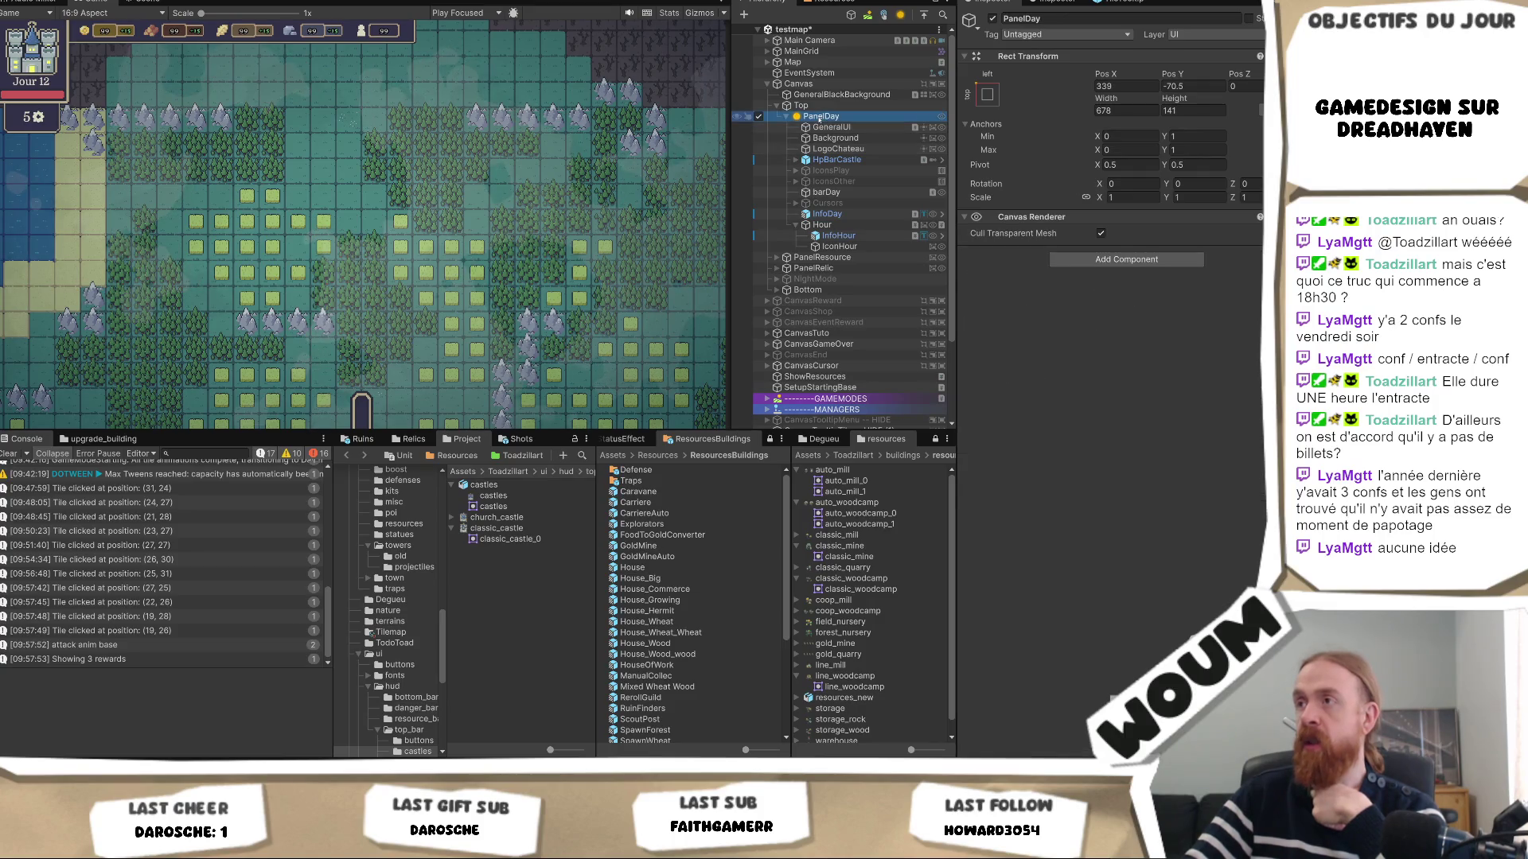
click(838, 149)
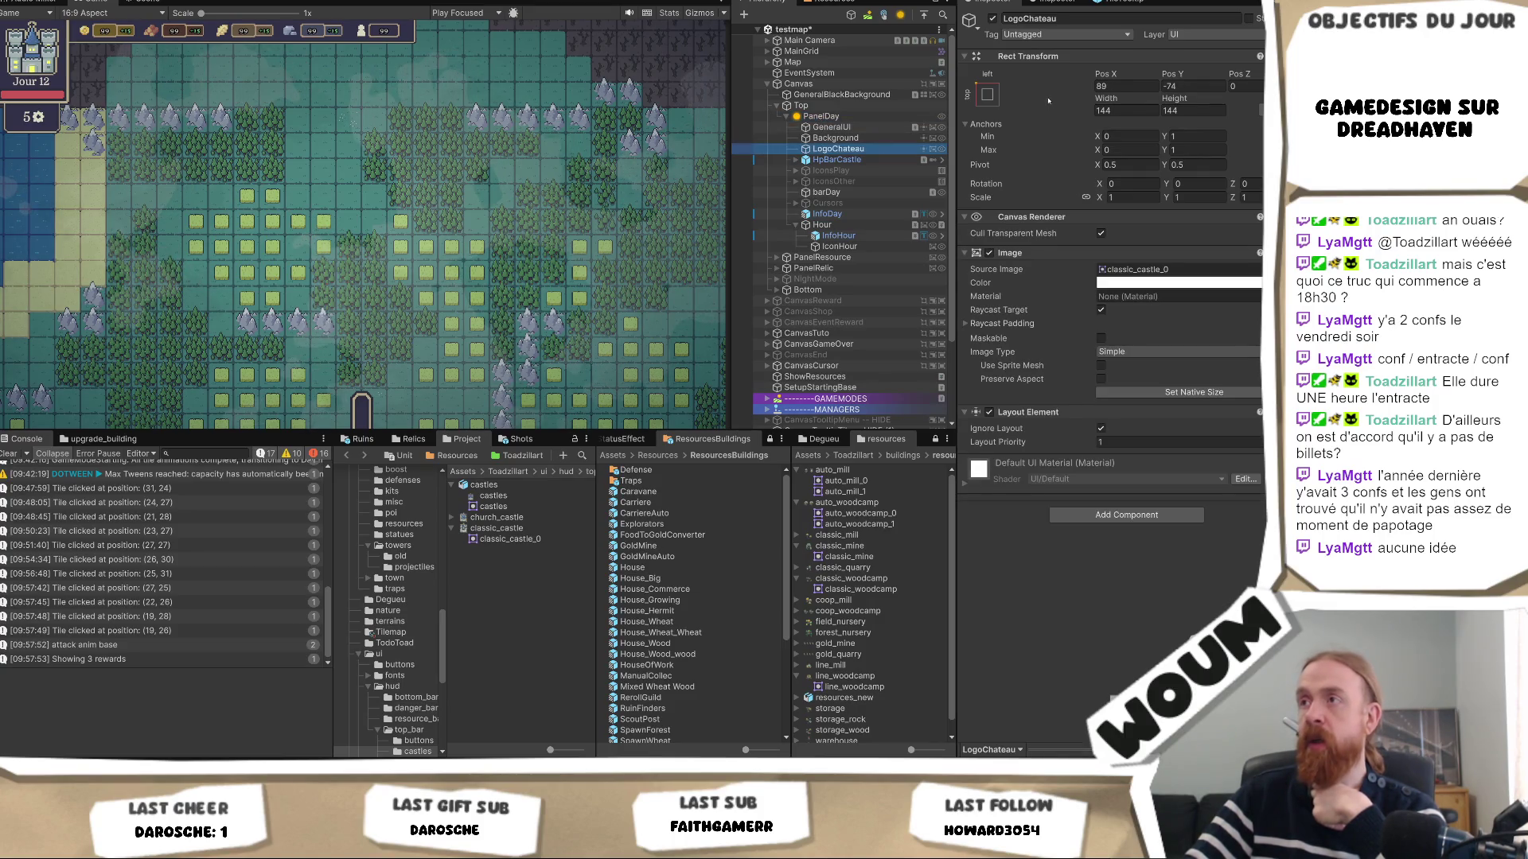
click(988, 95)
alt+click(1133, 301)
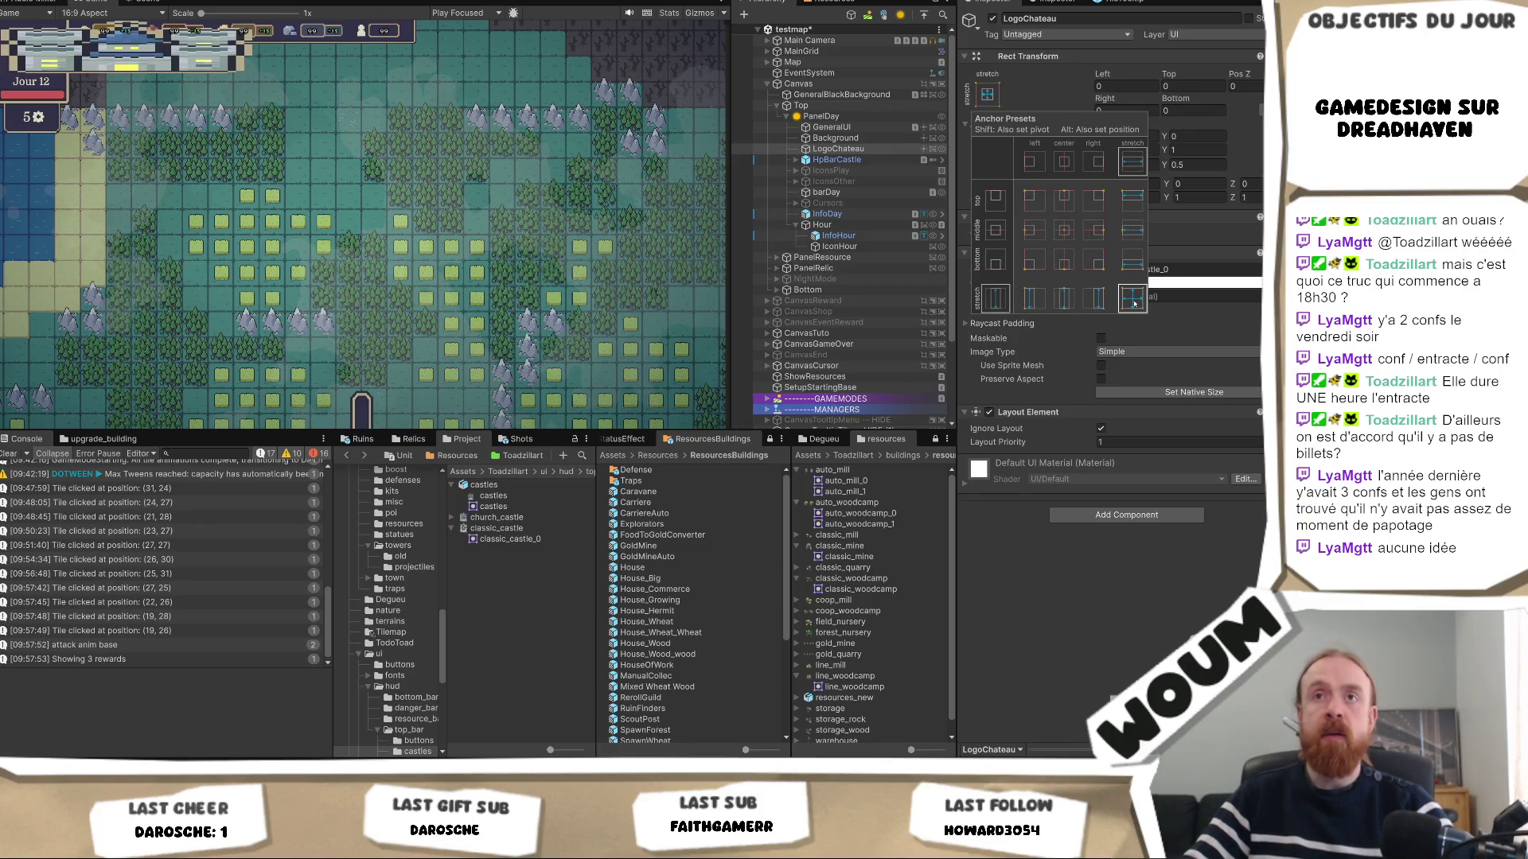
key(ctrl+z)
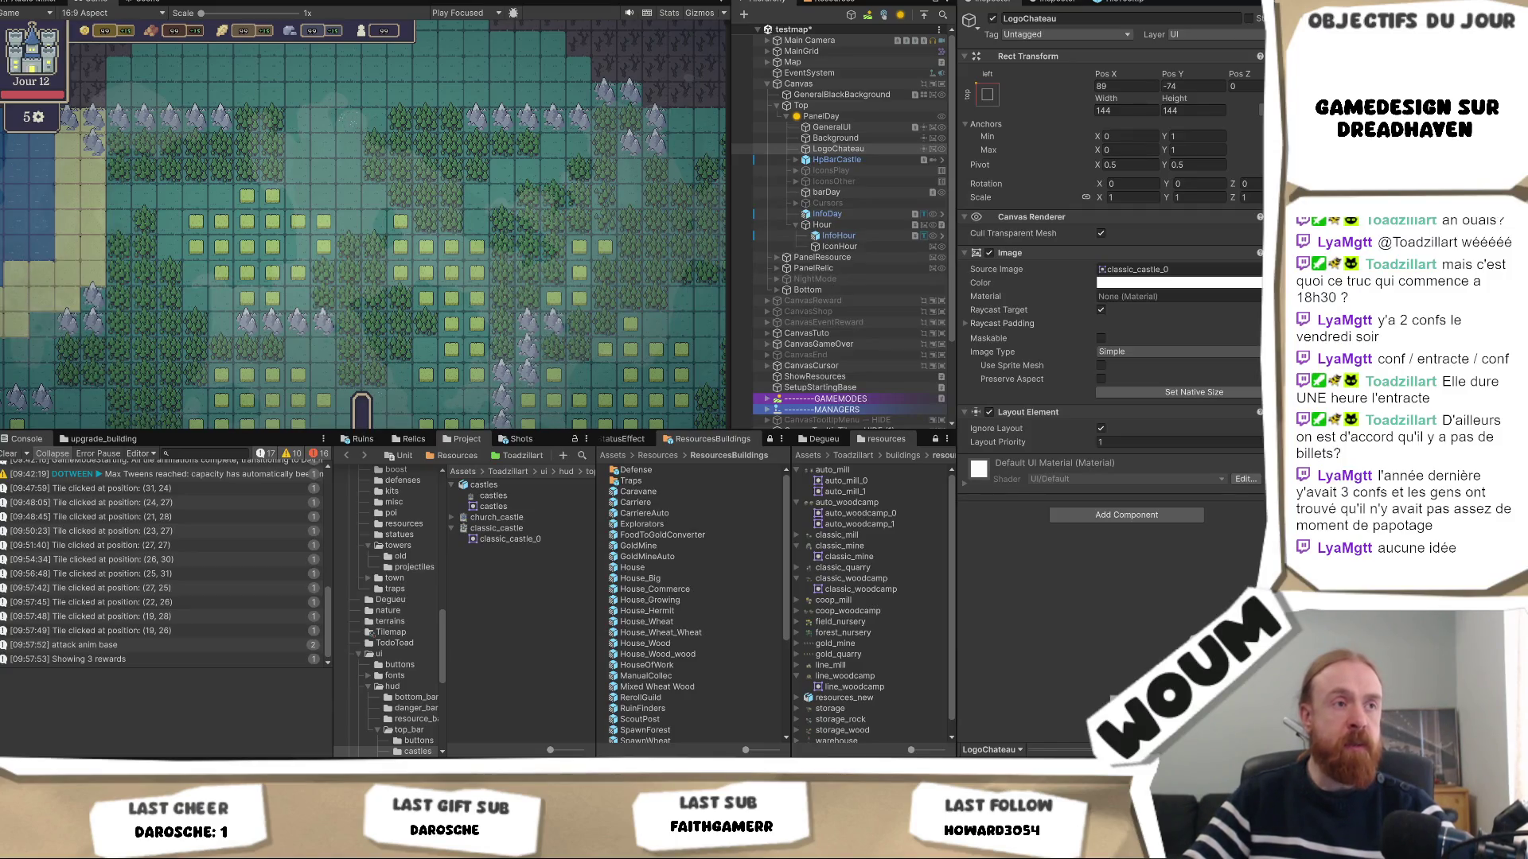
Ping the logo's Source Image and select the classic_castle texture to view its import settings.
click(1138, 269)
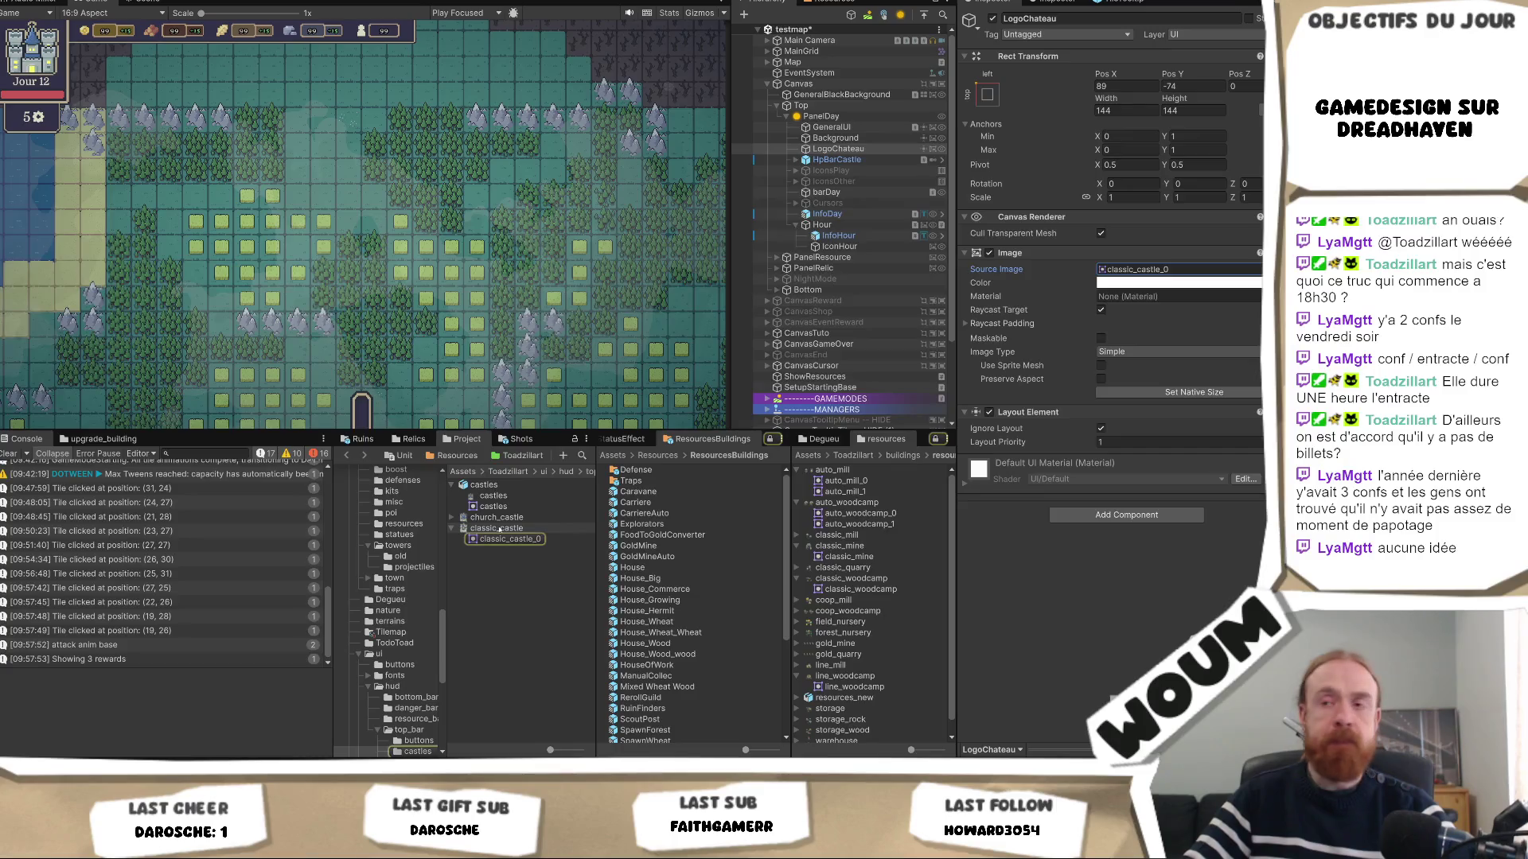
click(1171, 271)
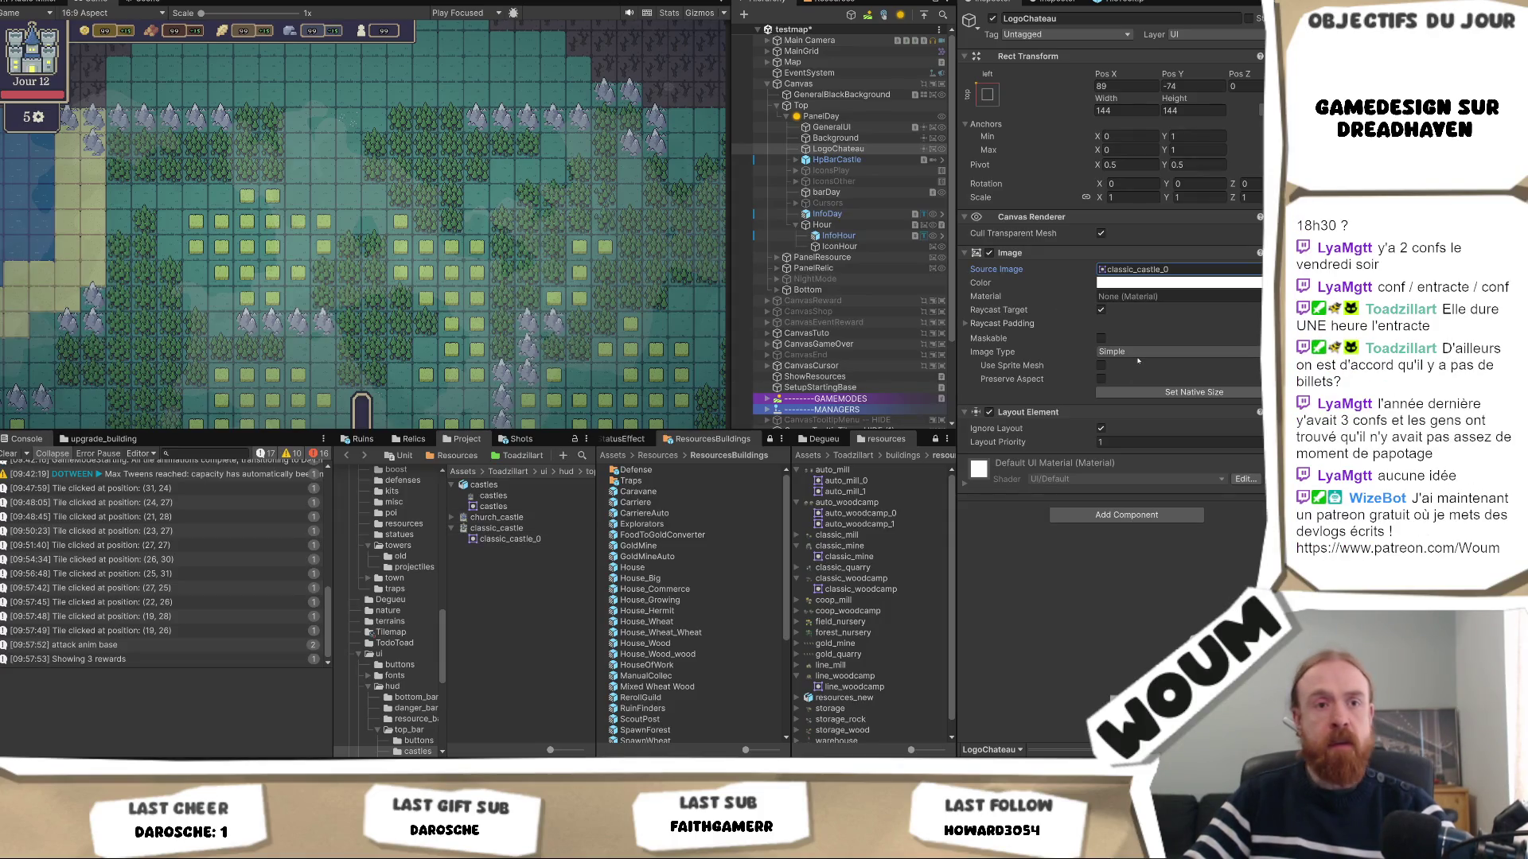
click(509, 529)
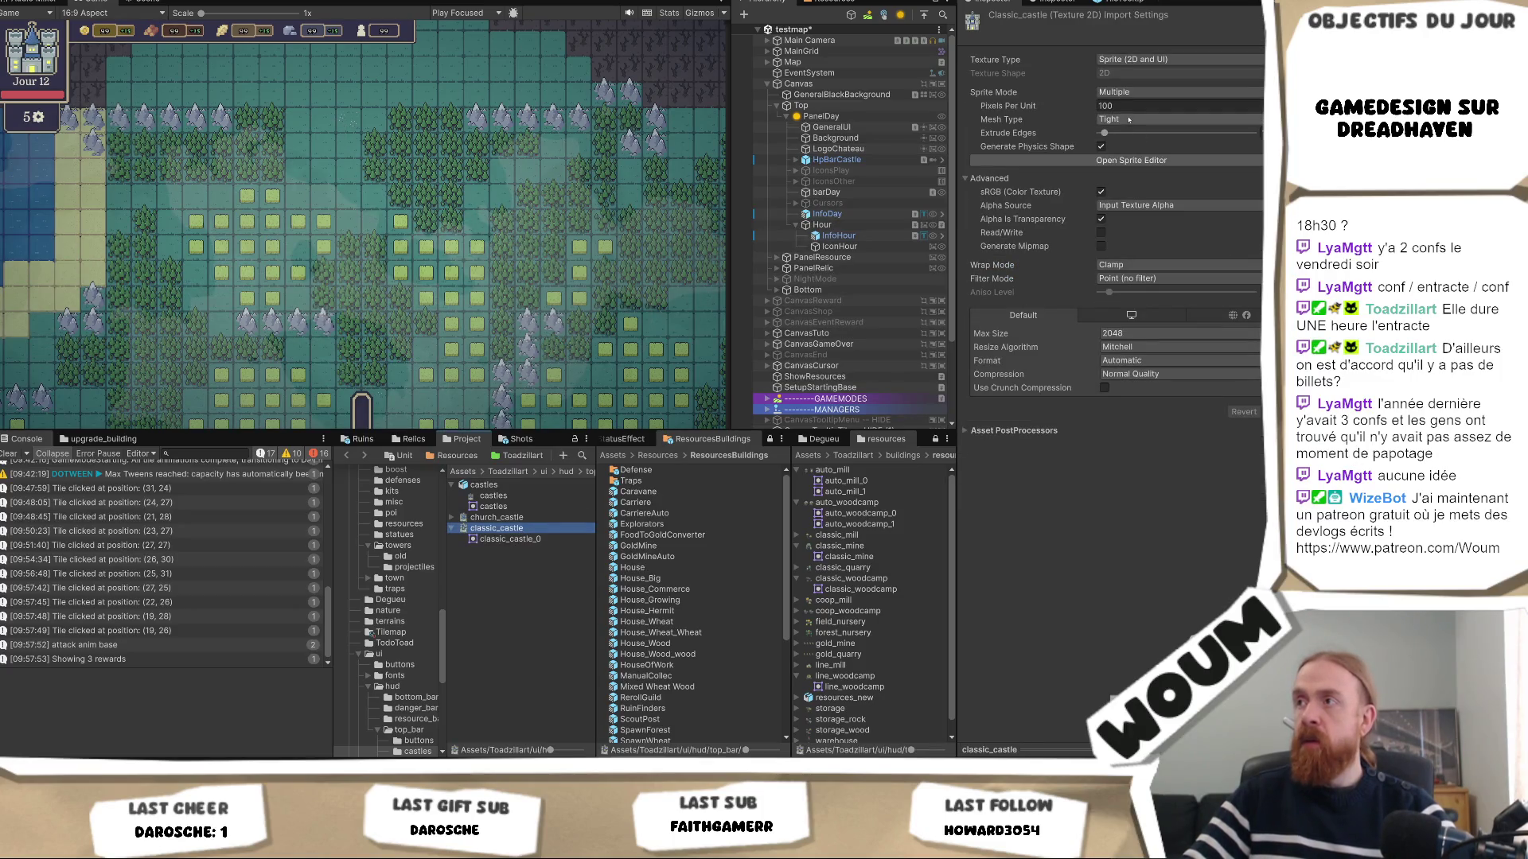
Apply Single sprite mode and no compression to classic_castle, then drag it into LogoChateau's Source Image.
click(1138, 91)
click(1130, 103)
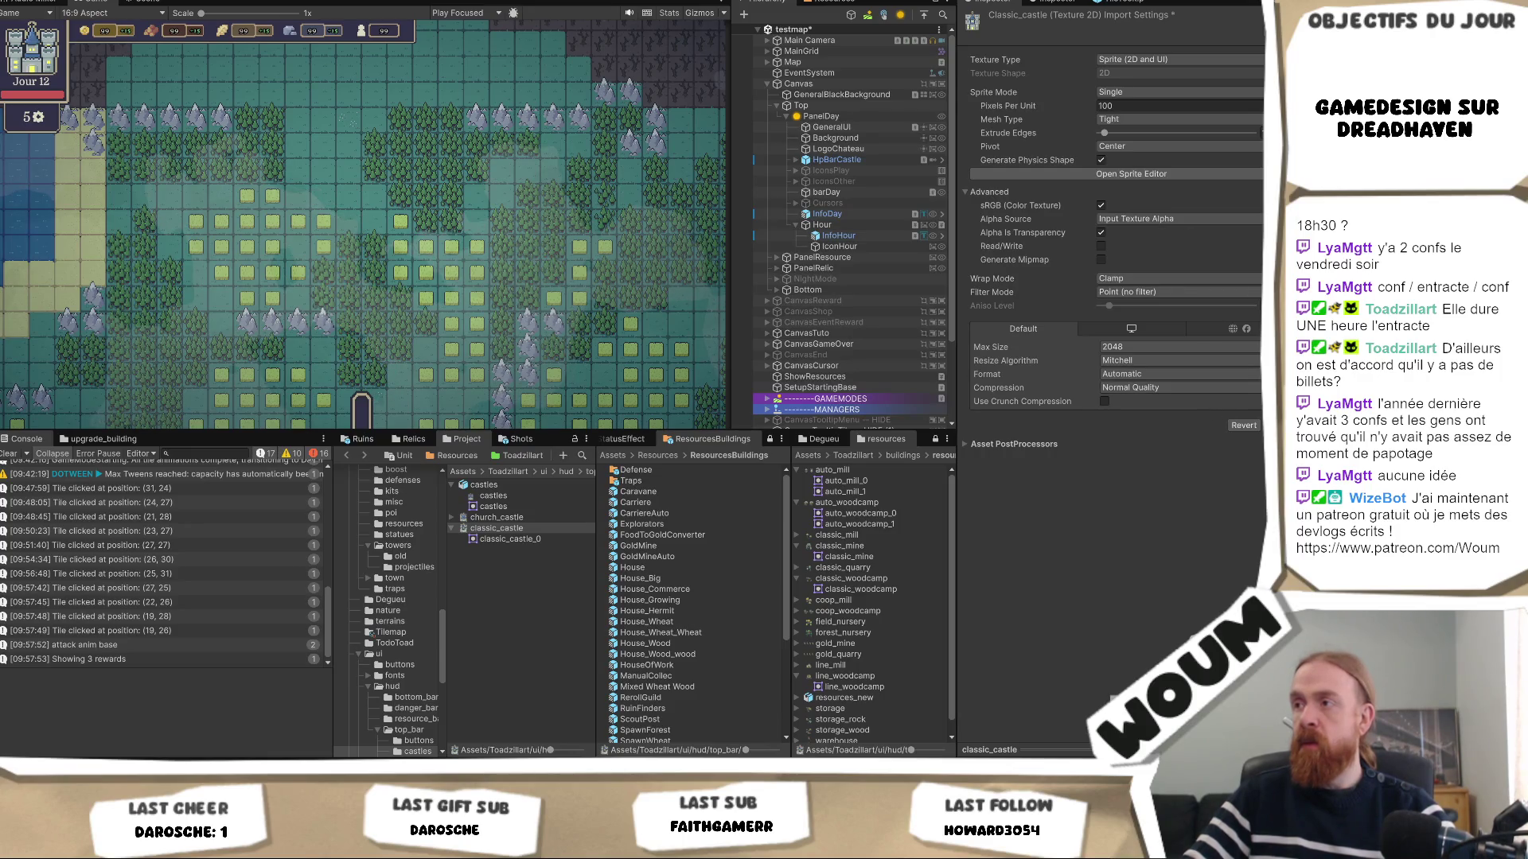
click(1205, 392)
click(1162, 402)
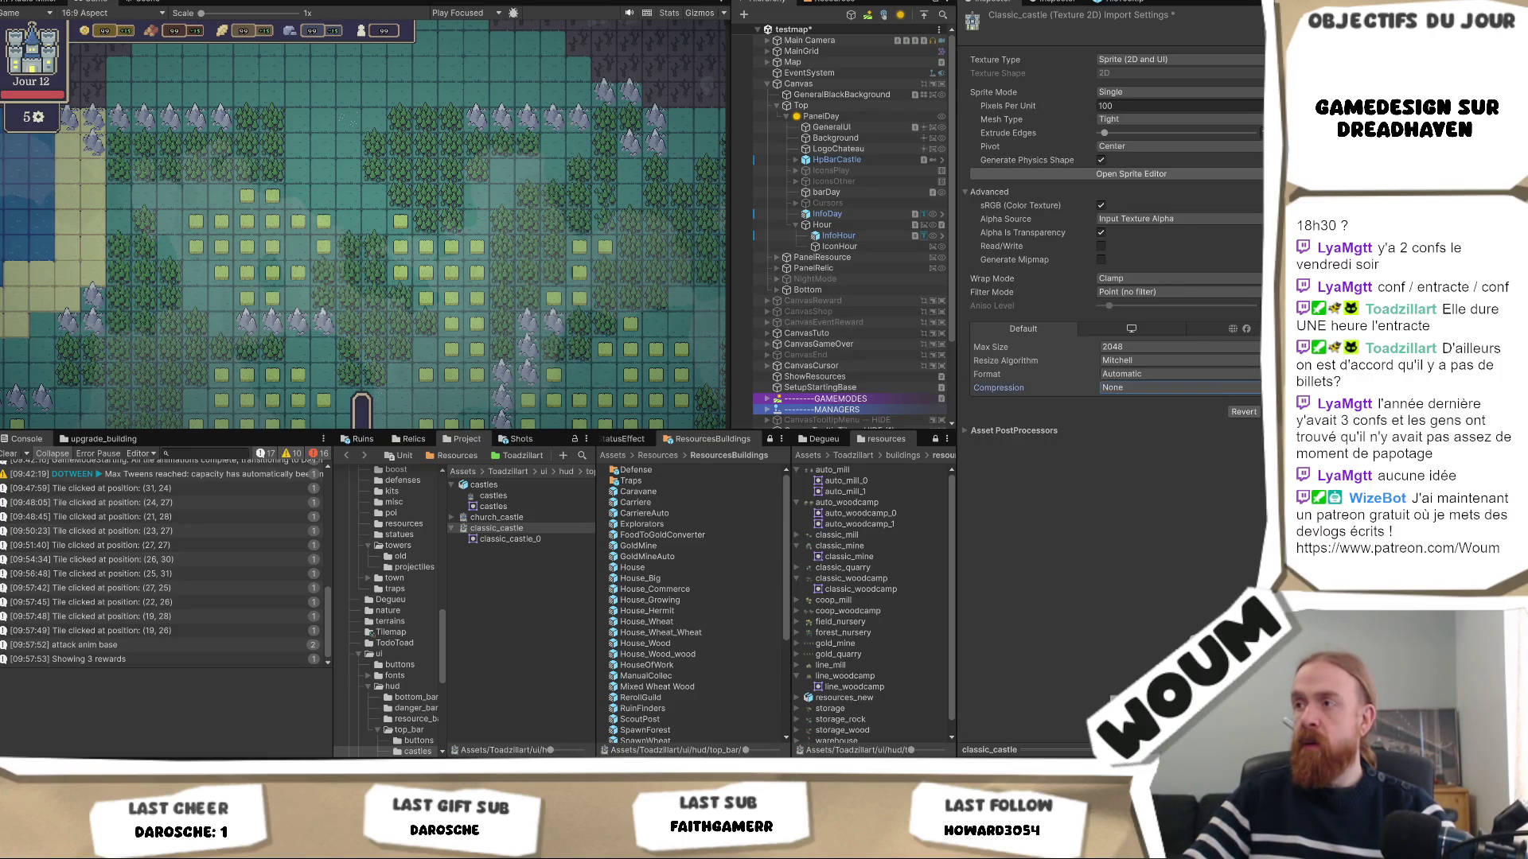
click(1278, 413)
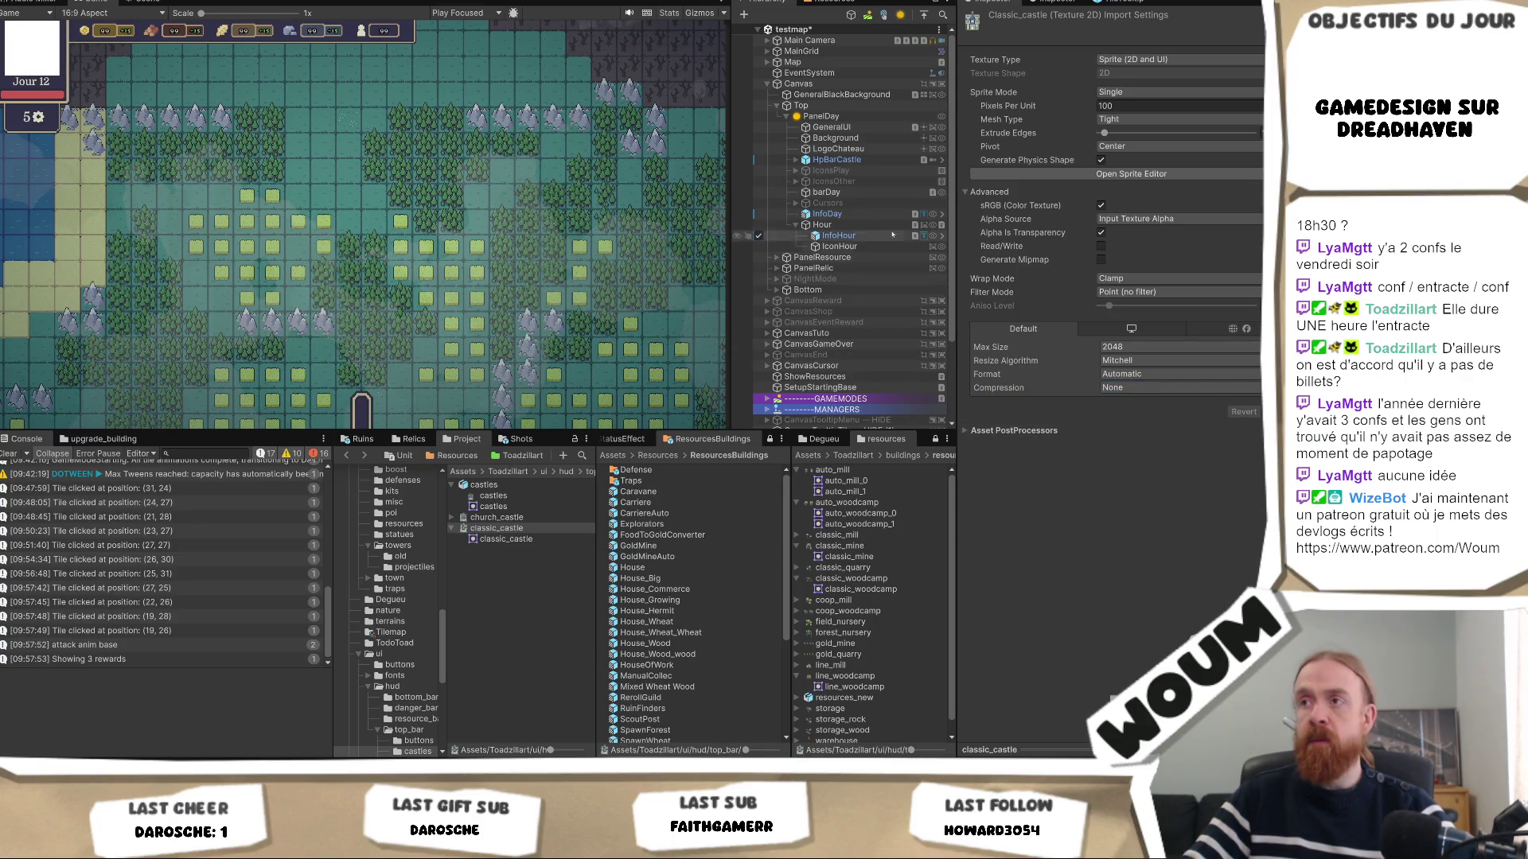
click(837, 149)
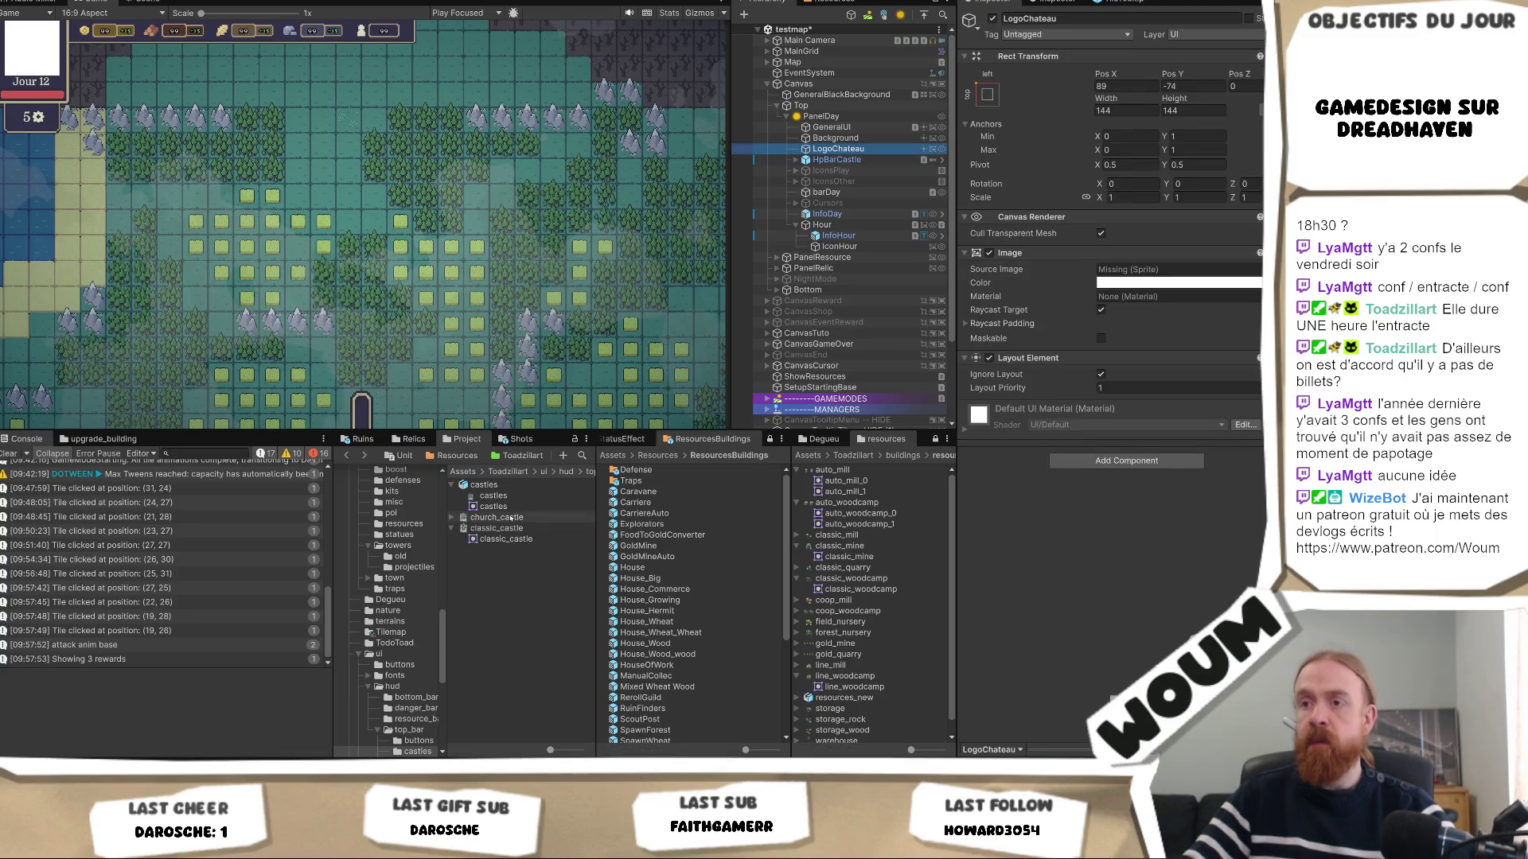
drag(510, 527, 1176, 271)
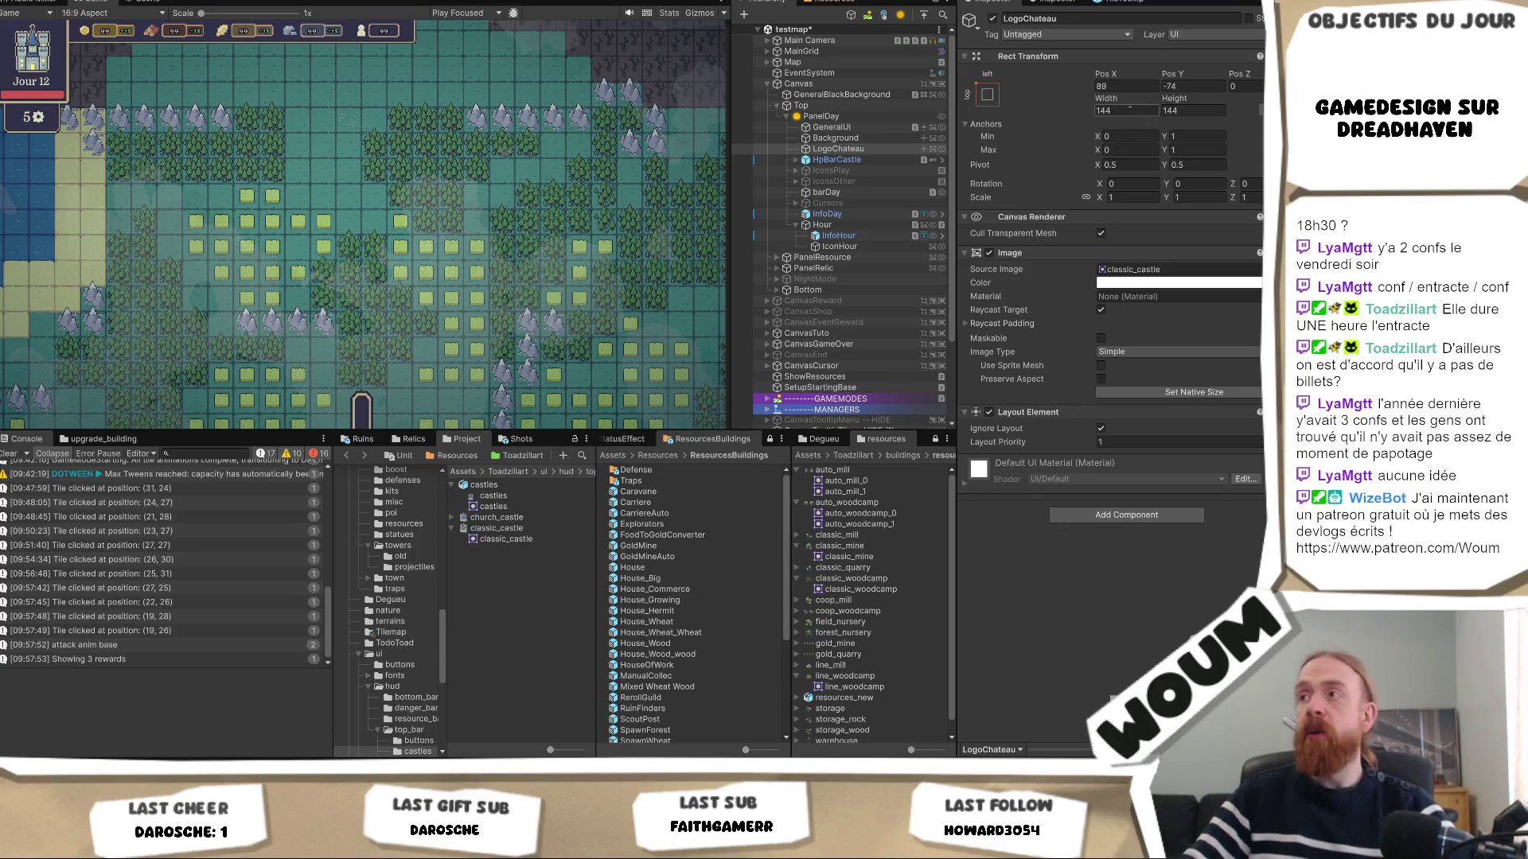
Frame the castle logo in the Scene view and set its Rect Transform Pos X to 87.
click(144, 2)
key(f)
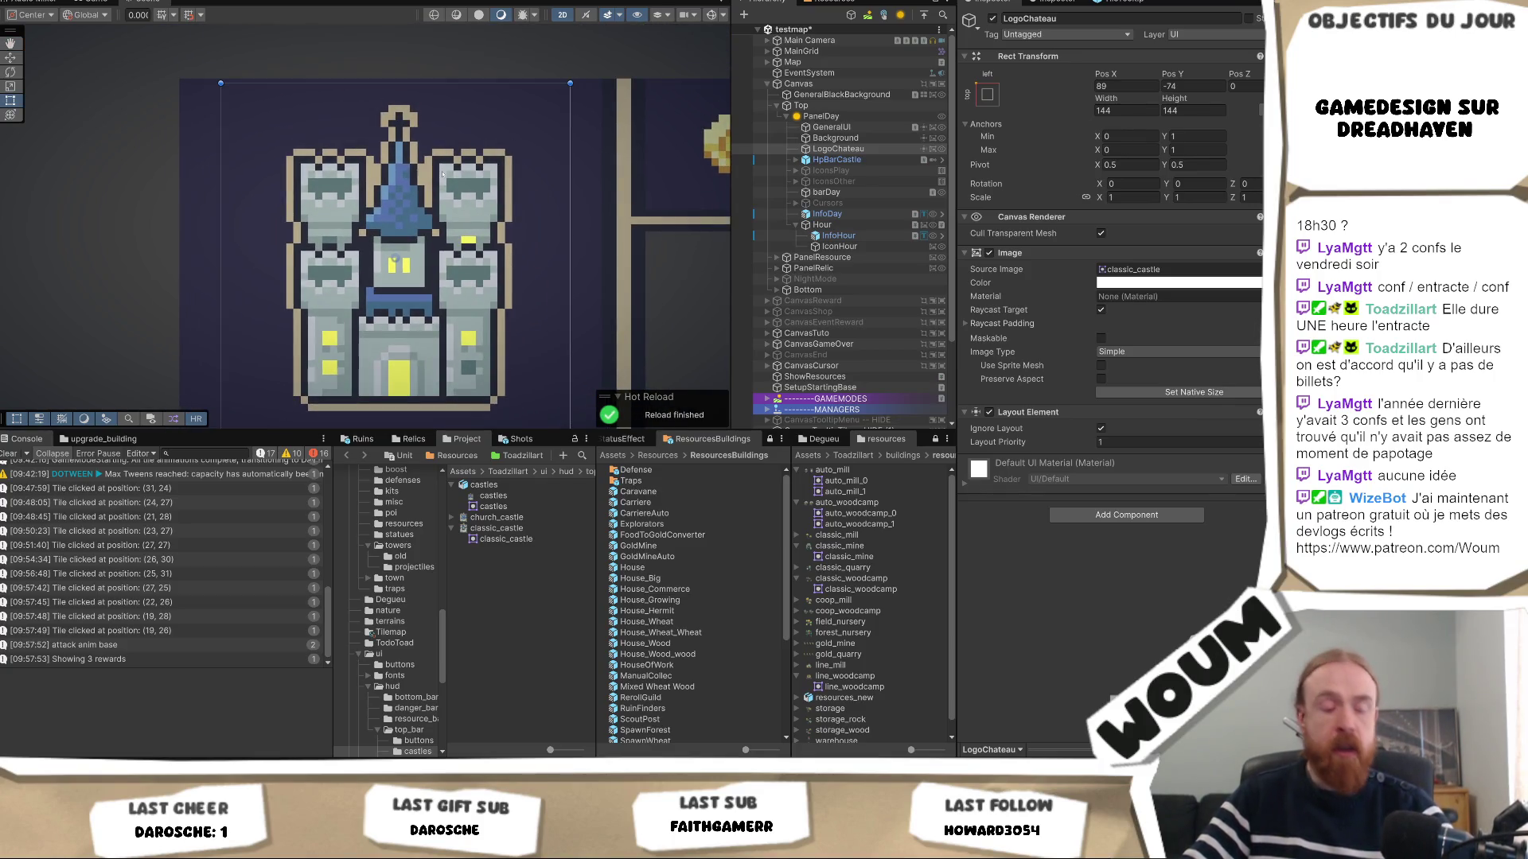
click(977, 86)
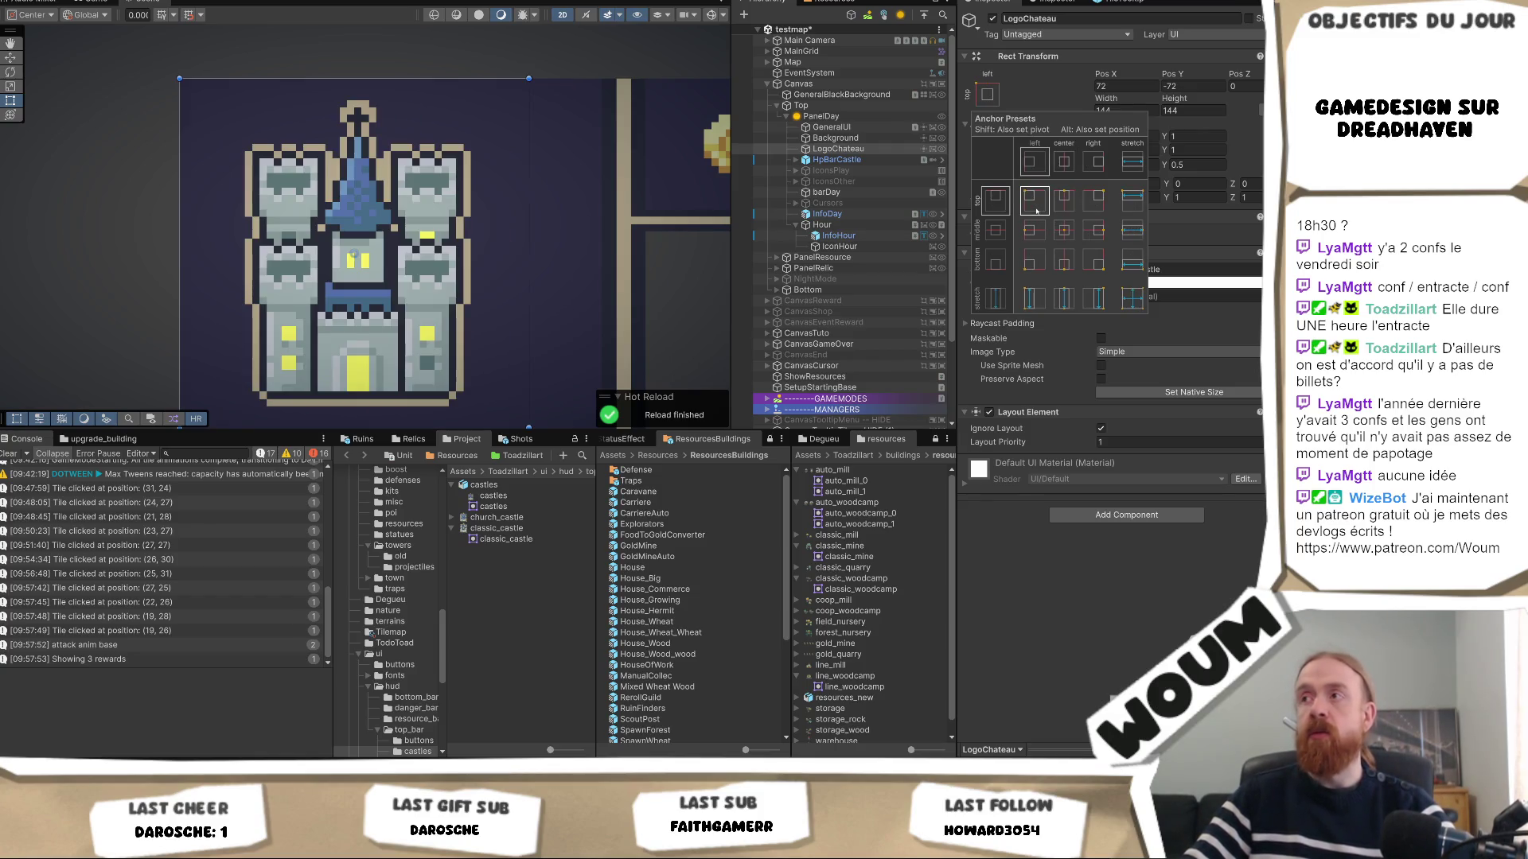
click(1142, 83)
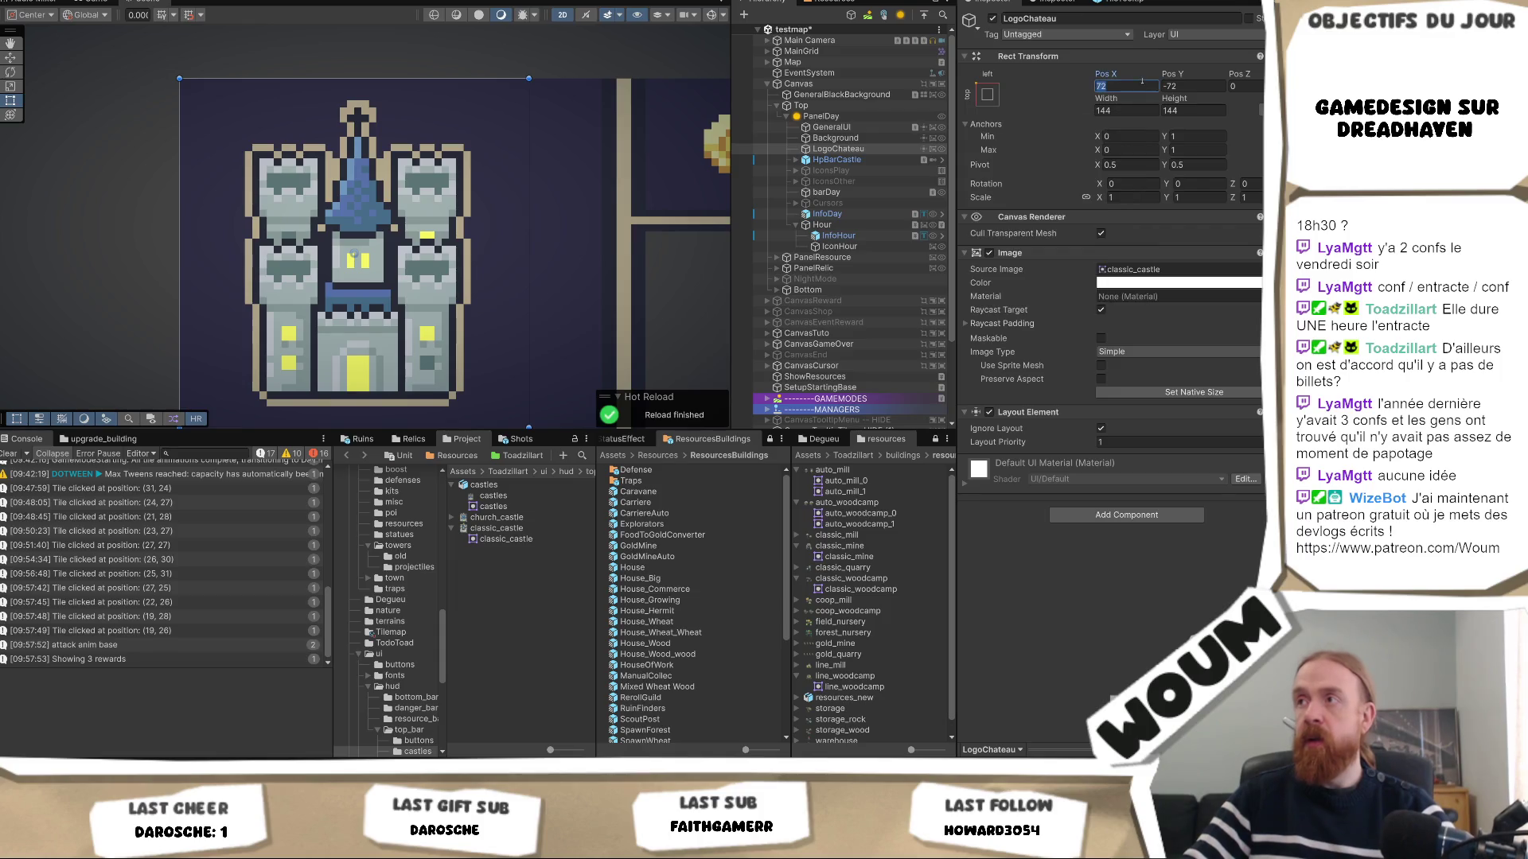
scroll(710, 199, down, 3)
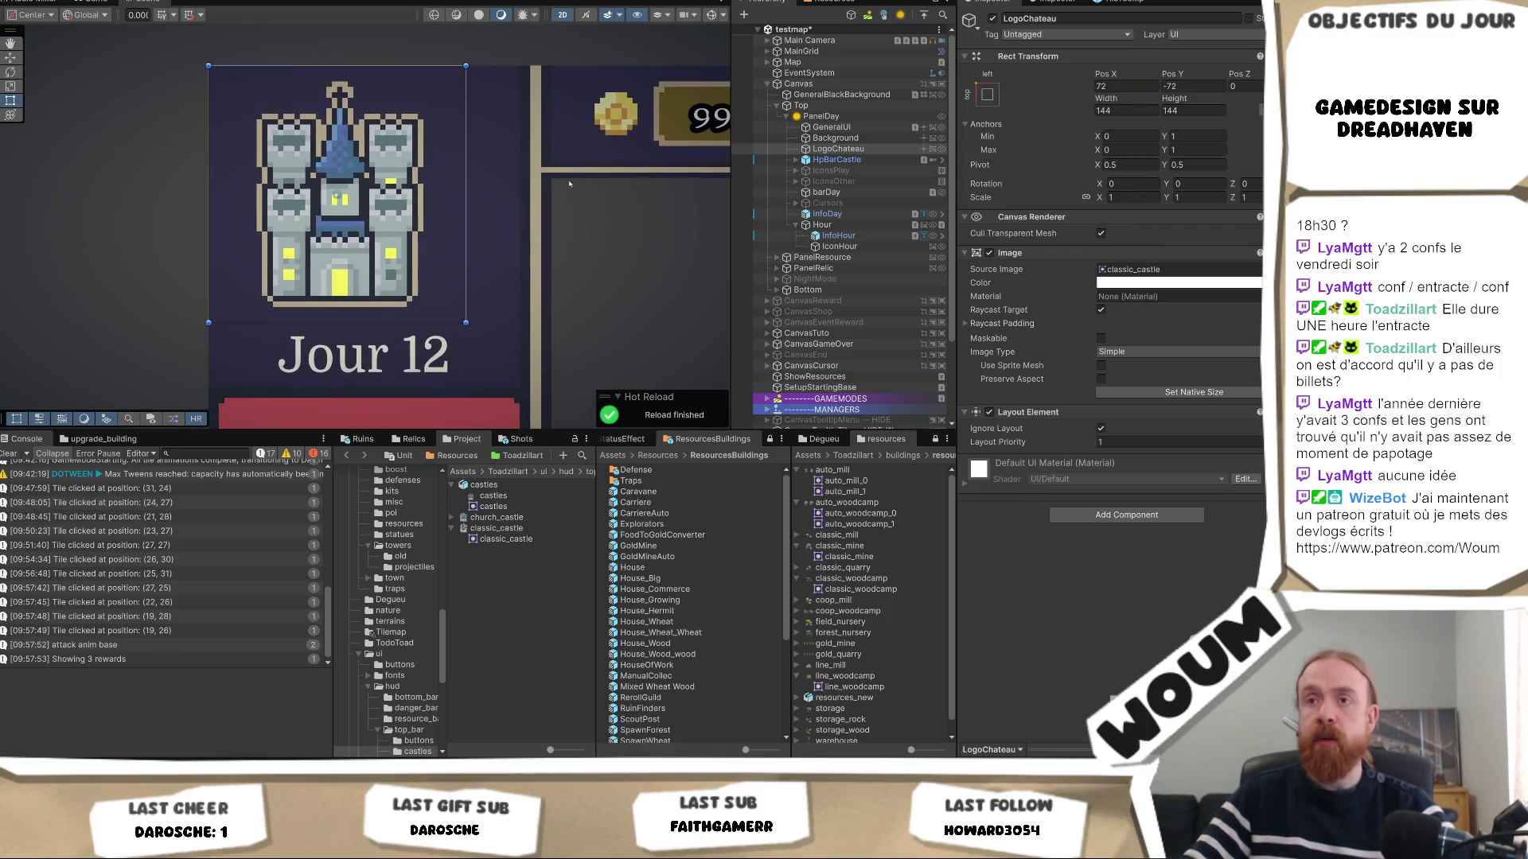
click(1115, 84)
text(7)
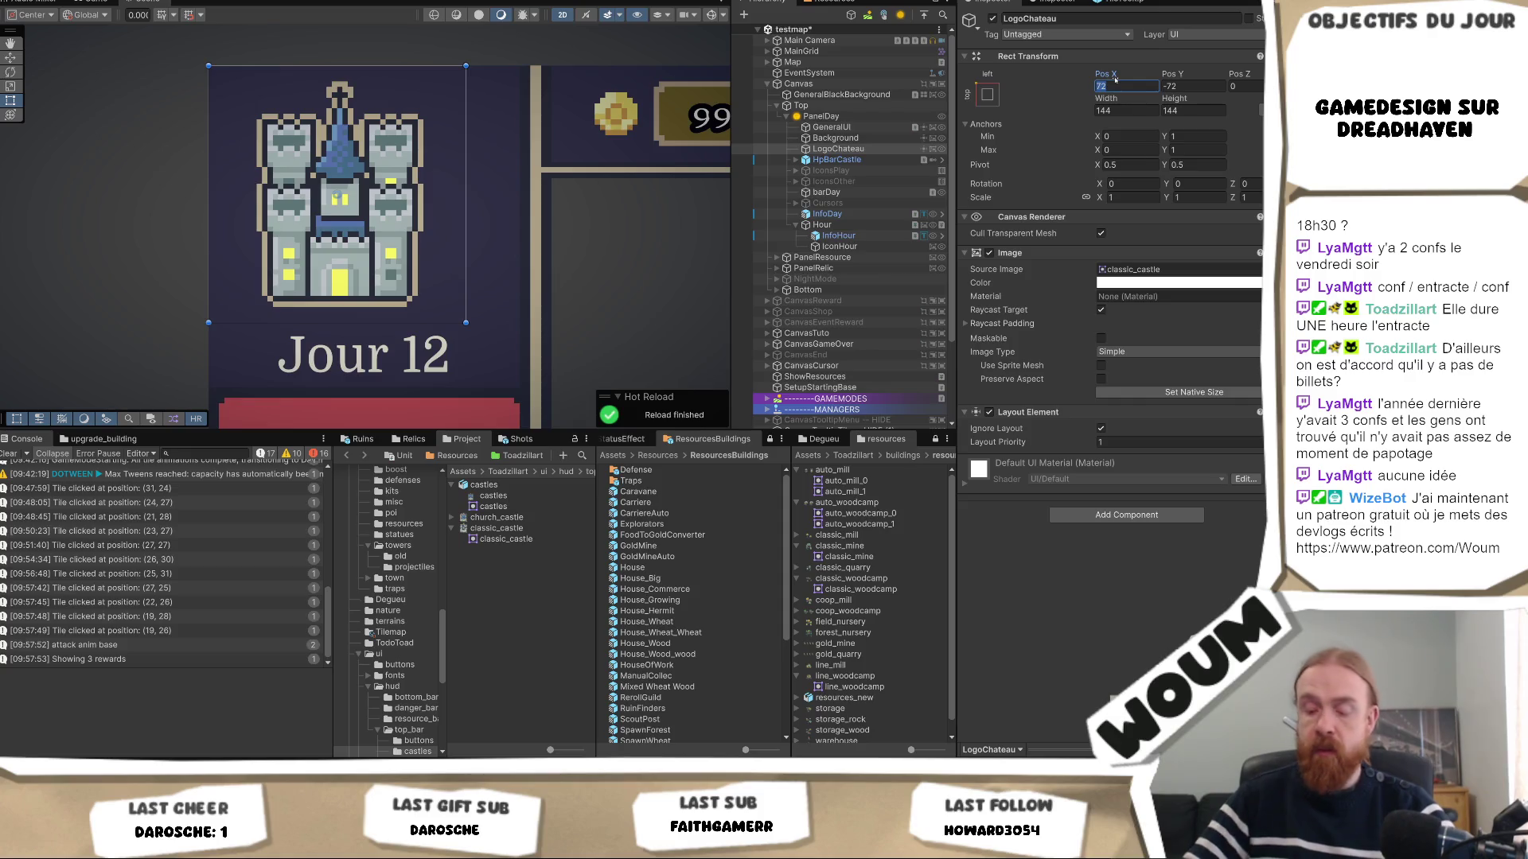
text(0)
key(BackSpace)
key(BackSpace)
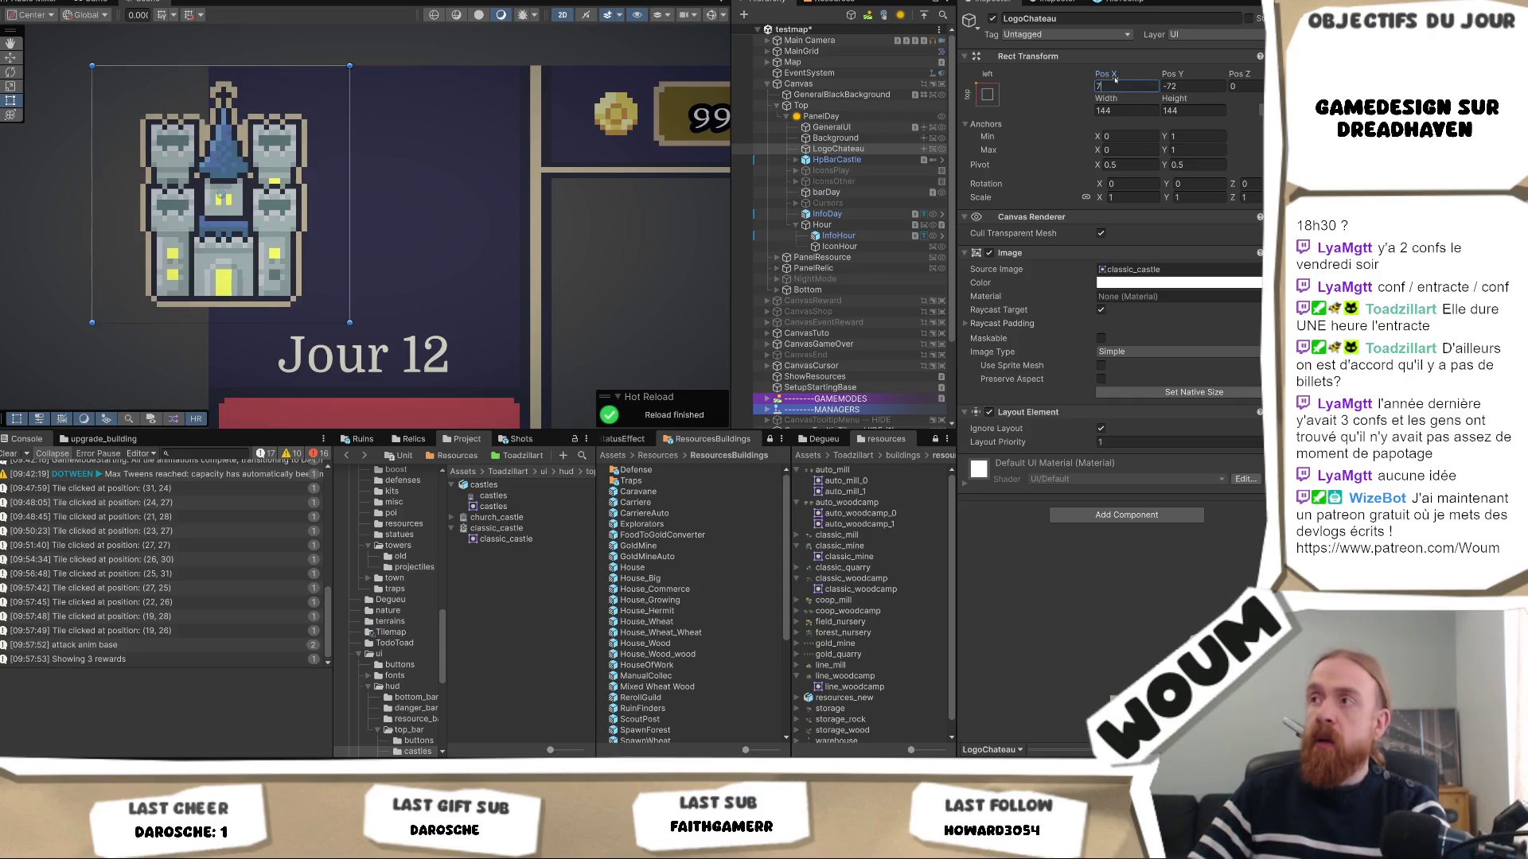
text(82)
key(BackSpace)
text(5)
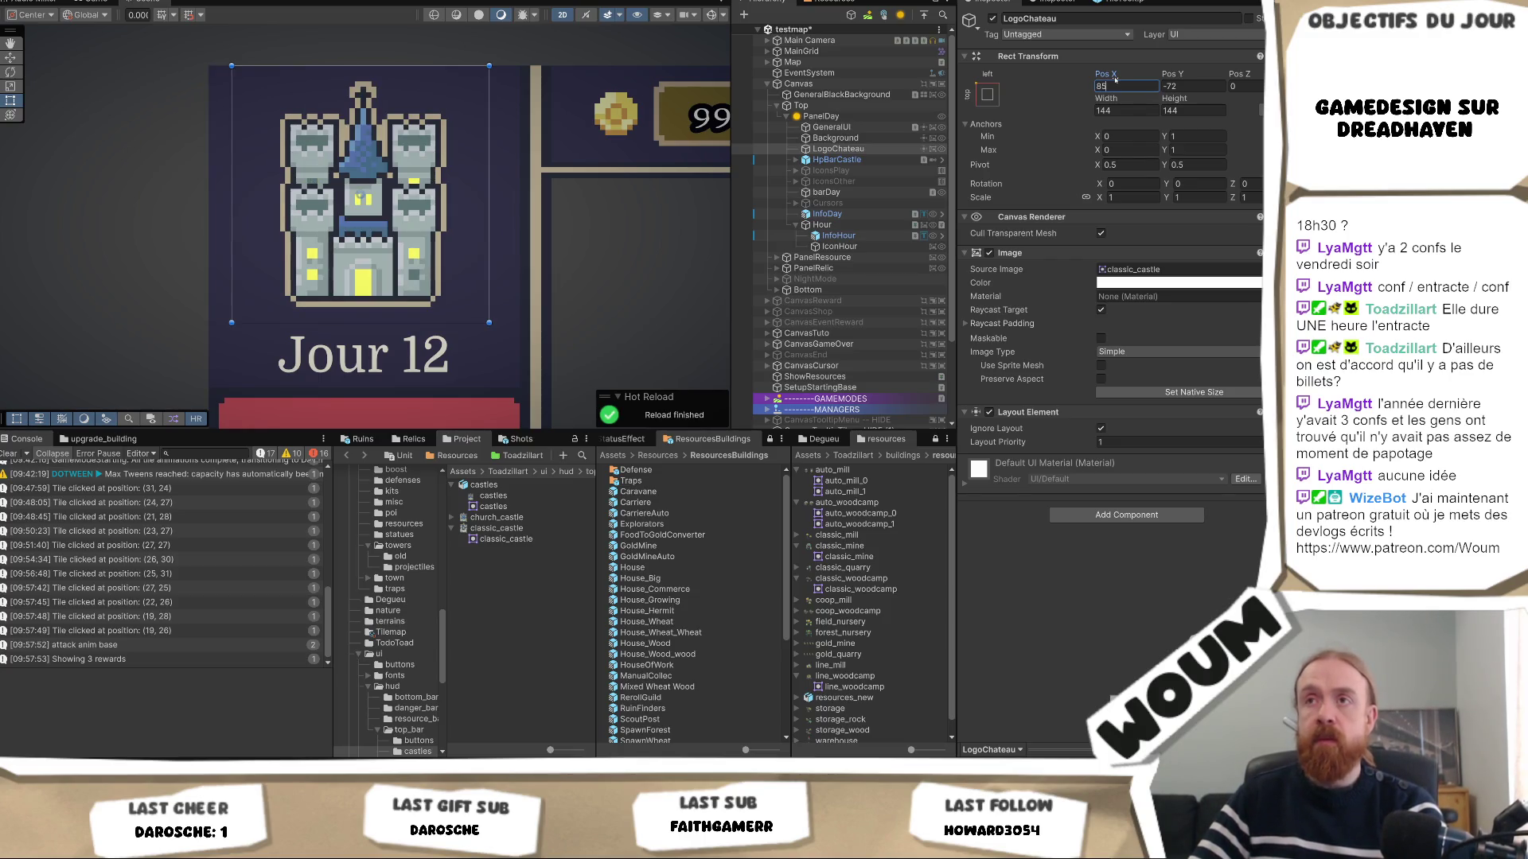
key(BackSpace)
text(6)
key(BackSpace)
text(7)
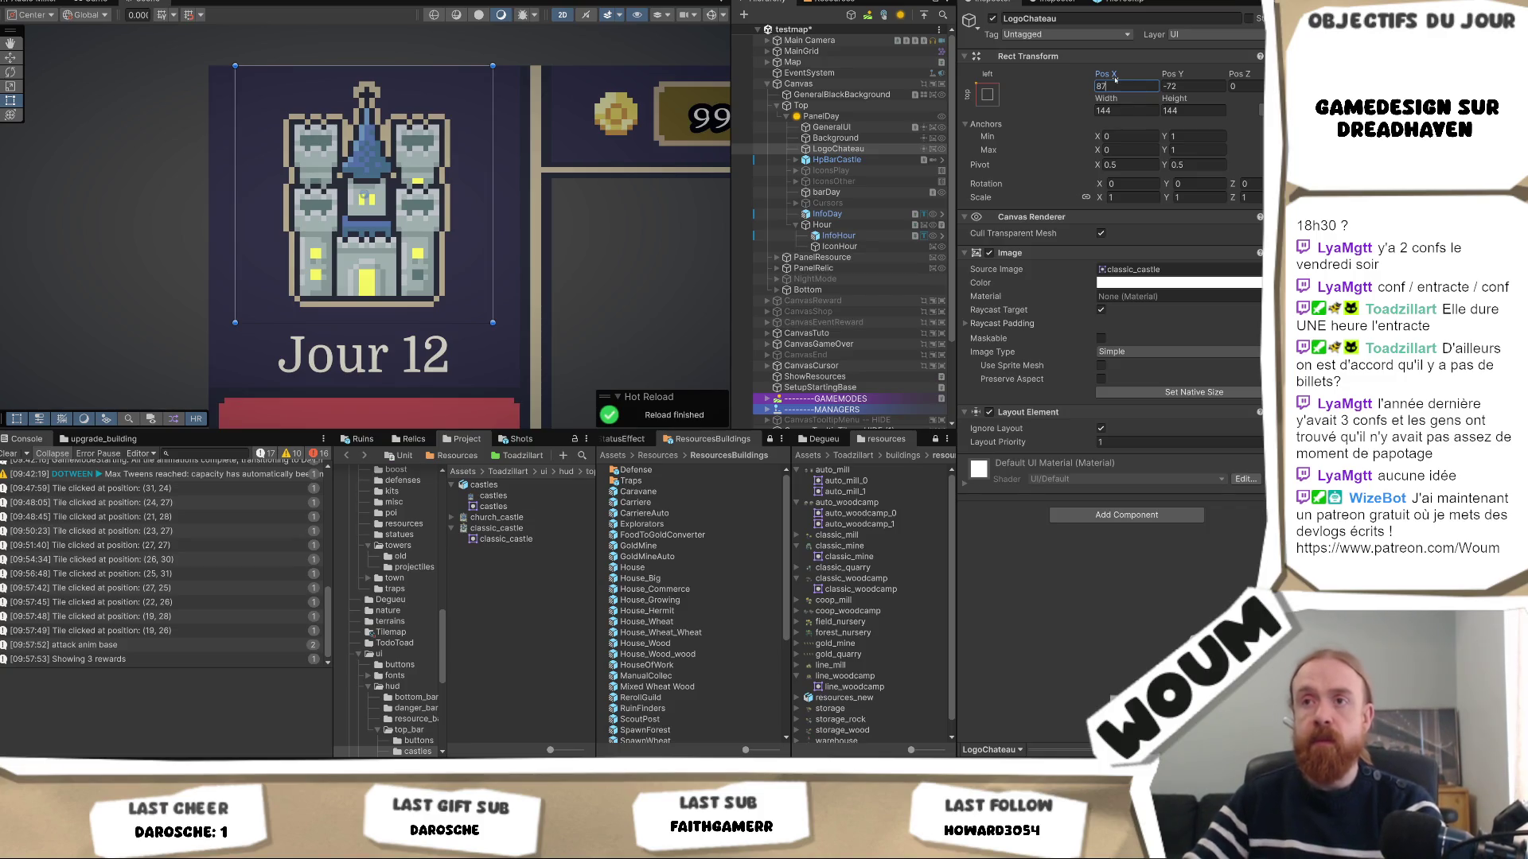
Stretch the Jour 12 label's text box upward and preview the HUD in the Game view.
click(849, 217)
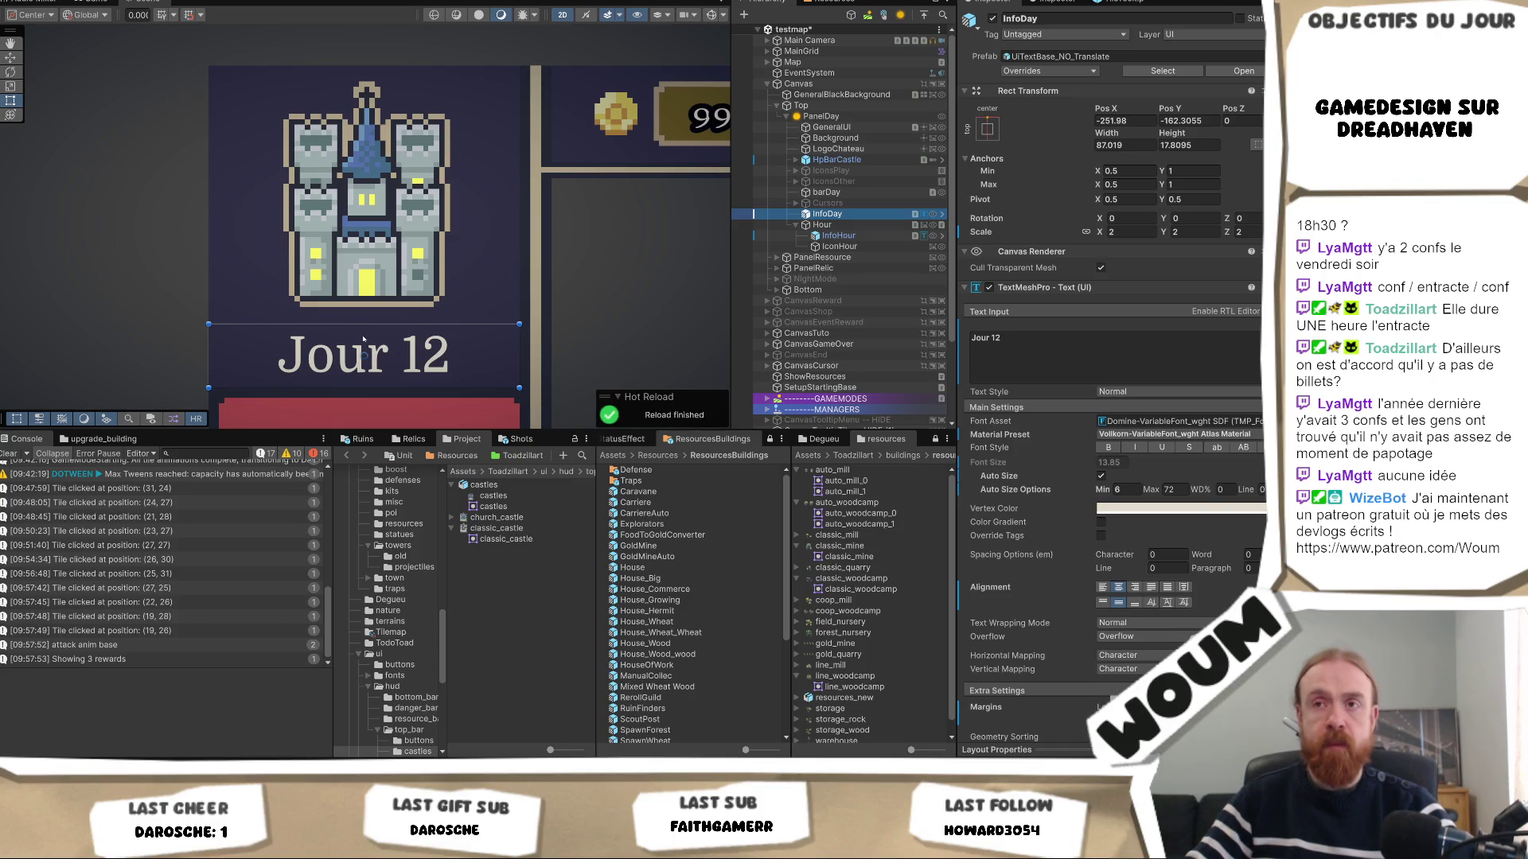
drag(367, 322, 374, 304)
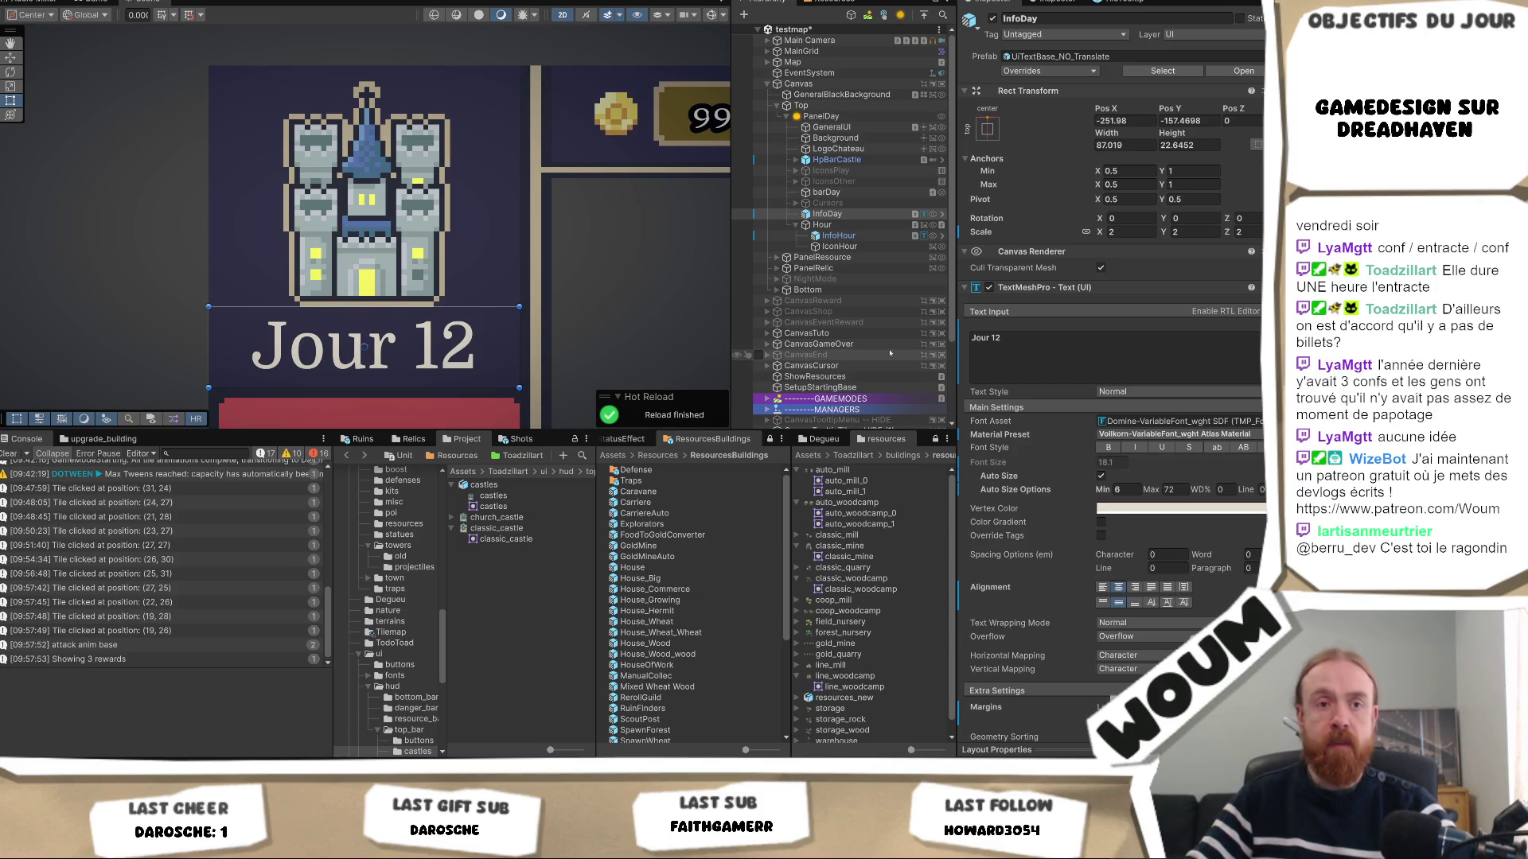
click(1169, 490)
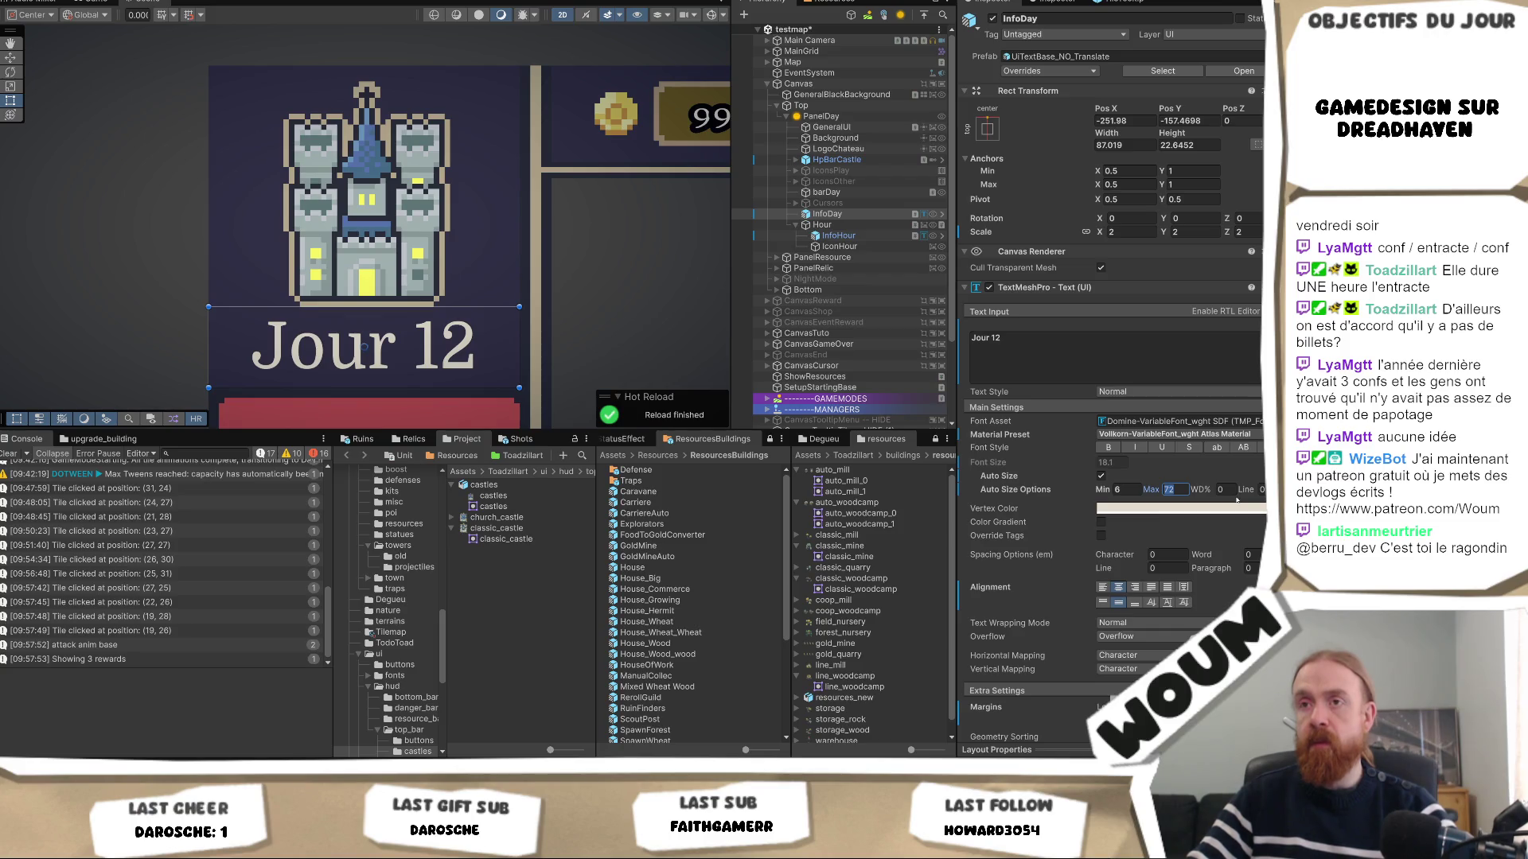
click(89, 7)
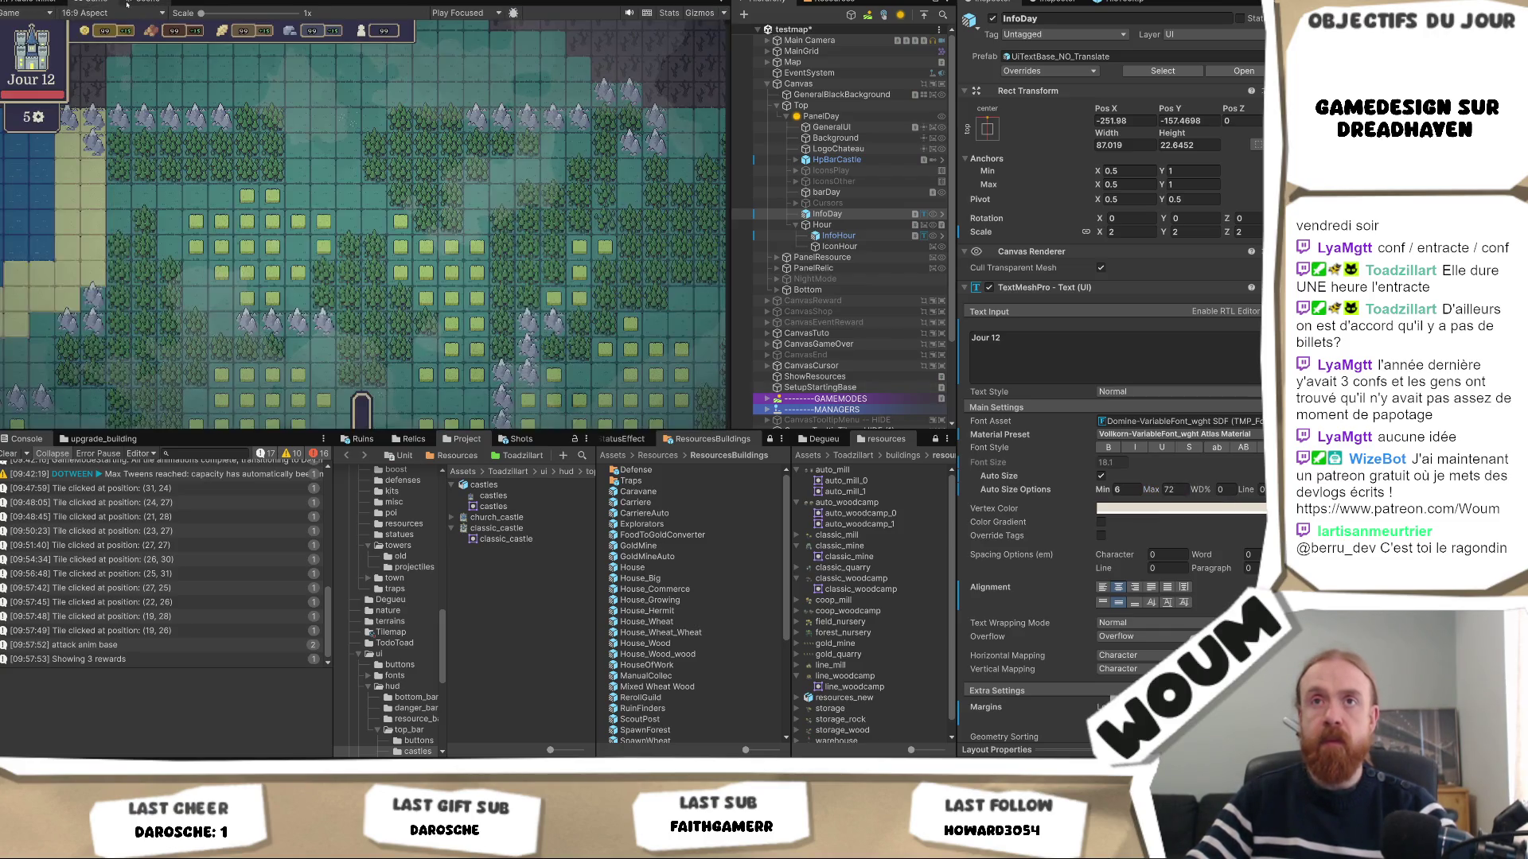
click(127, 4)
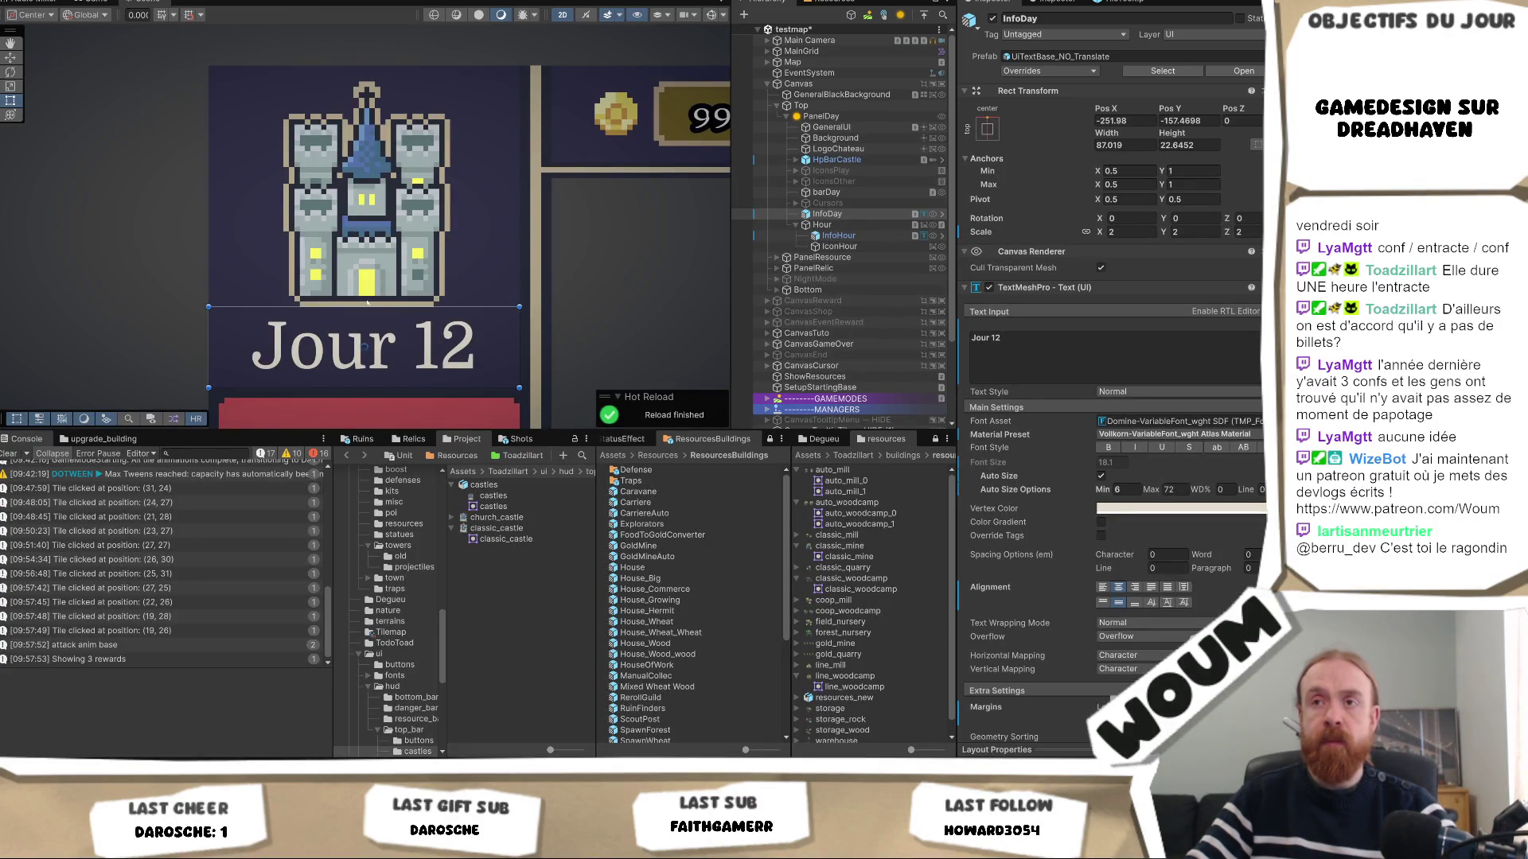
Shrink the Jour 12 text box back down and reselect the InfoDay label.
click(857, 150)
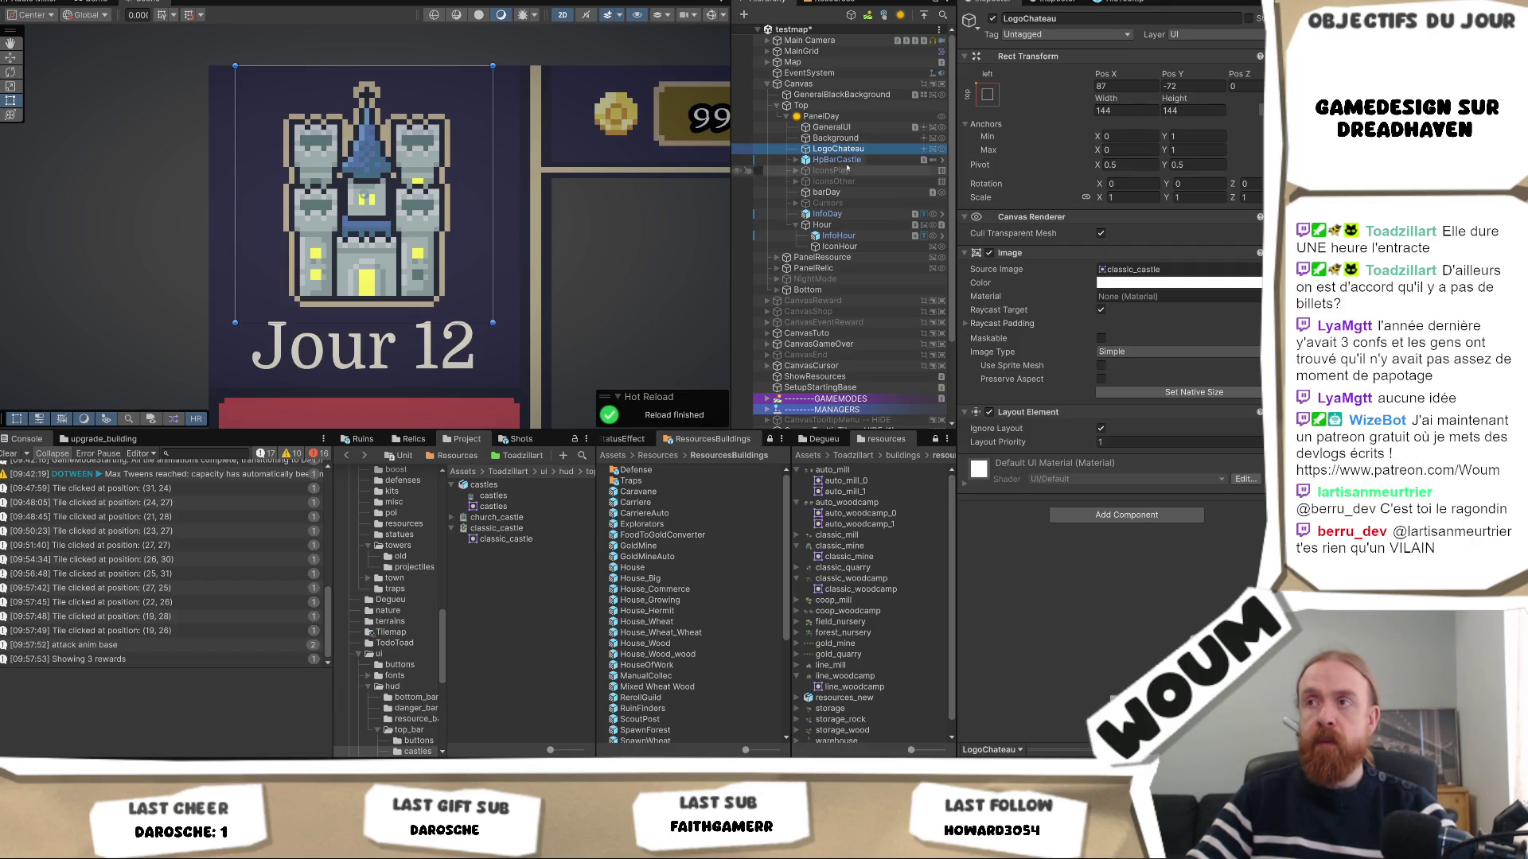
key(Escape)
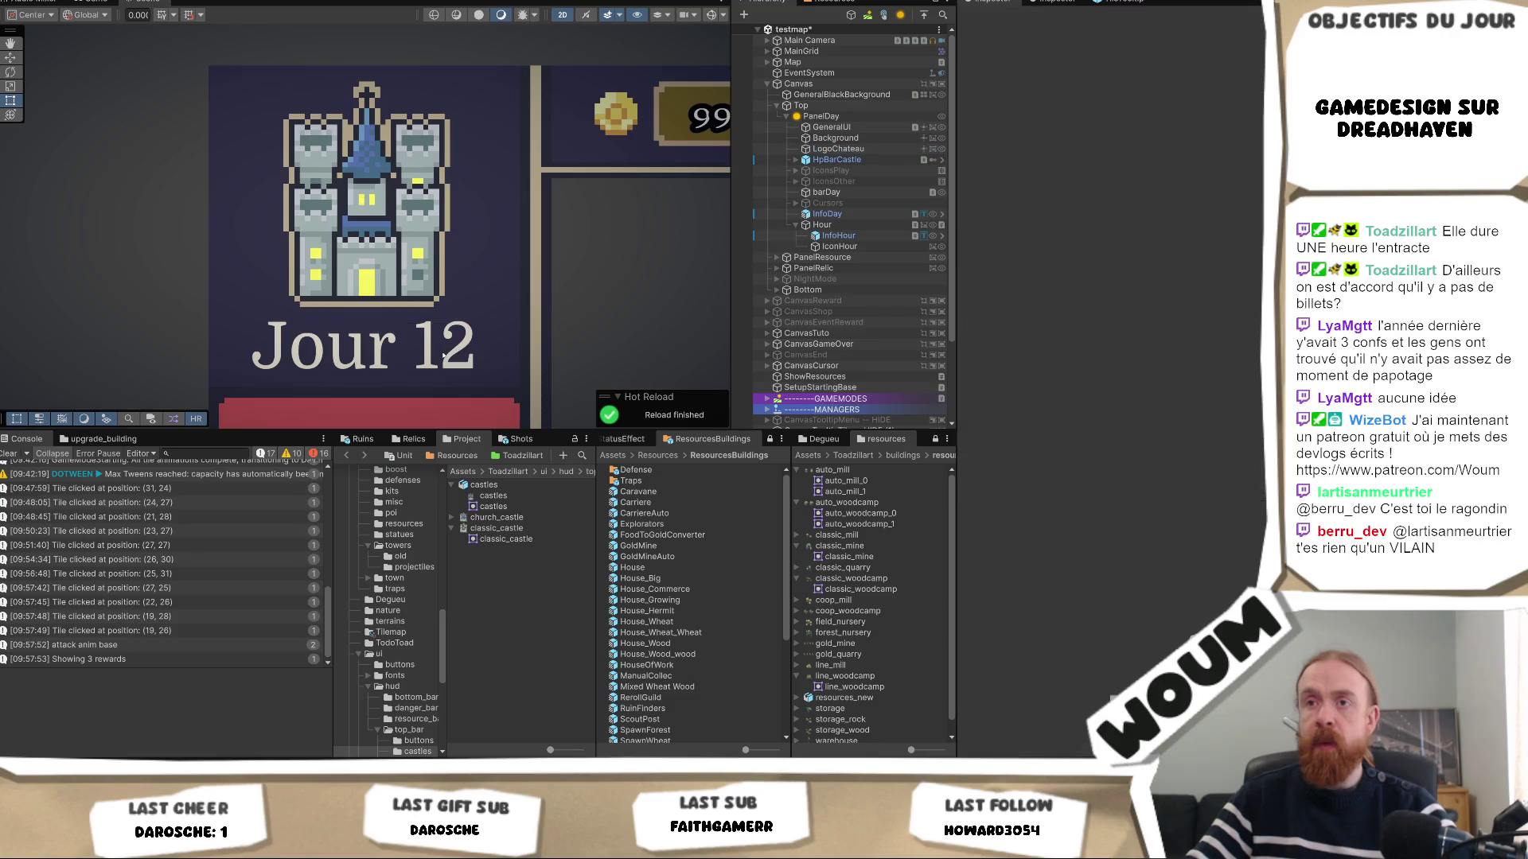
click(440, 356)
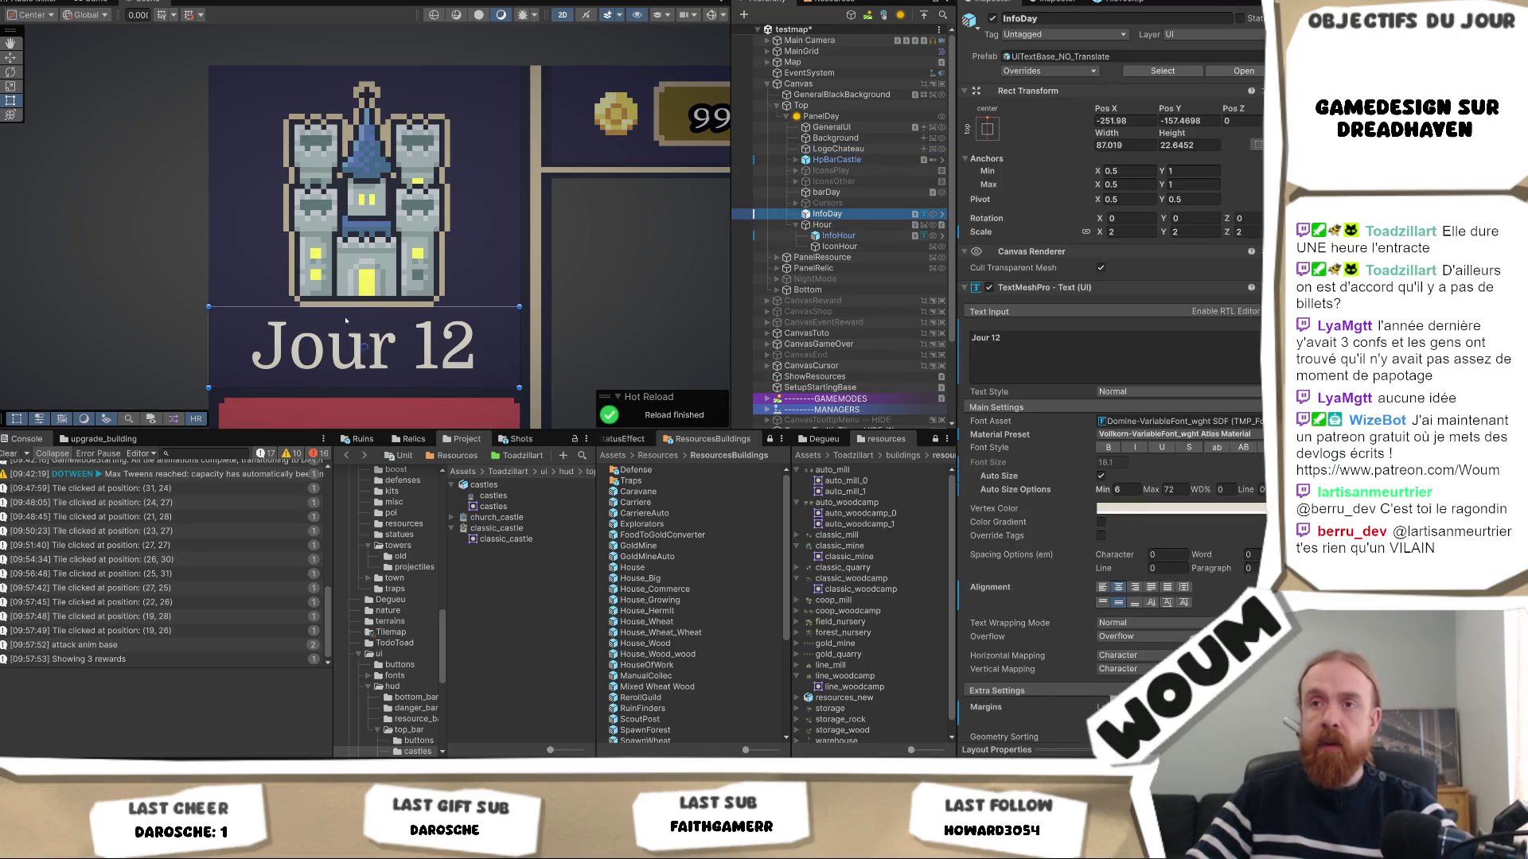
drag(356, 307, 356, 322)
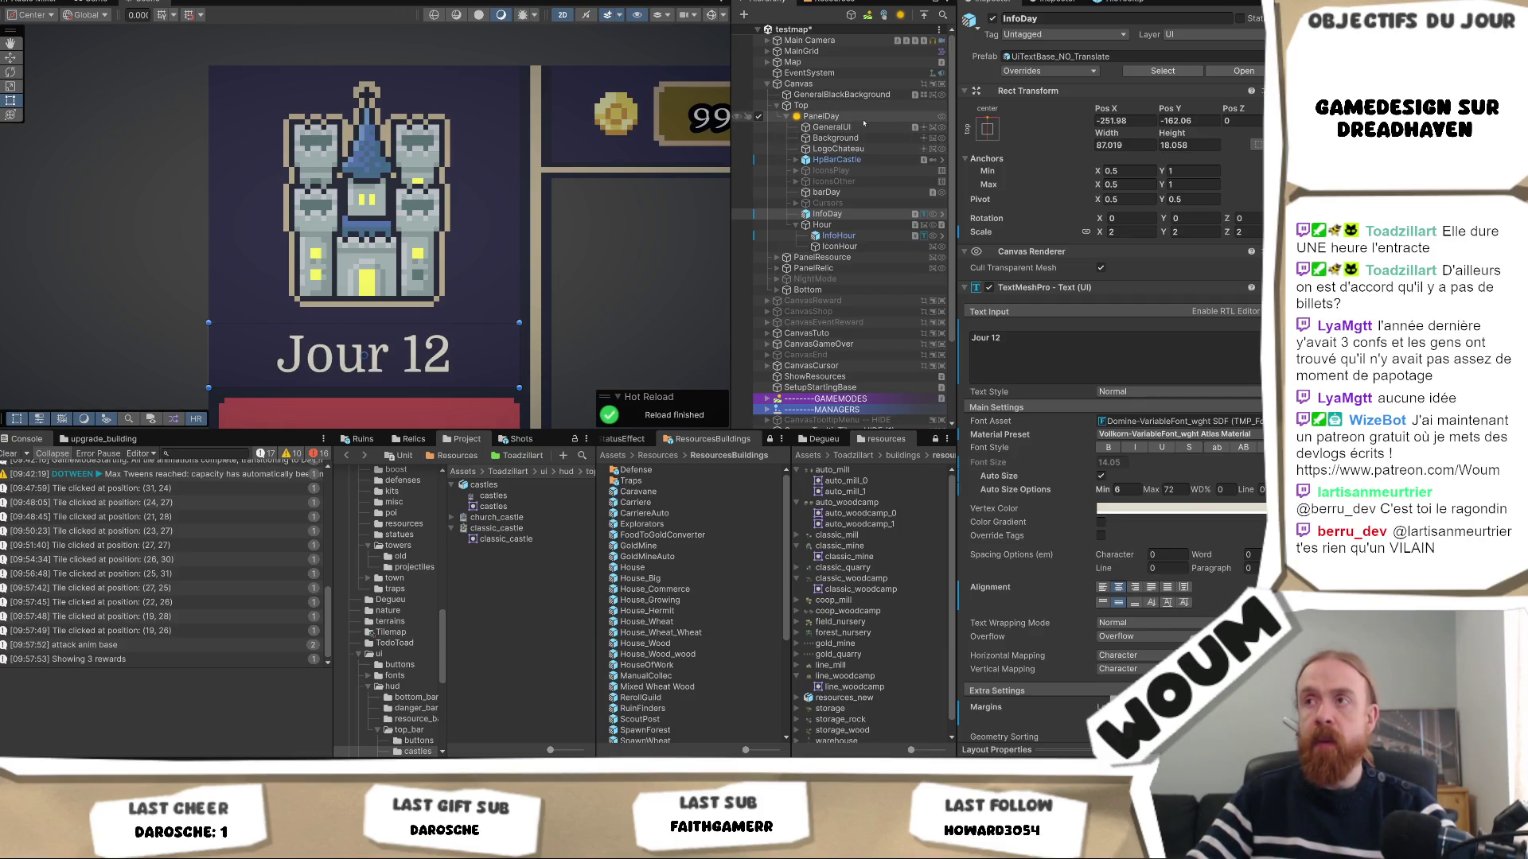
mouse_move(835, 160)
mouse_down()
mouse_move(857, 119)
mouse_move(857, 160)
mouse_up()
key(Up)
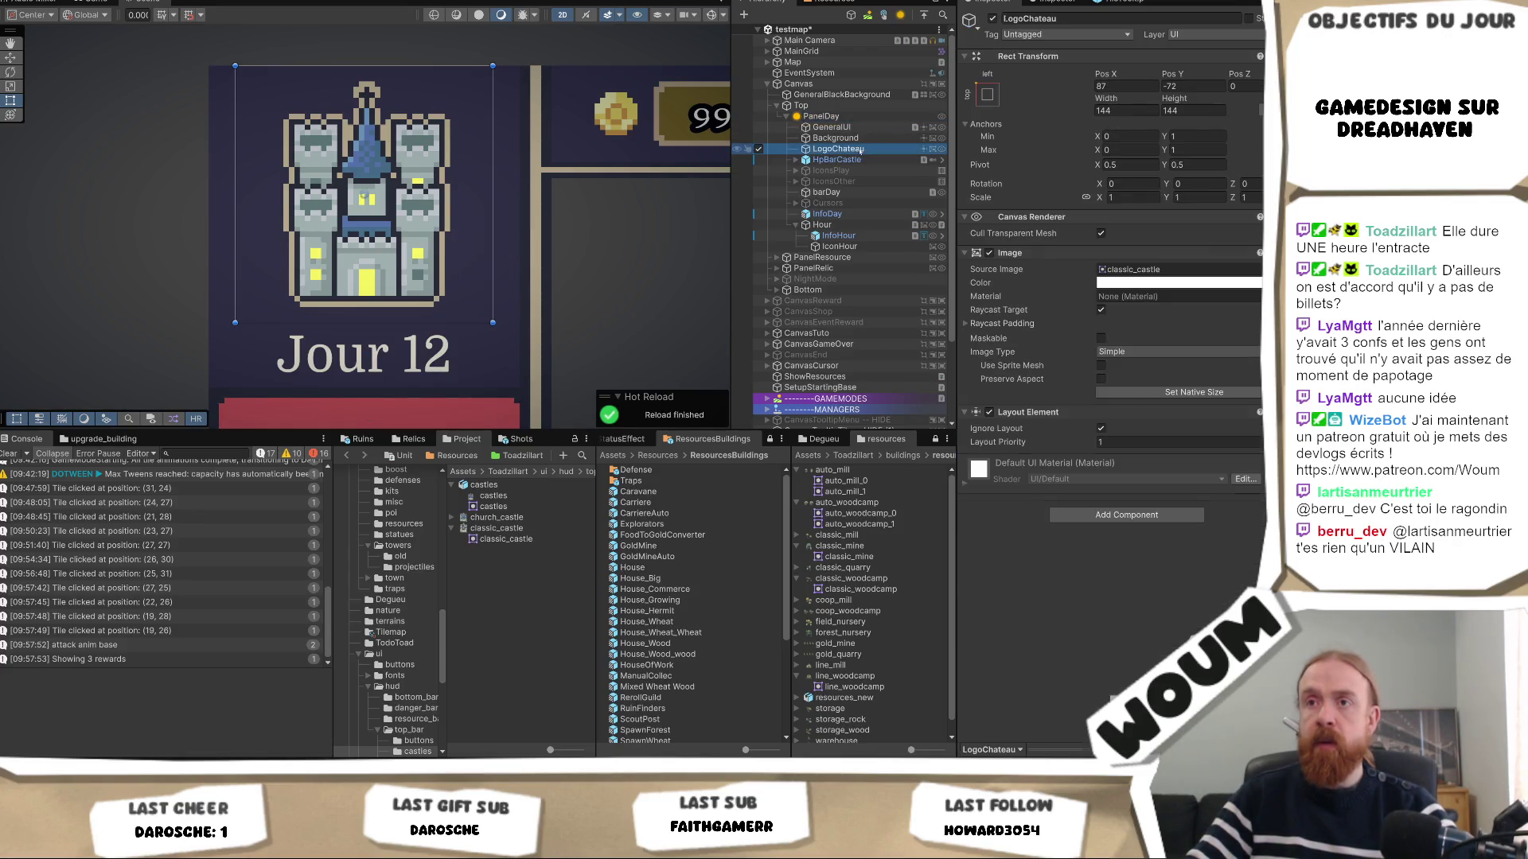
click(848, 225)
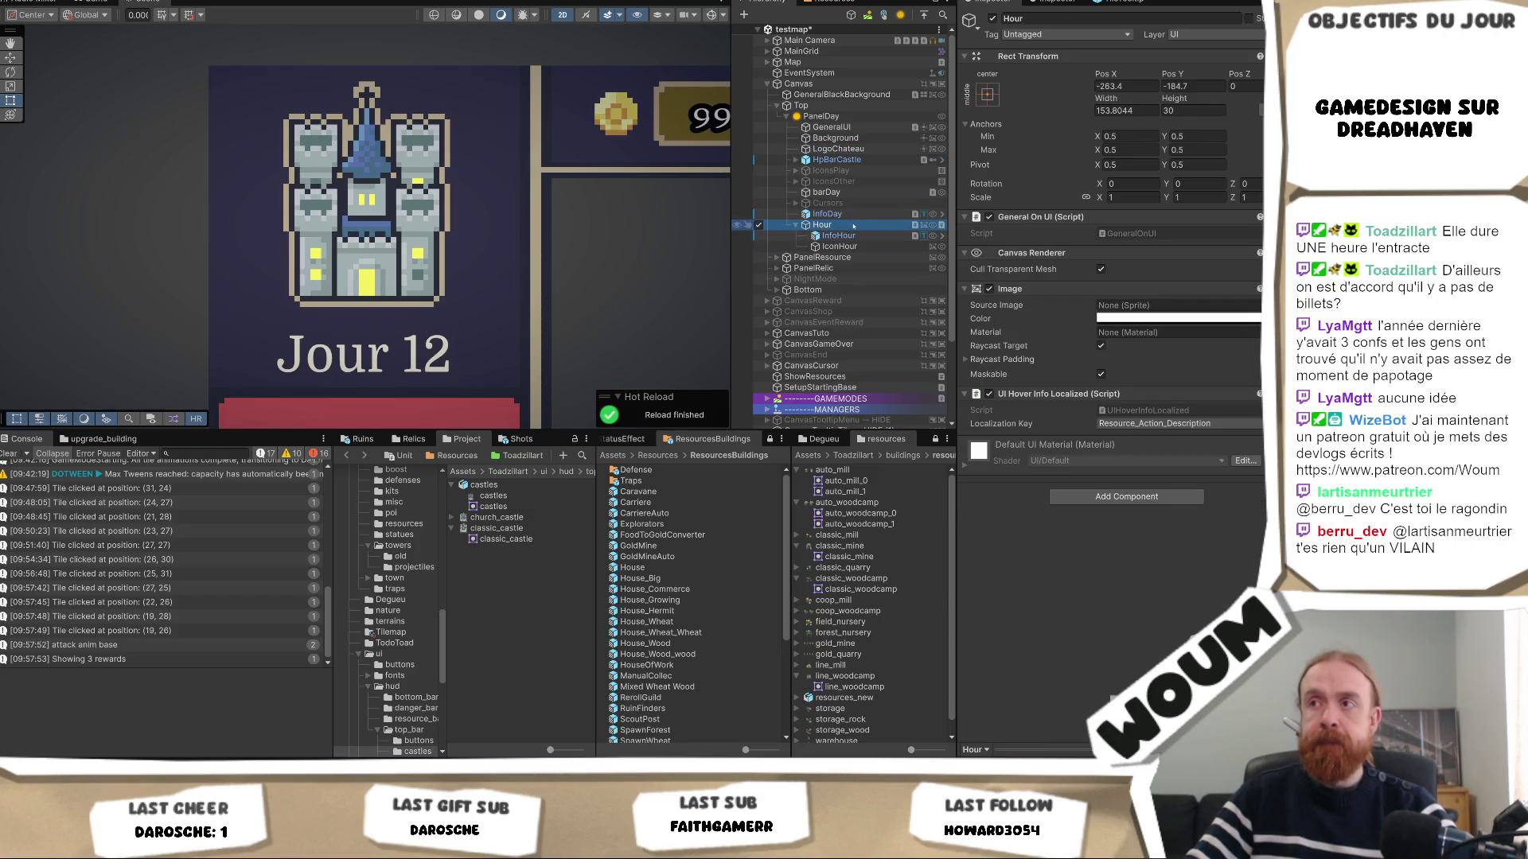
key(Up)
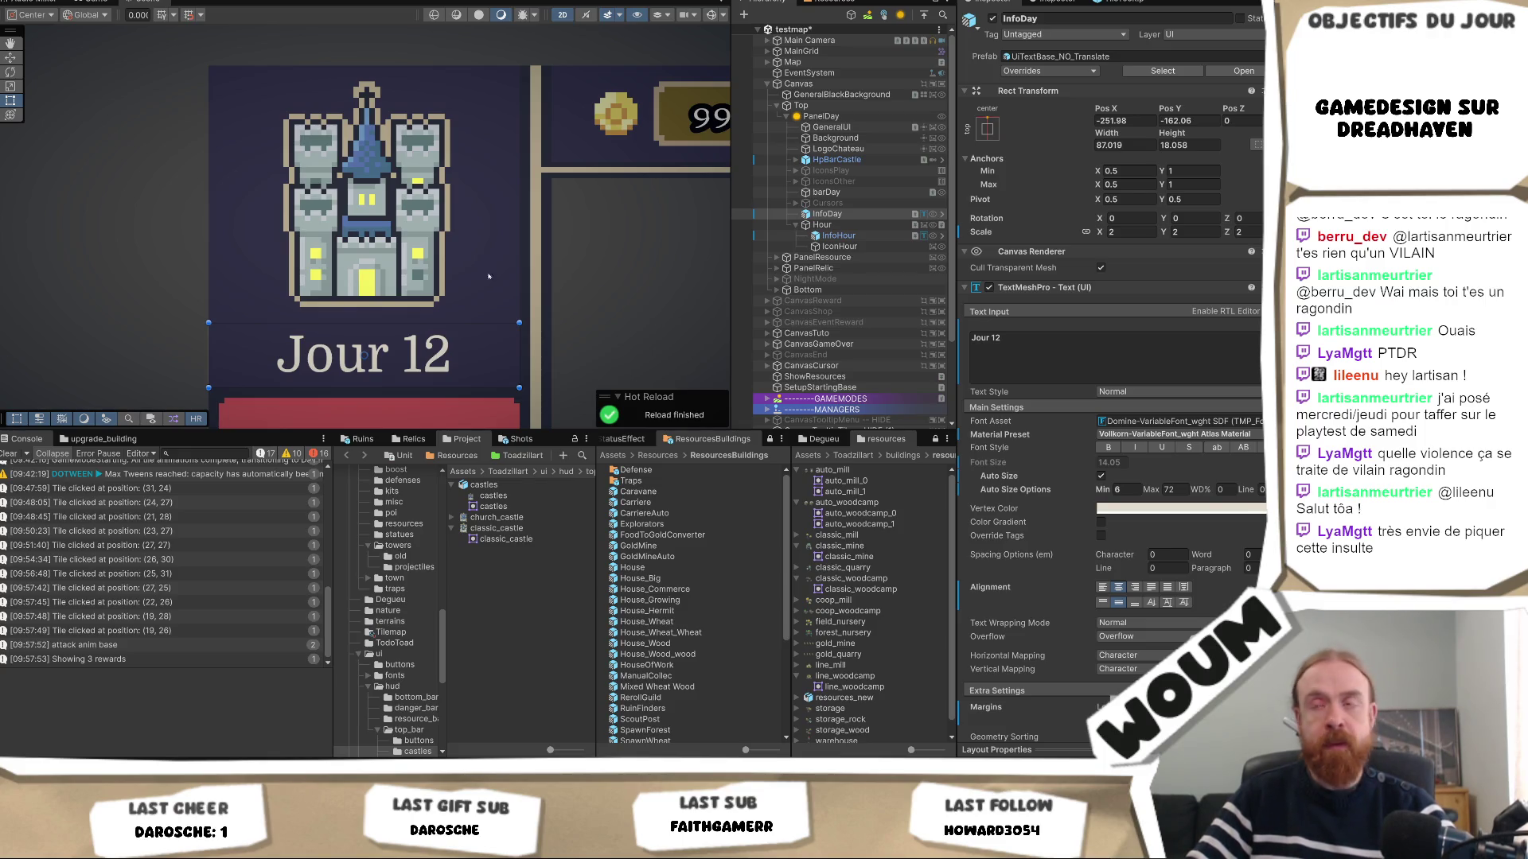
click(582, 293)
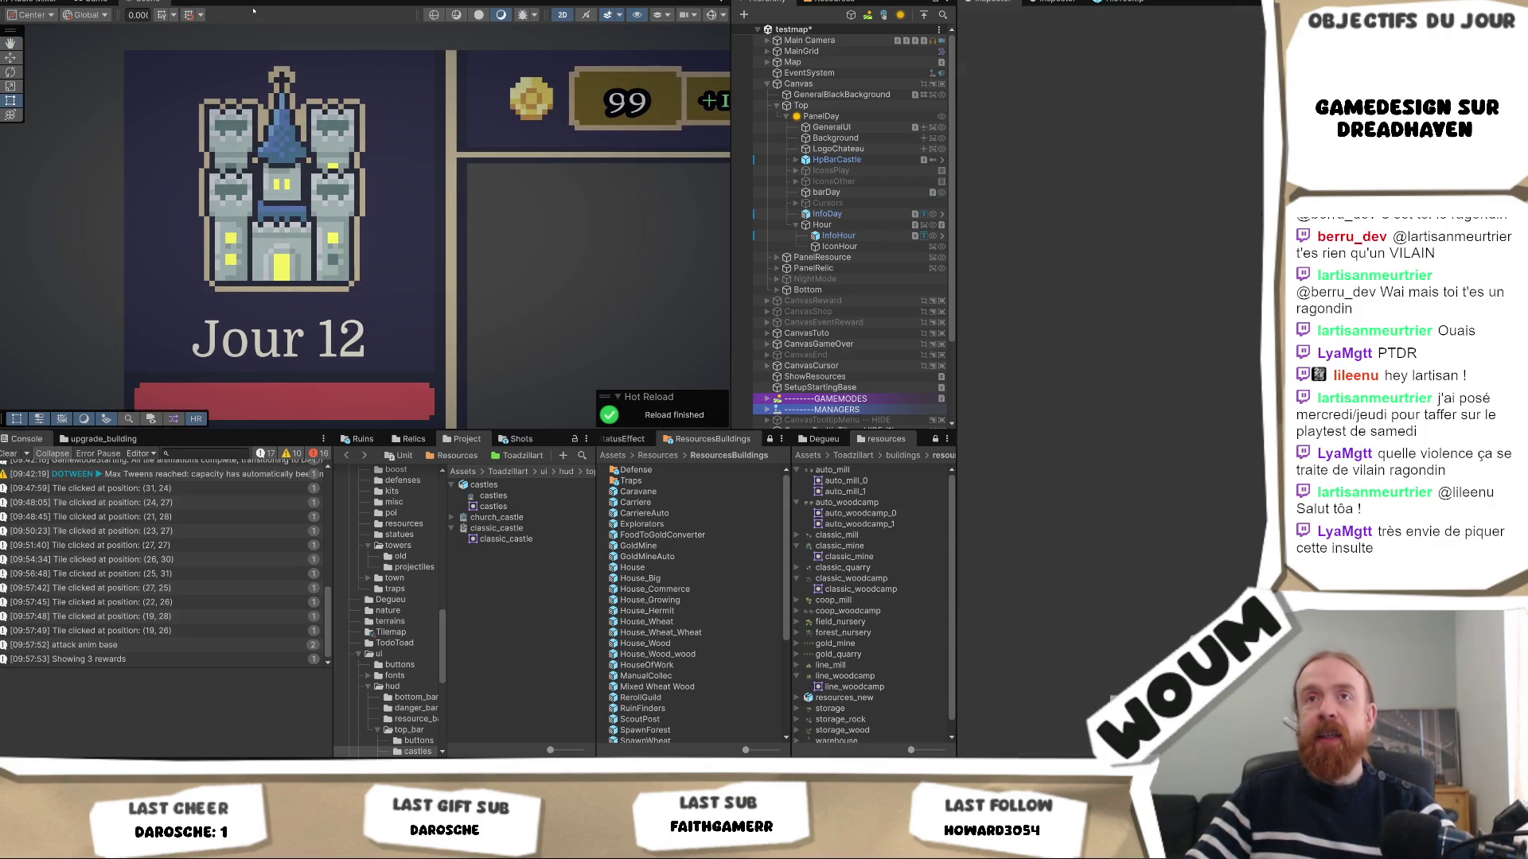
click(85, 3)
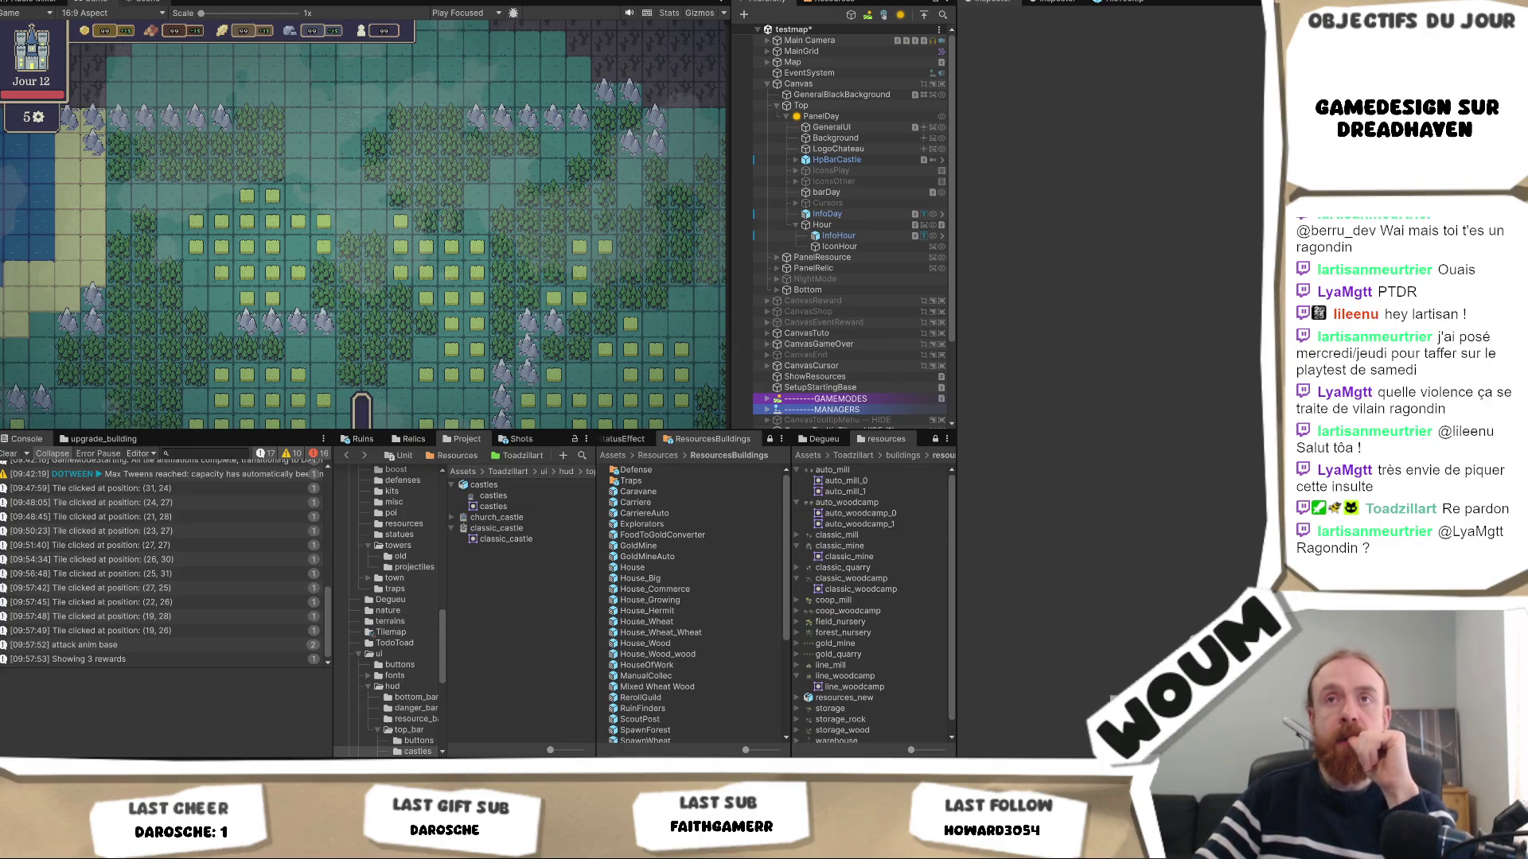
key(ctrl+1)
scroll(362, 153, down, 2)
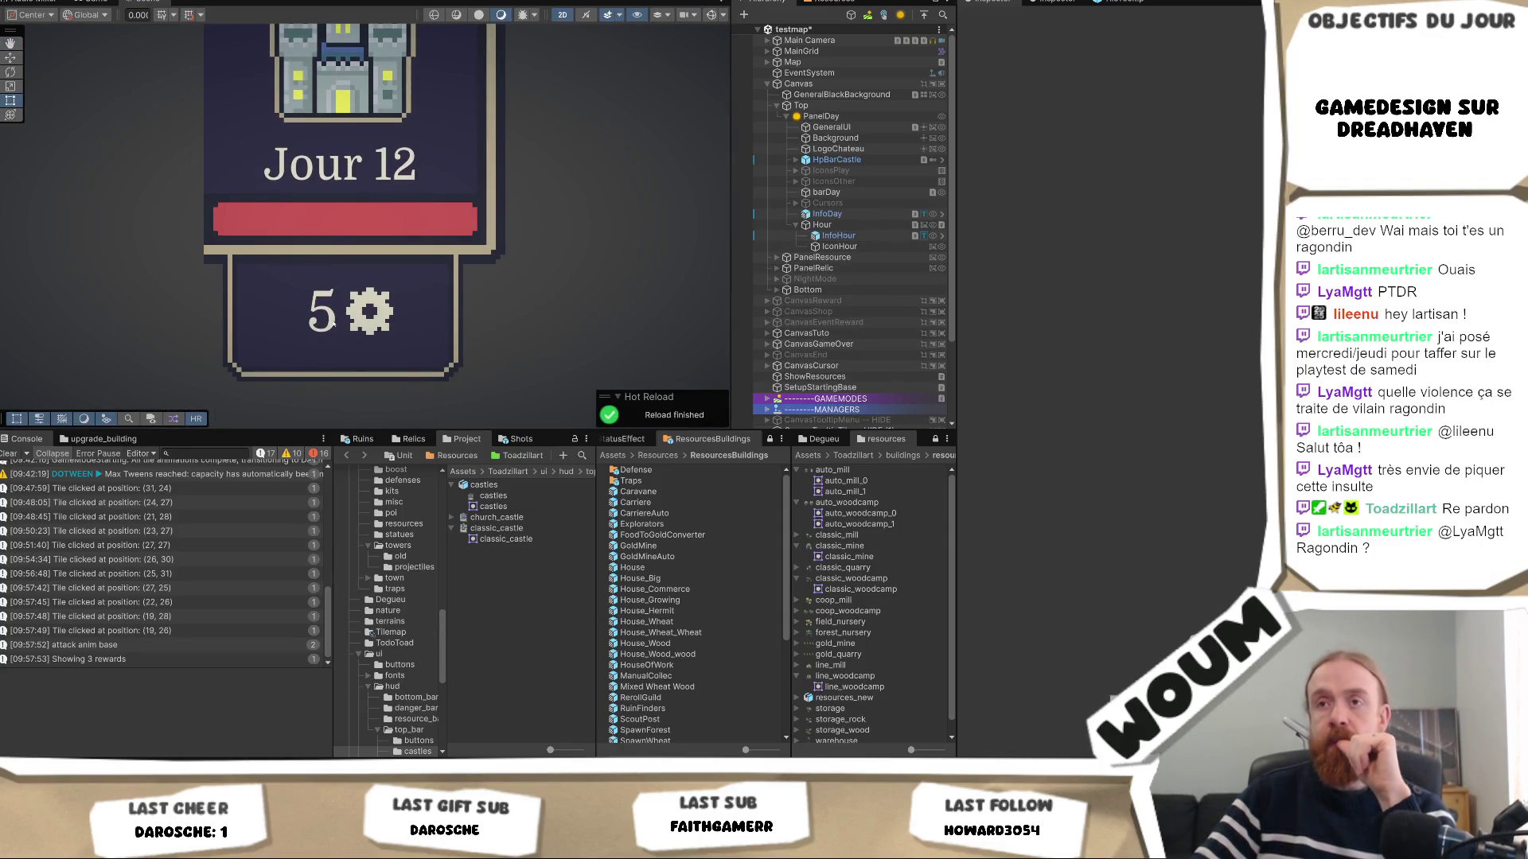
Try a 0.5 scale on the gear icon, then restore its Scale to 1.
click(843, 235)
click(859, 248)
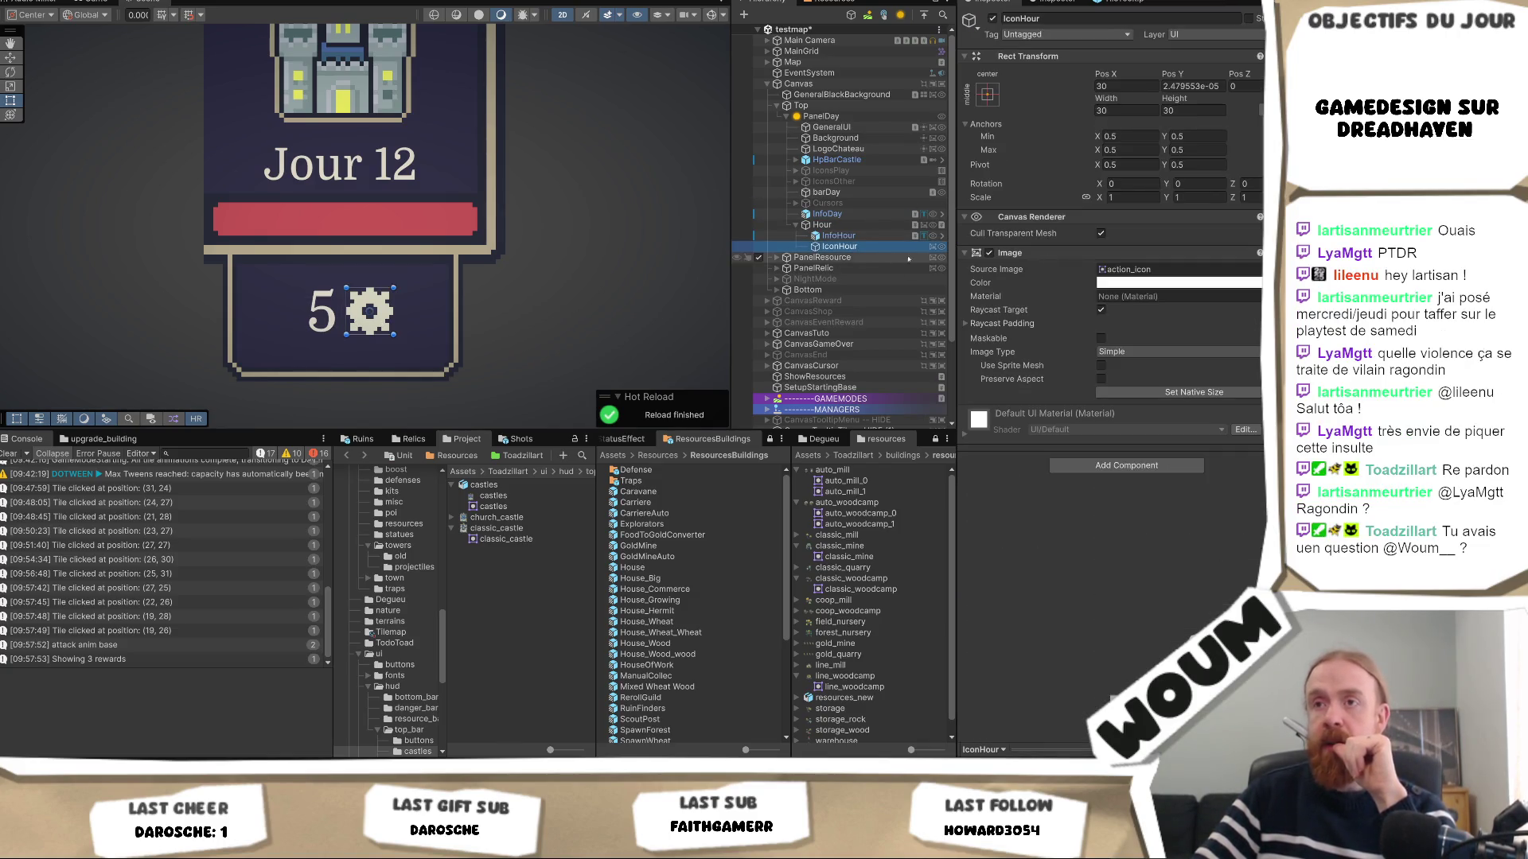
click(1117, 198)
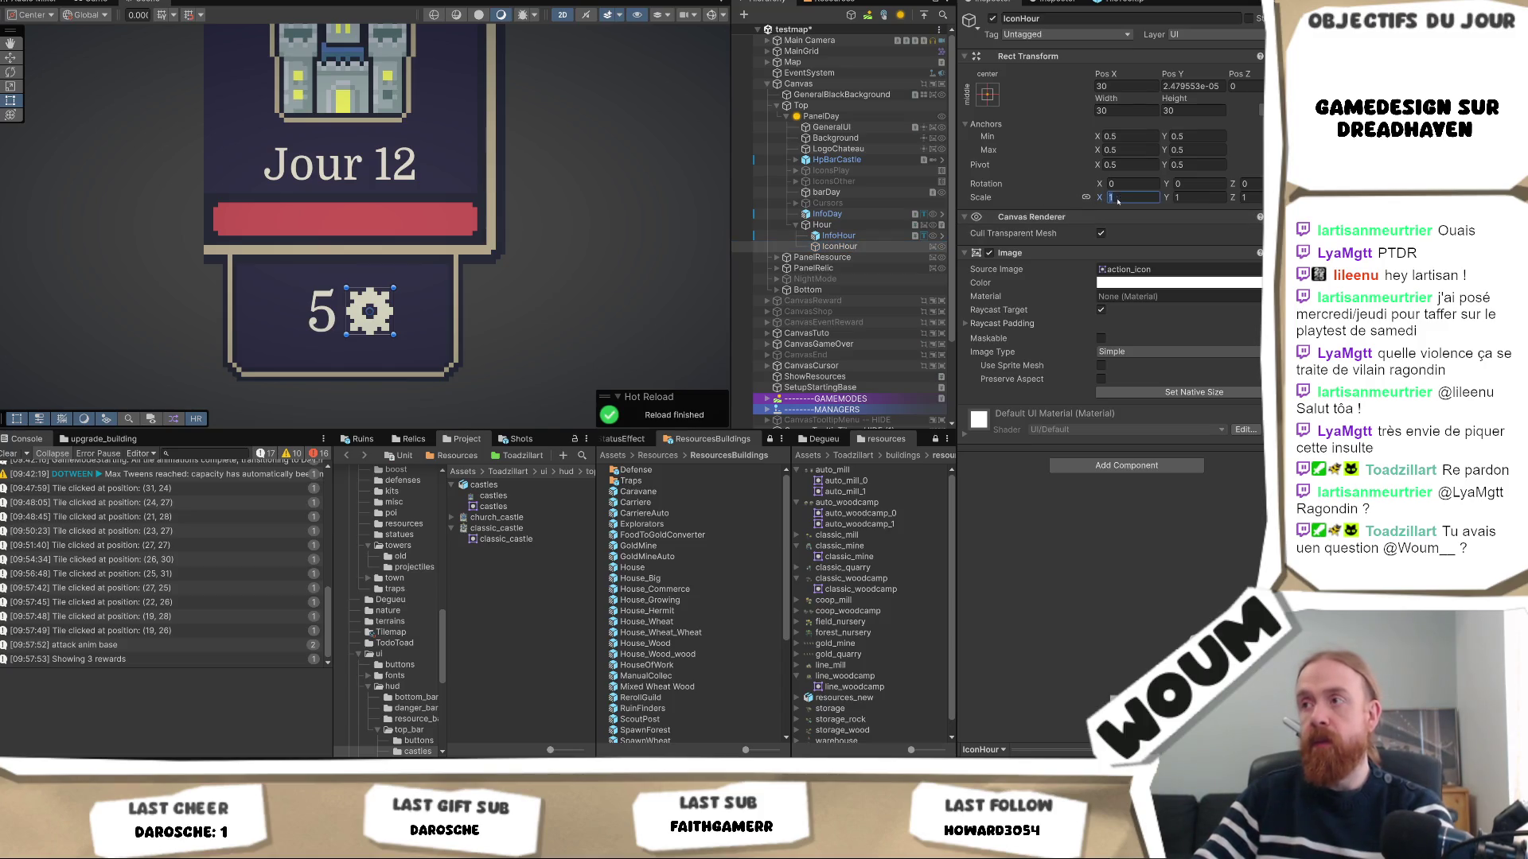
text(.5)
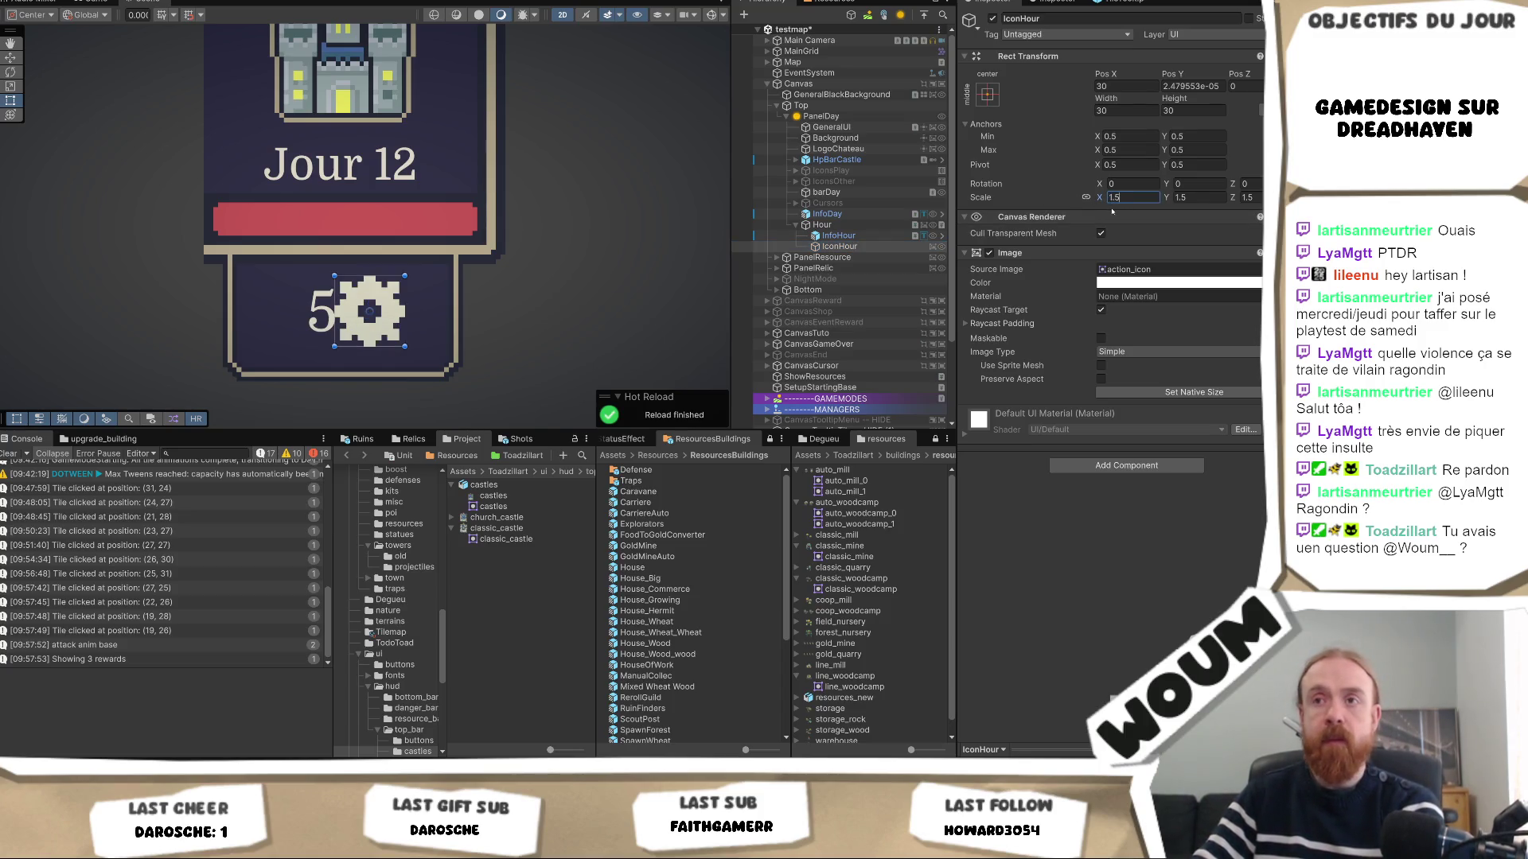
key(Escape)
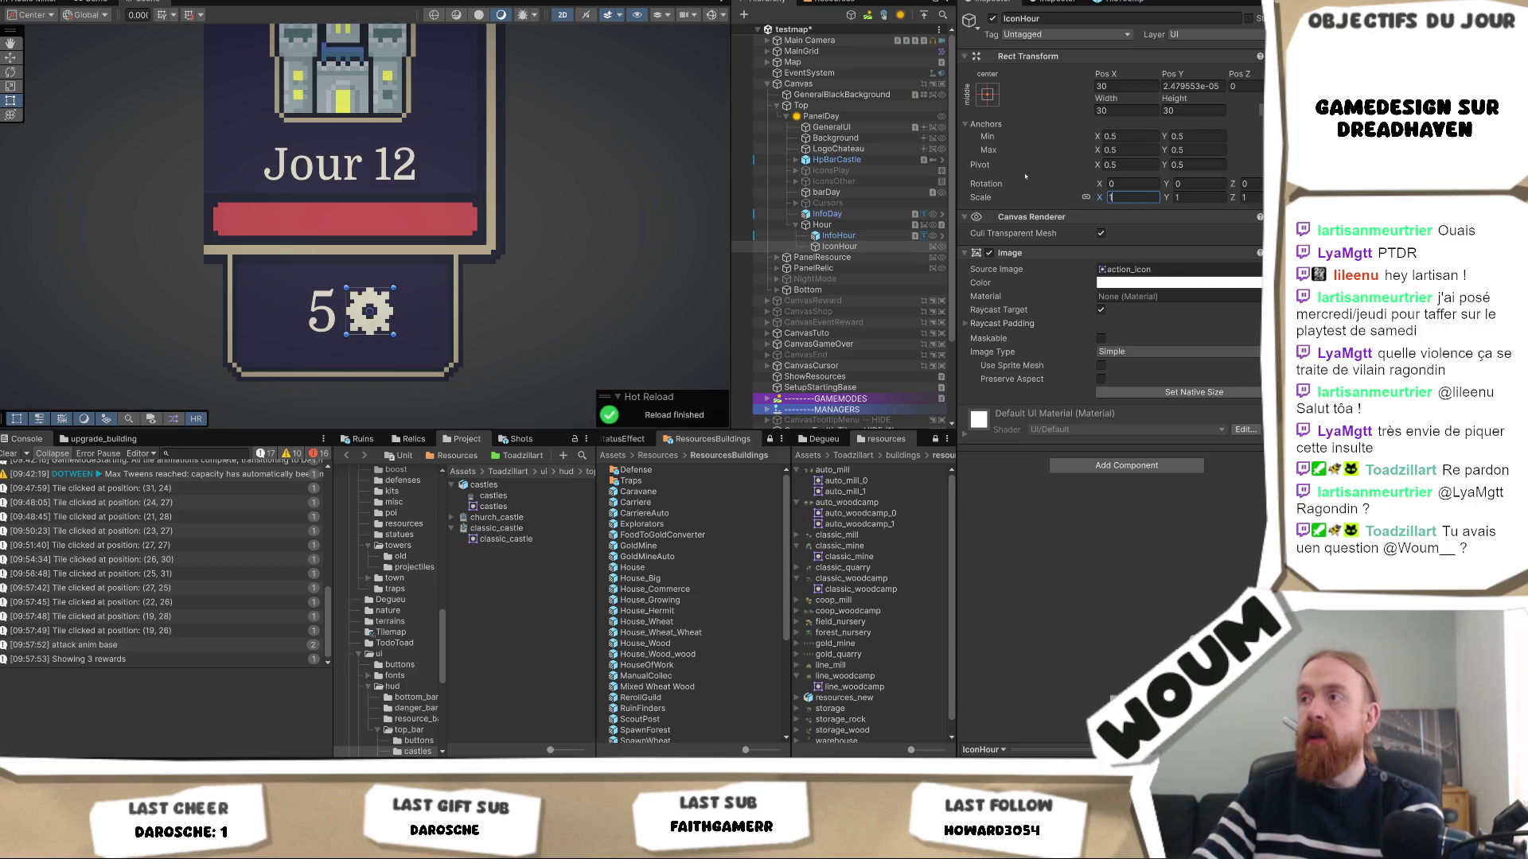
click(1130, 269)
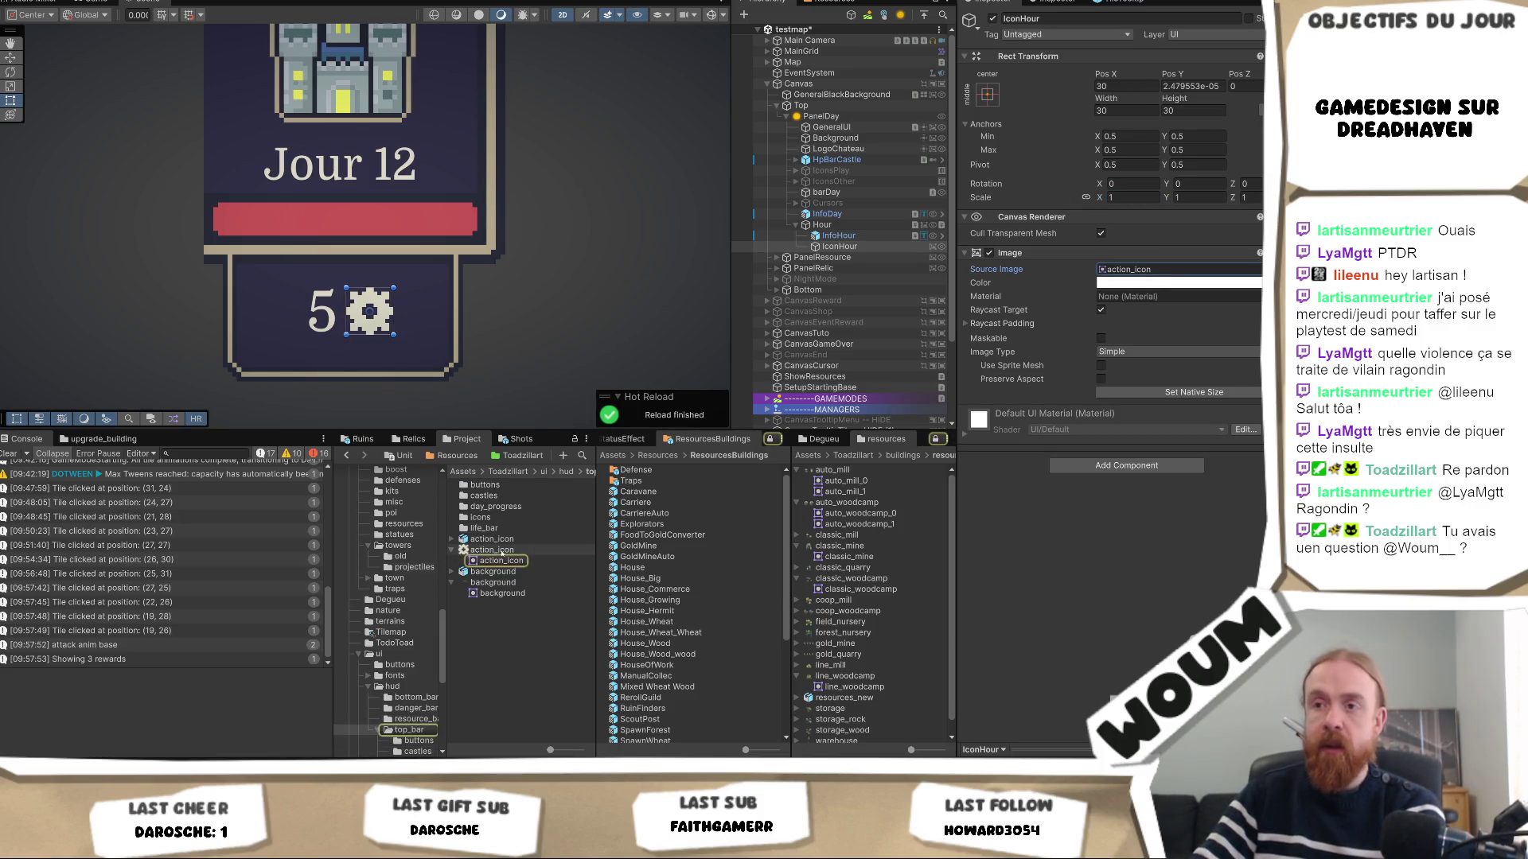
Set the action_icon texture's Compression to None, keeping Point filtering, and reselect IconHour.
click(500, 550)
right_click(501, 553)
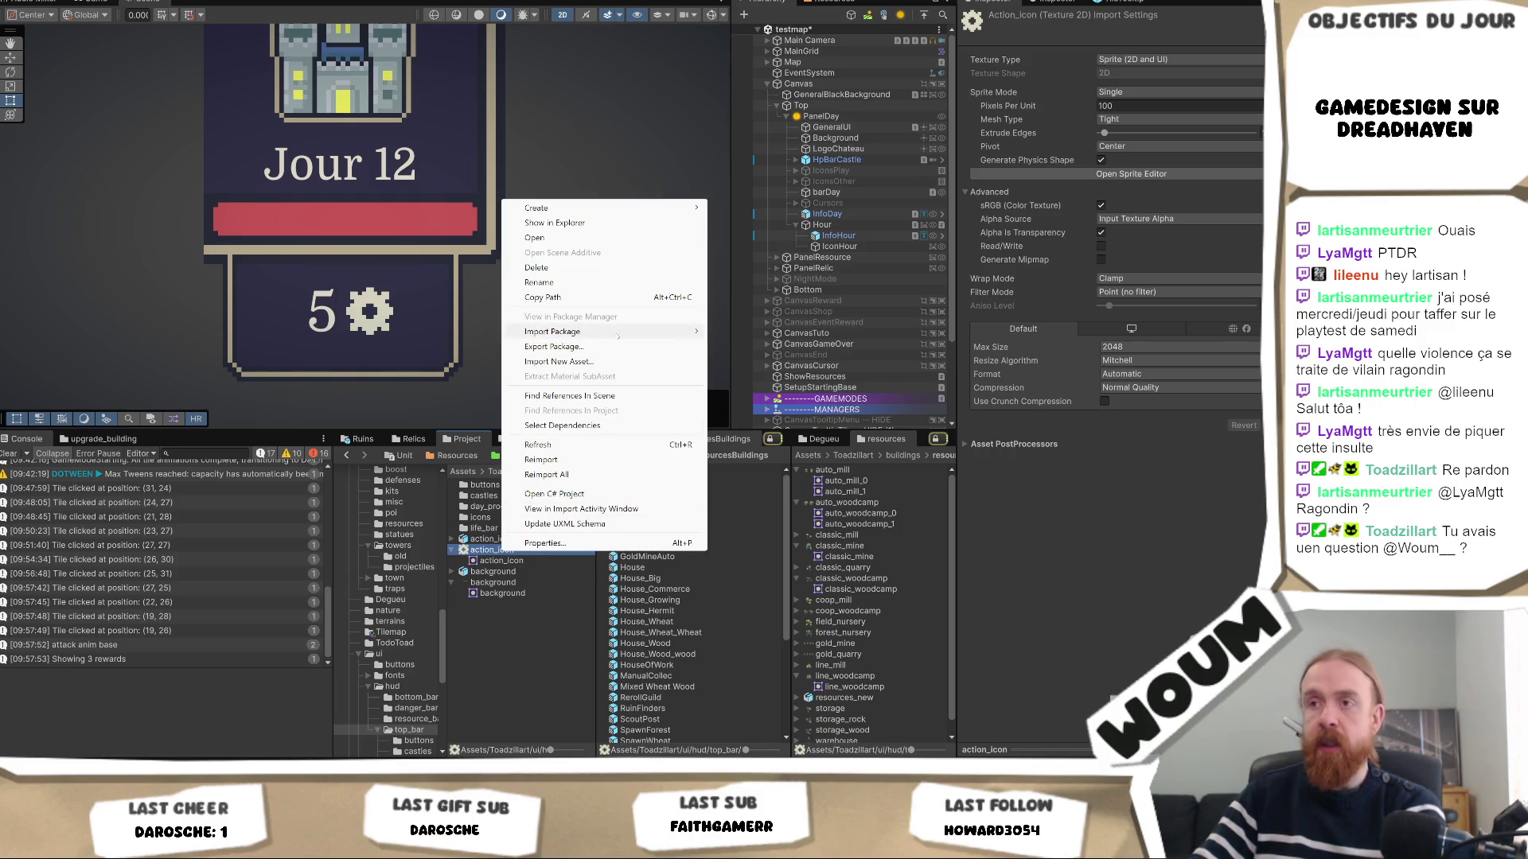
click(627, 225)
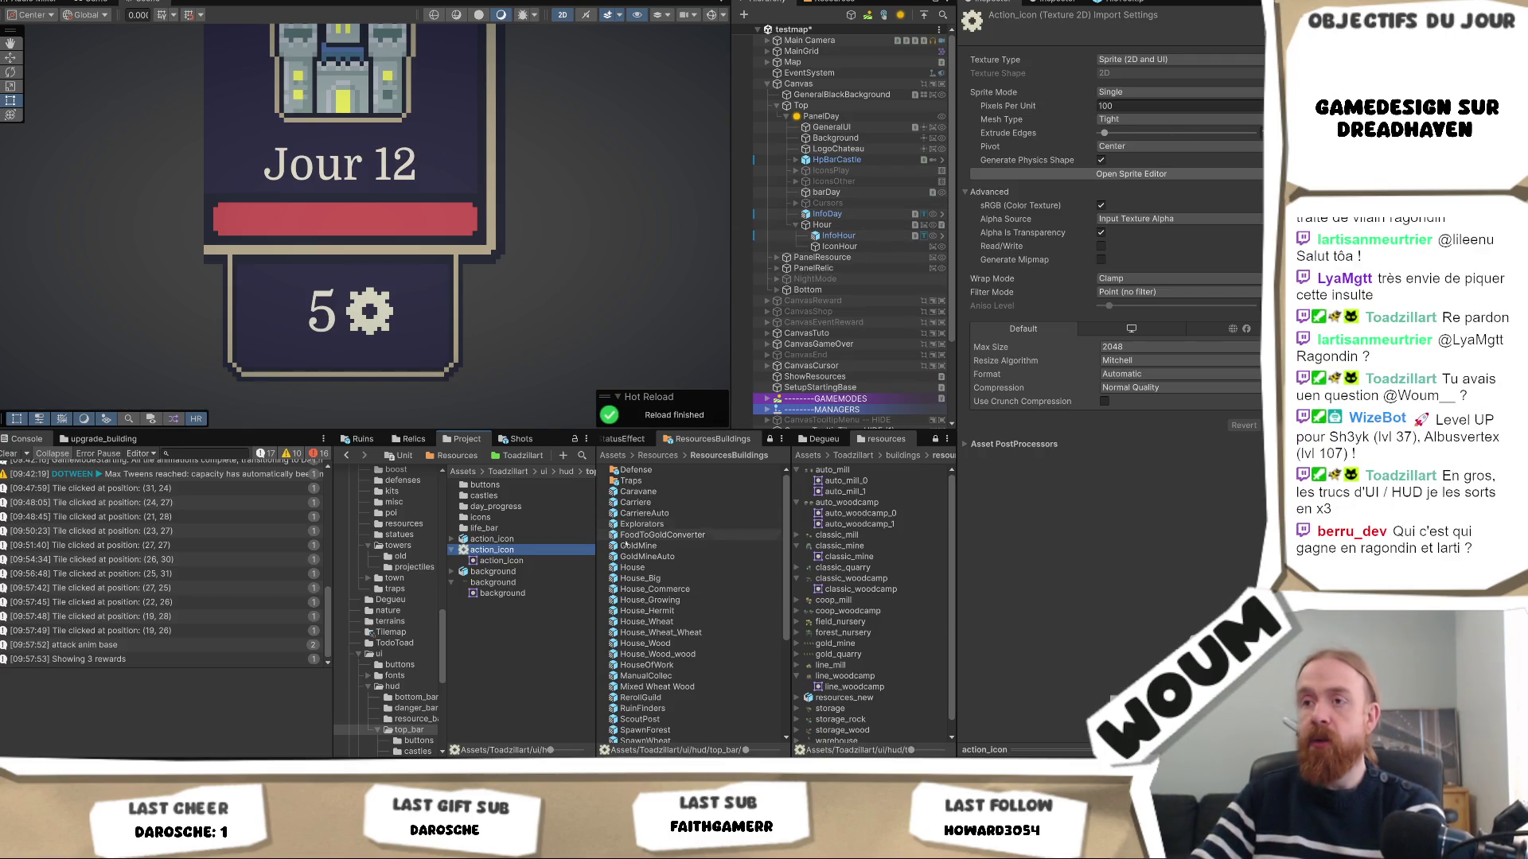
click(1114, 387)
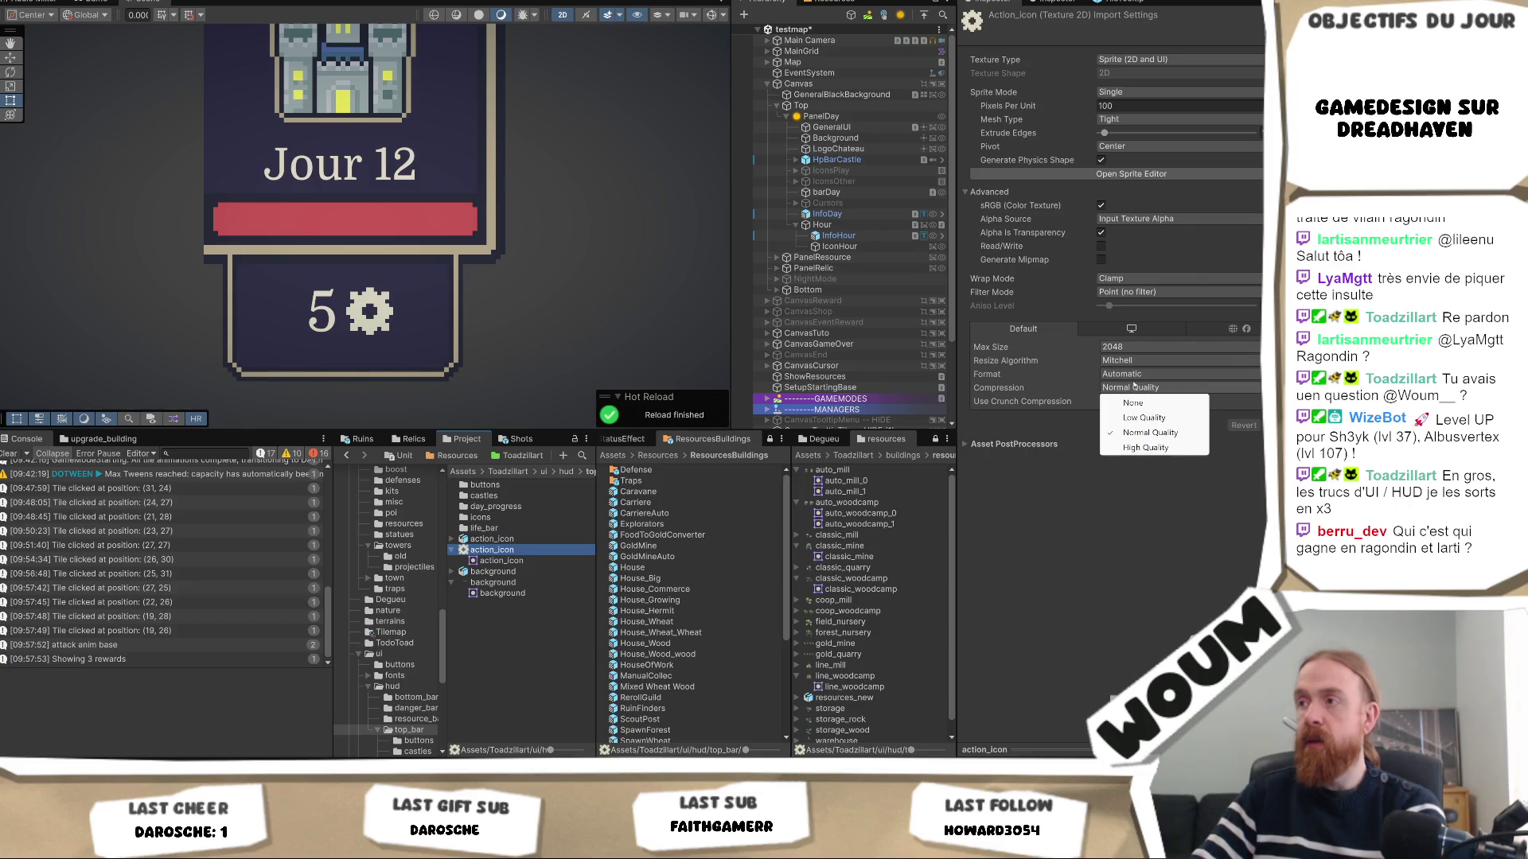
click(1132, 404)
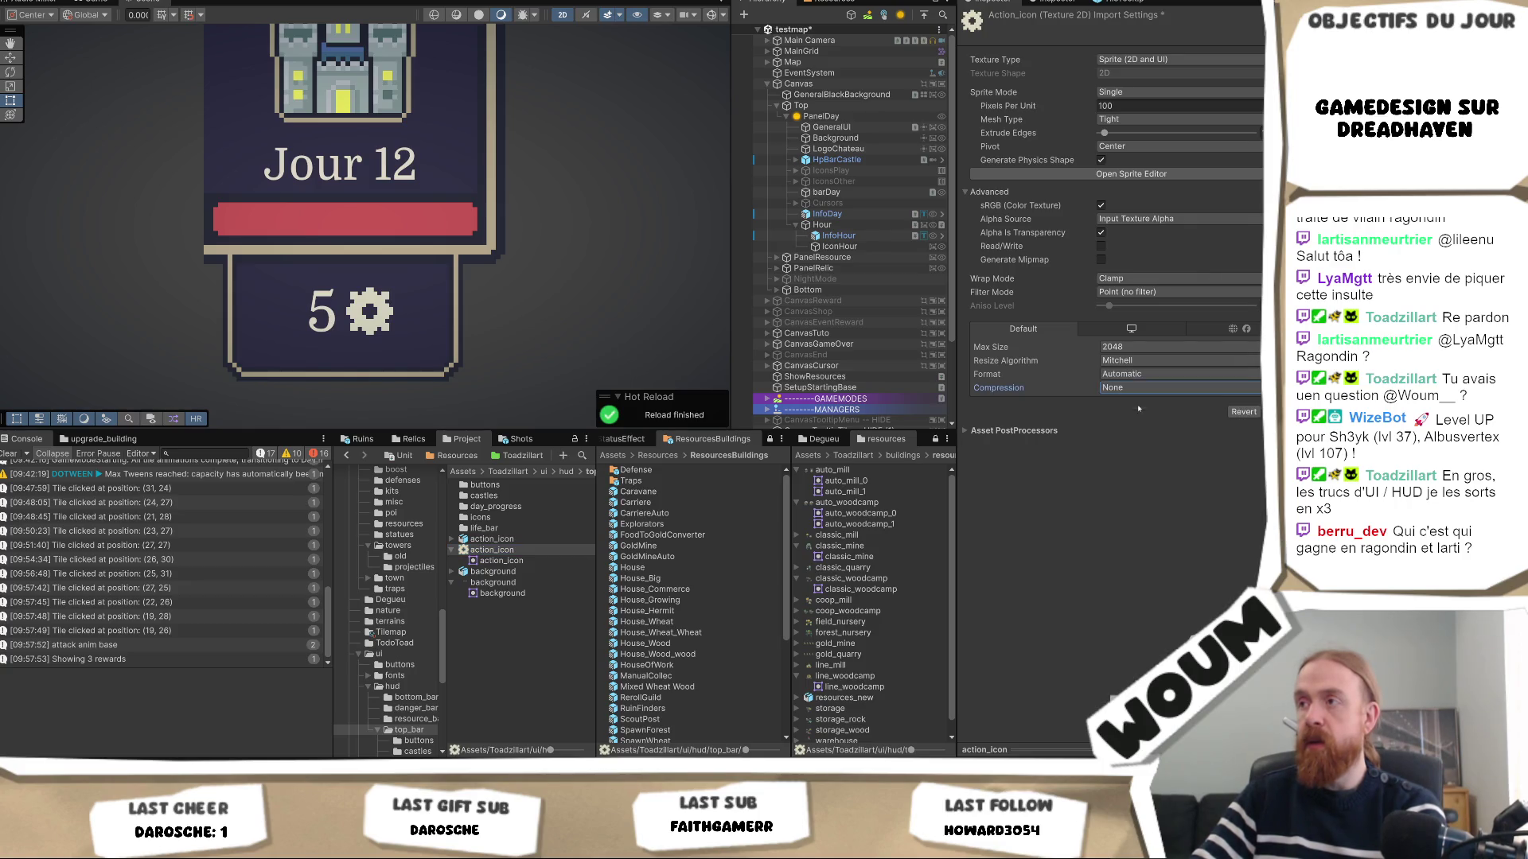
click(1158, 292)
click(1133, 303)
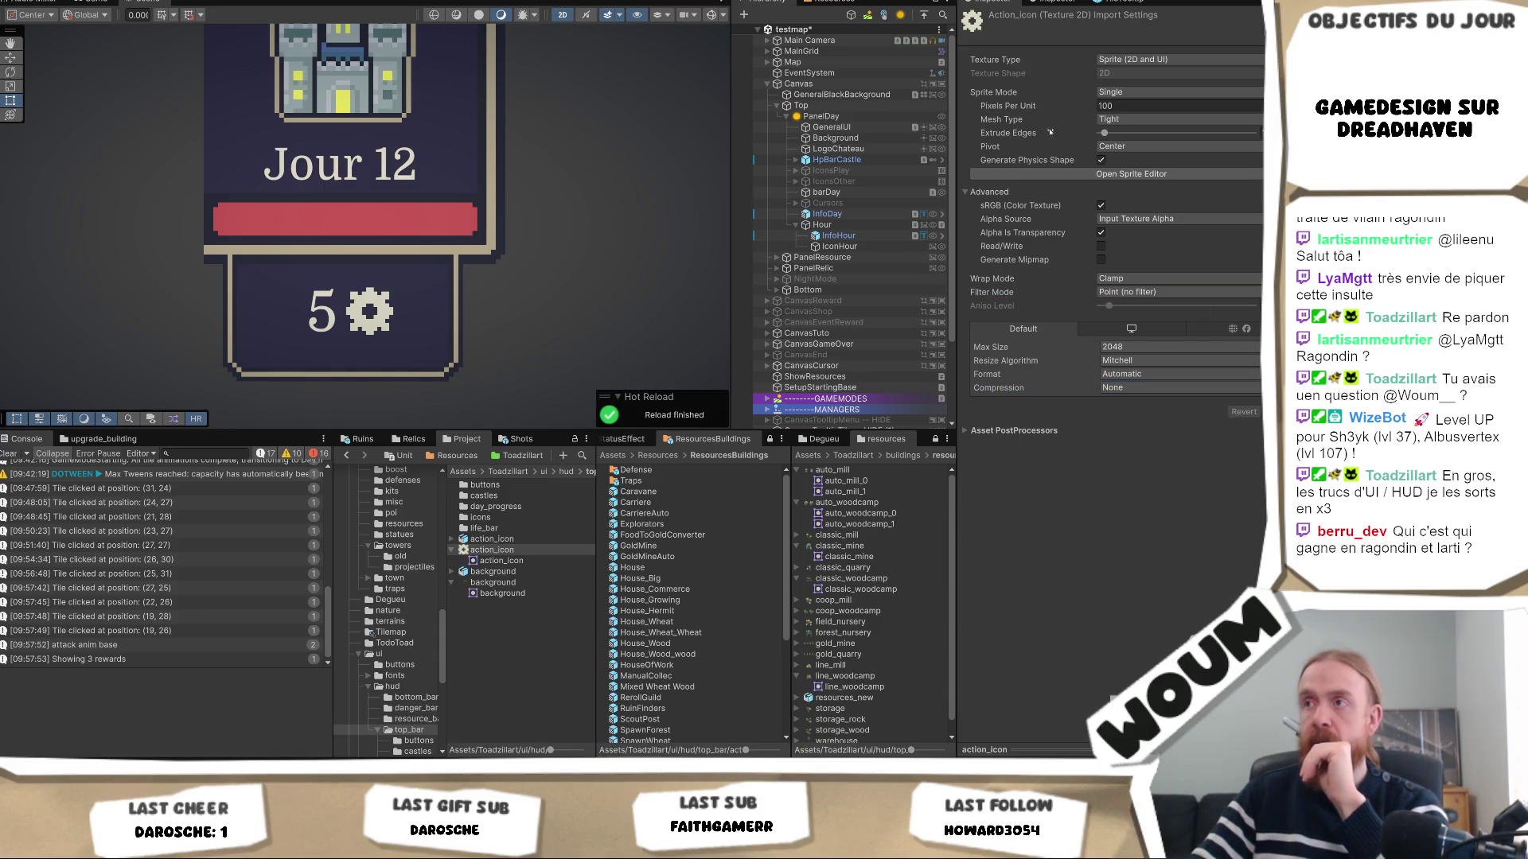
click(866, 238)
click(839, 246)
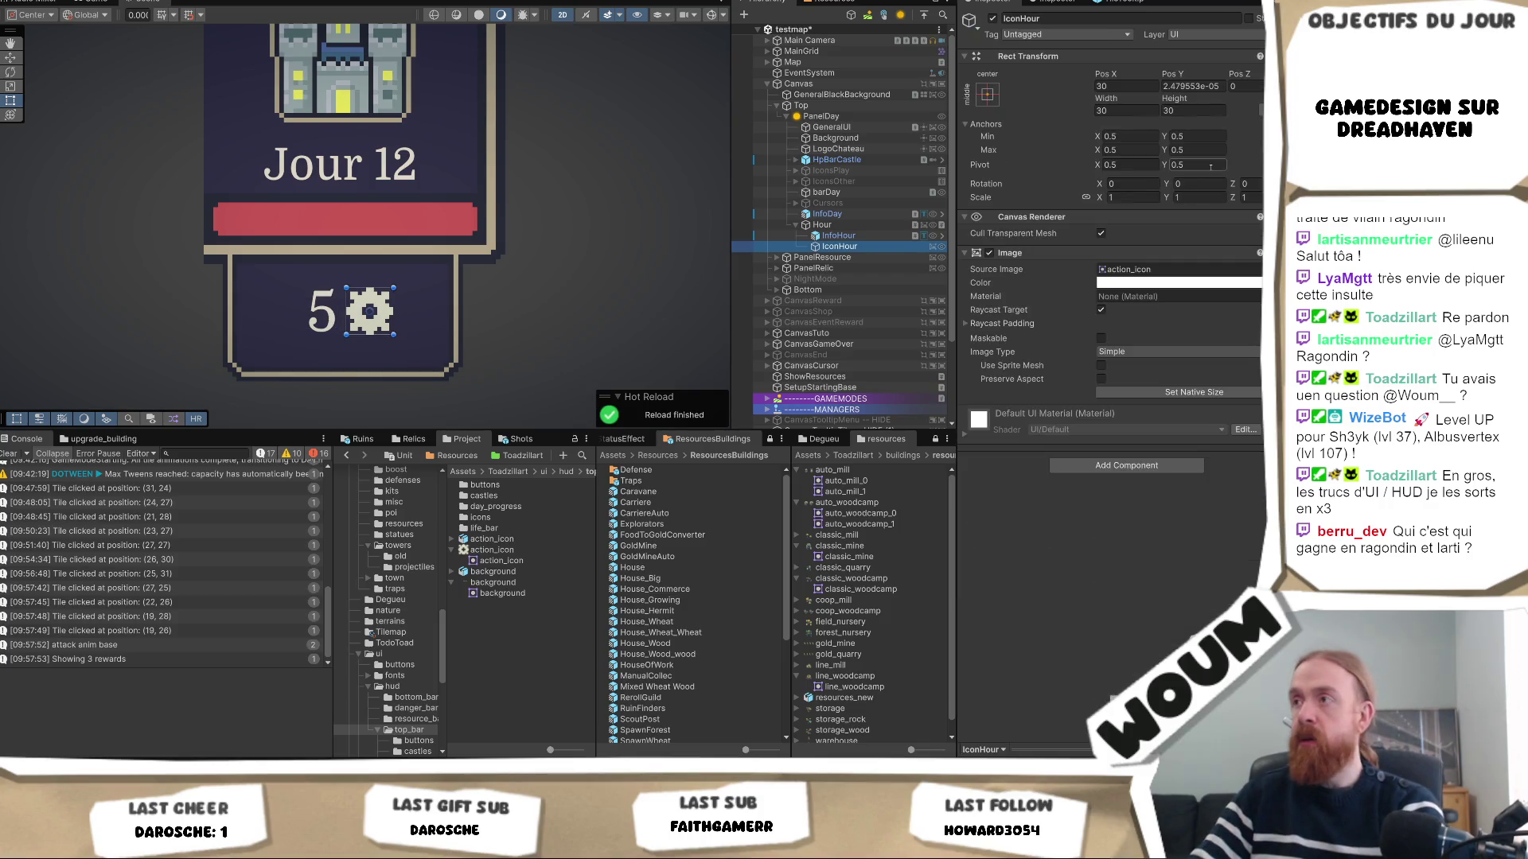
Set the IconHour gear icon's Width and Height to 36.
click(1114, 114)
text(36)
key(Tab)
text(36)
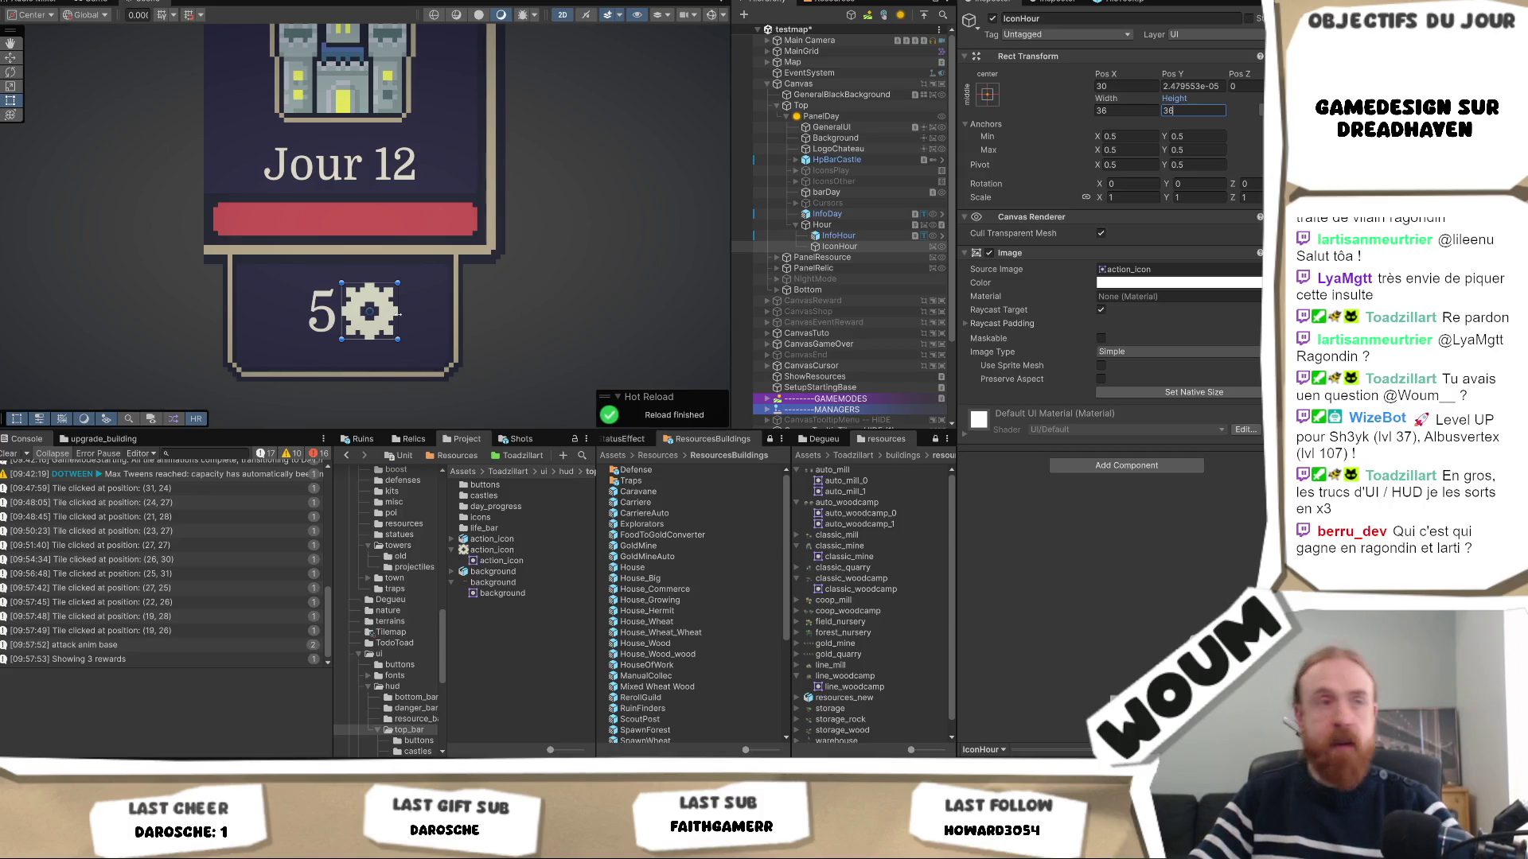
key(Return)
Narrow the InfoHour text box from the left and extend it downward to centre the 5.
click(840, 236)
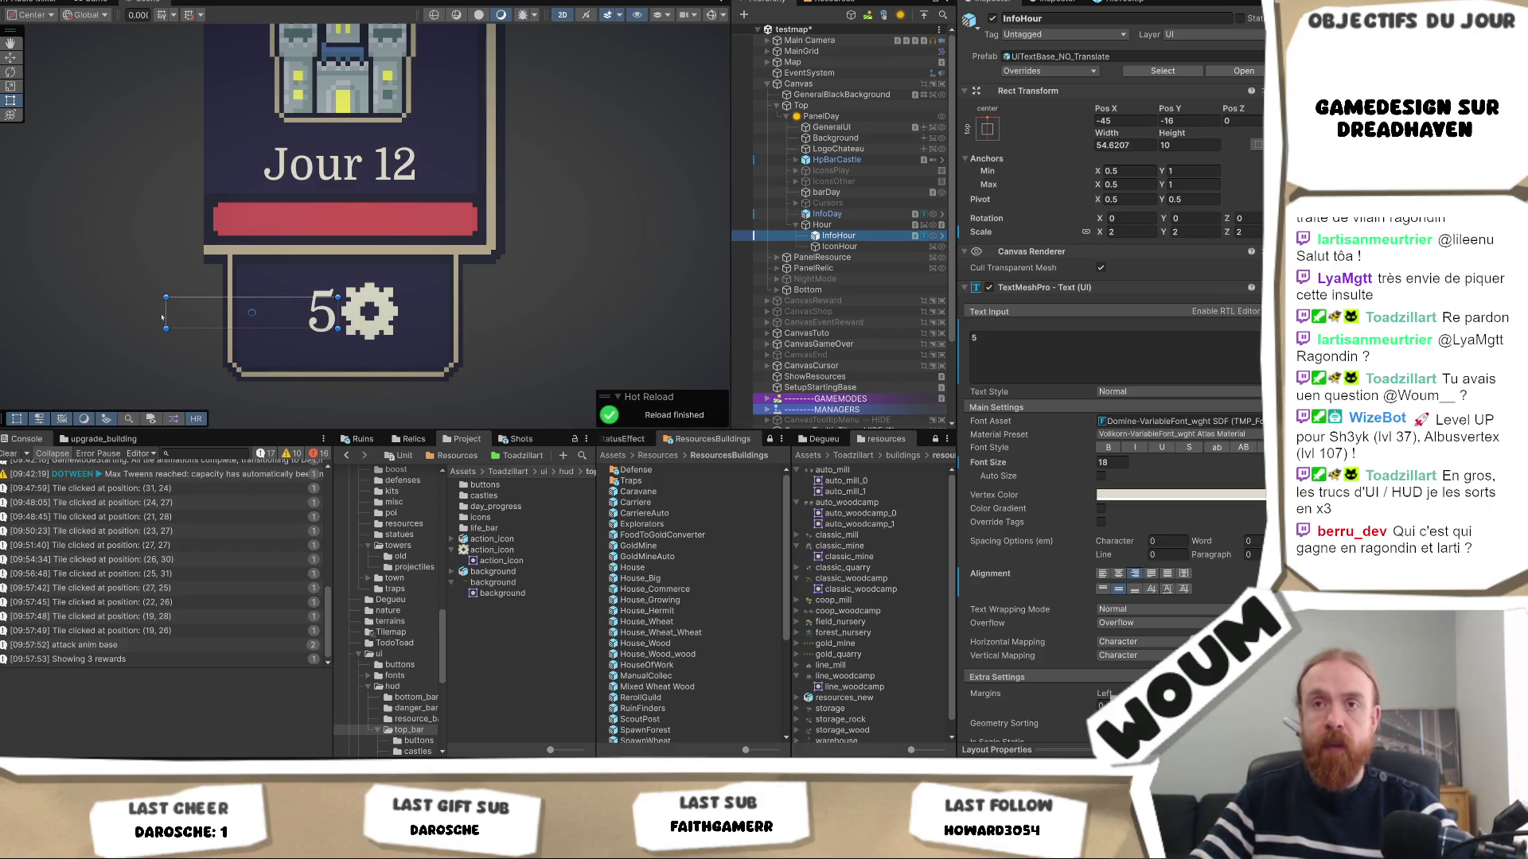
mouse_move(166, 313)
mouse_down()
mouse_move(238, 311)
mouse_move(292, 268)
mouse_up()
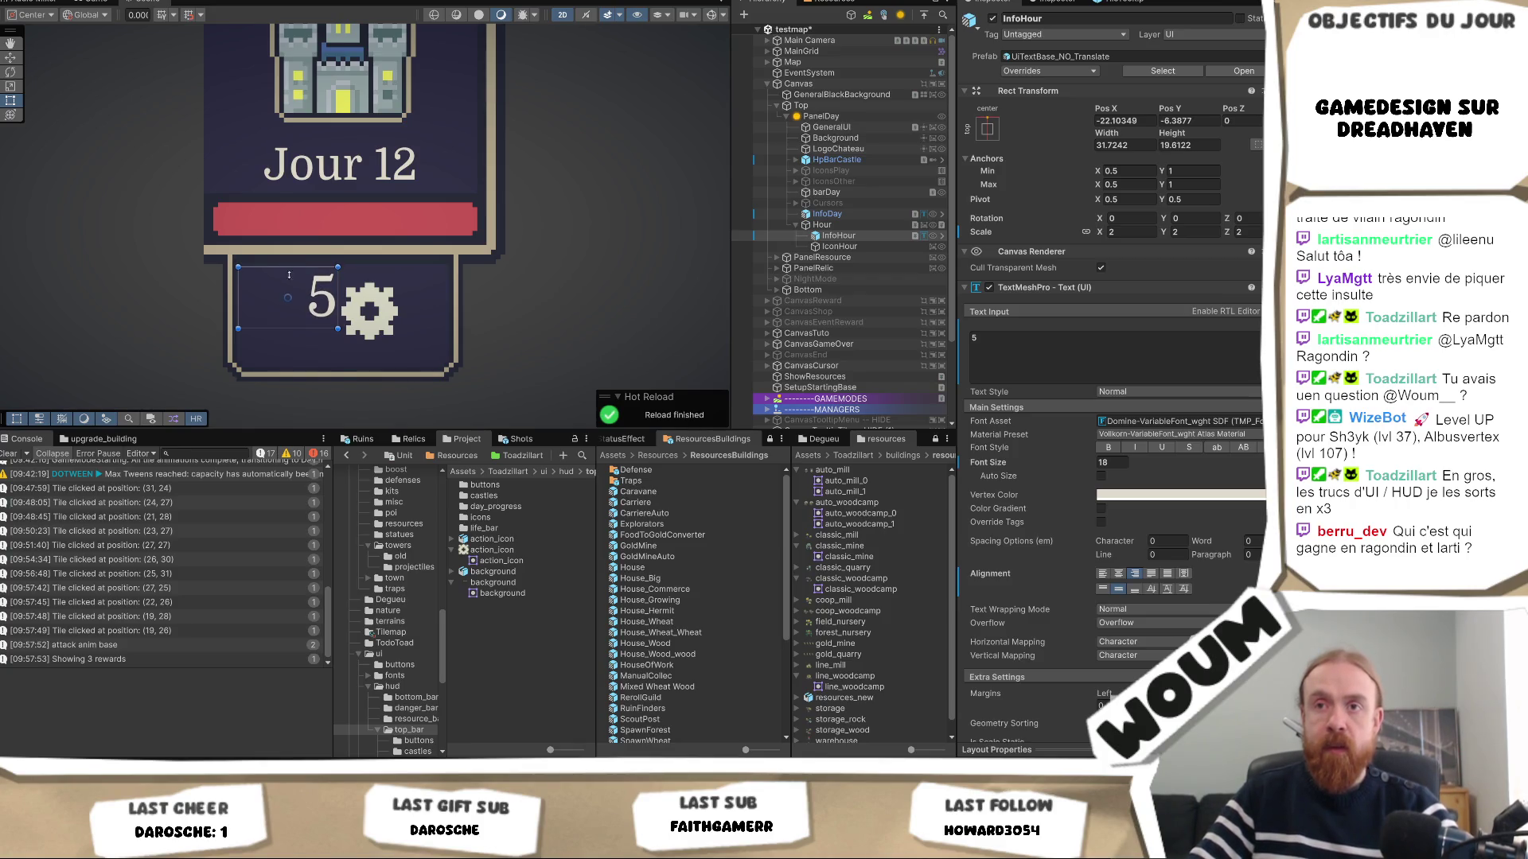
drag(287, 326, 292, 363)
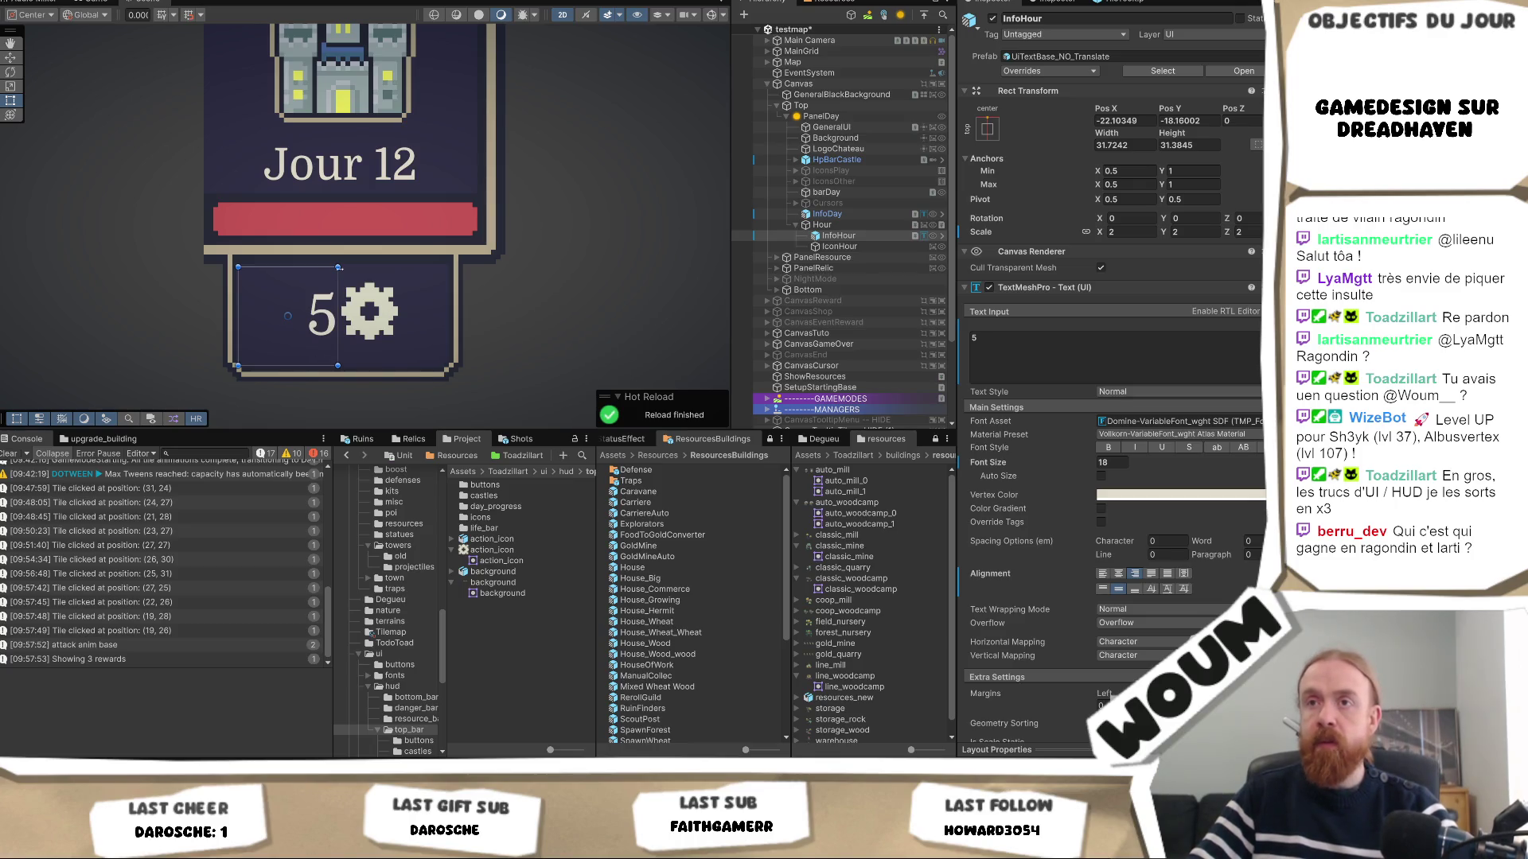
scroll(318, 269, up, 5)
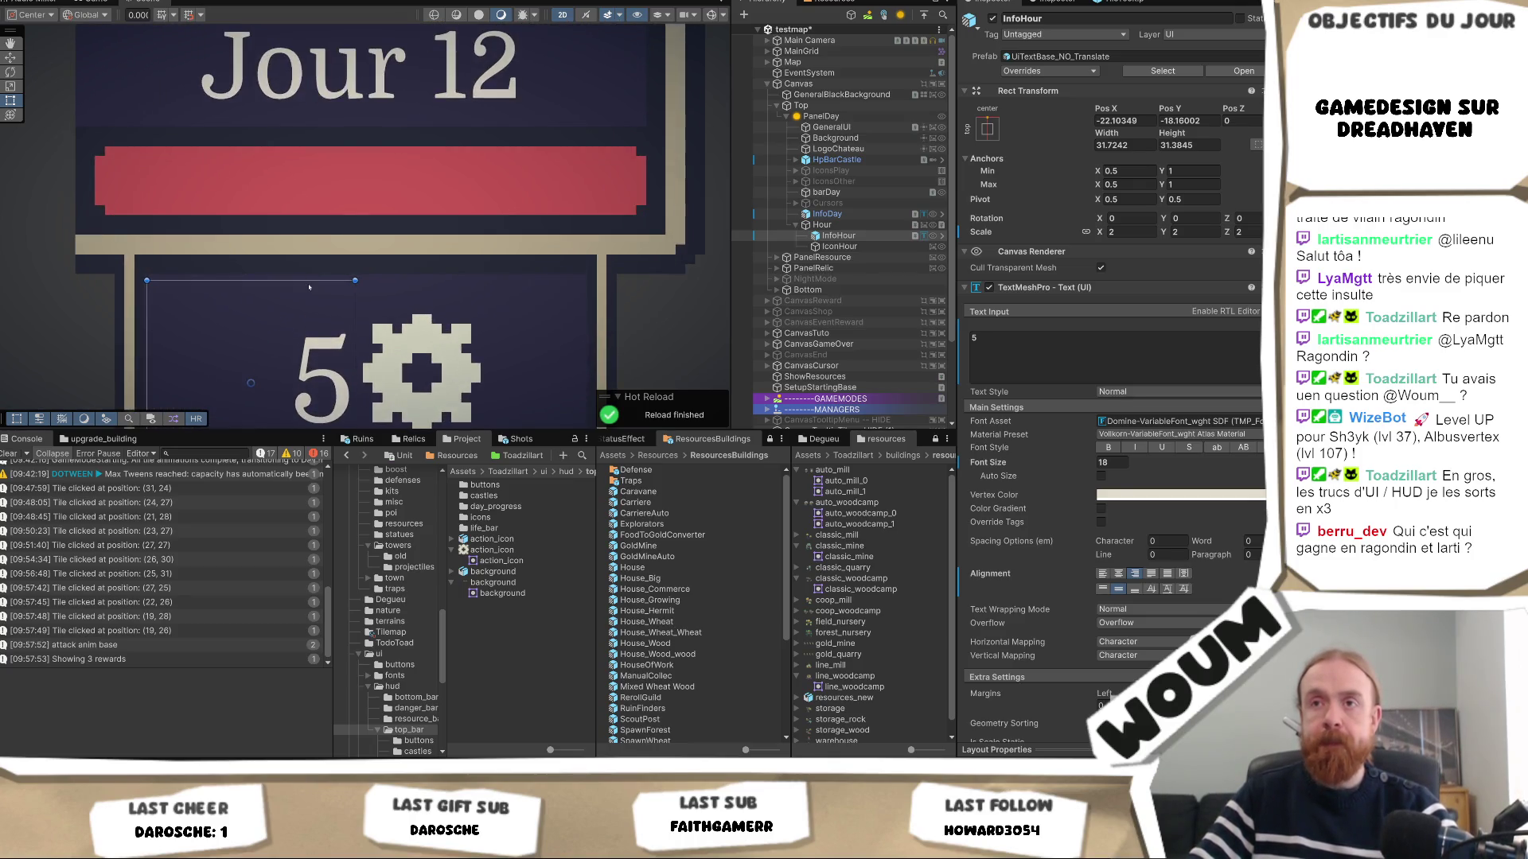
Nudge the InfoHour text box's top and bottom edges to fit the counter panel.
drag(311, 283, 310, 276)
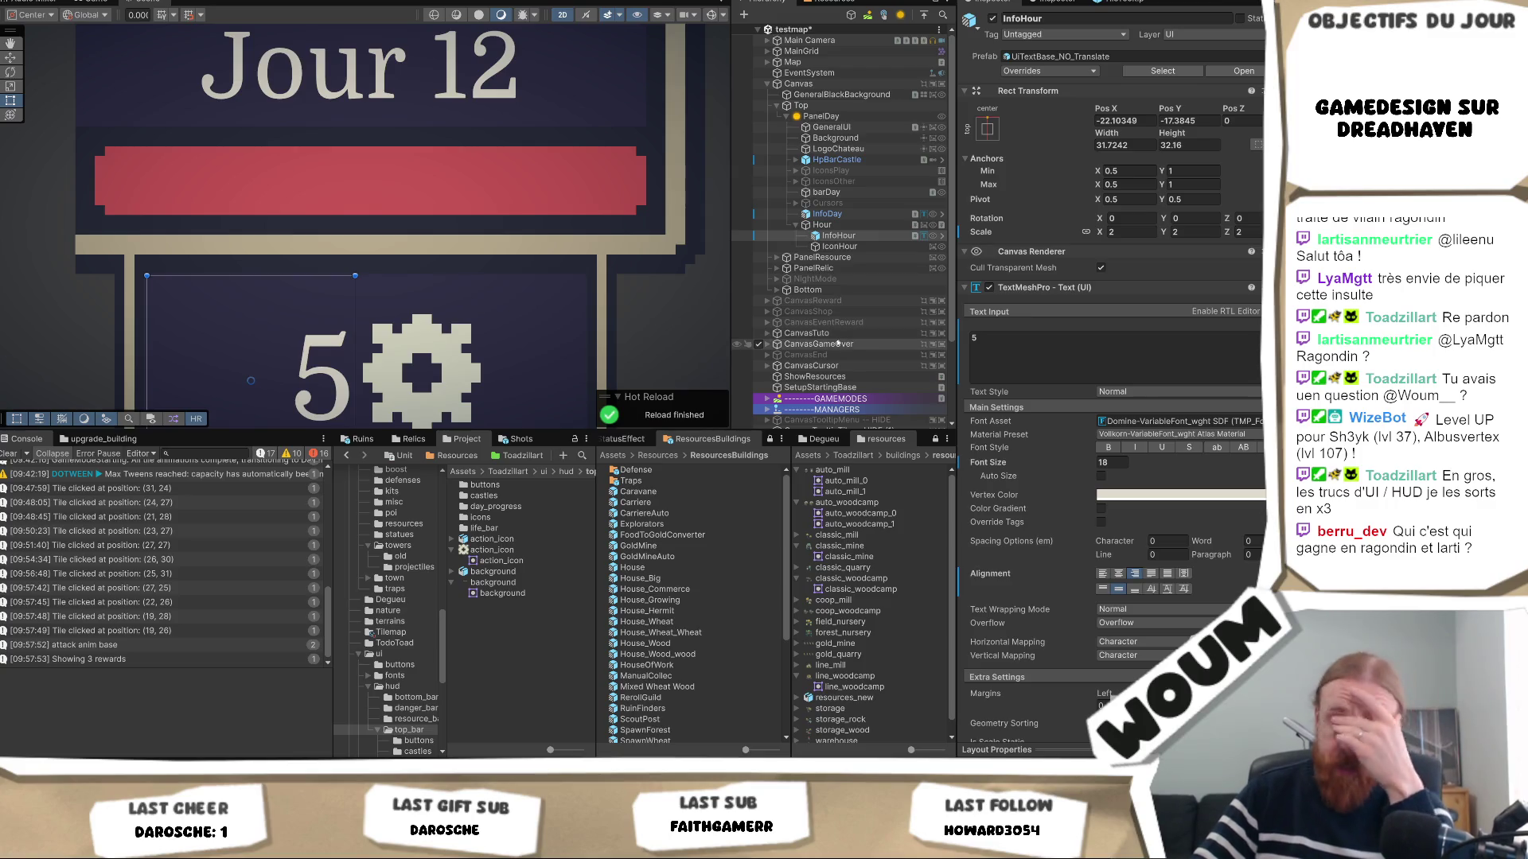
drag(567, 266, 598, 176)
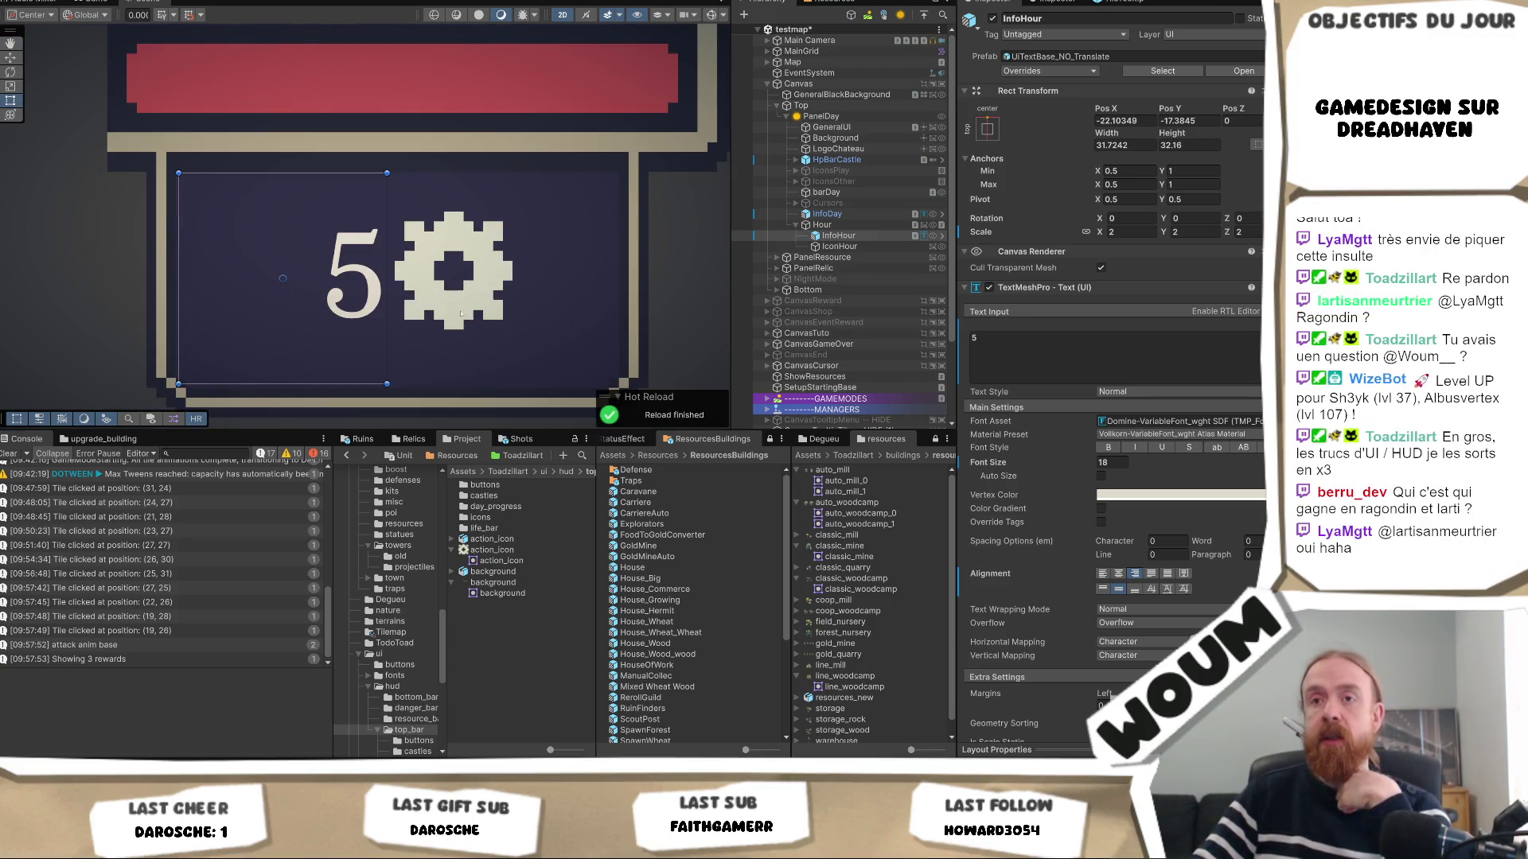
scroll(325, 384, up, 2)
click(339, 382)
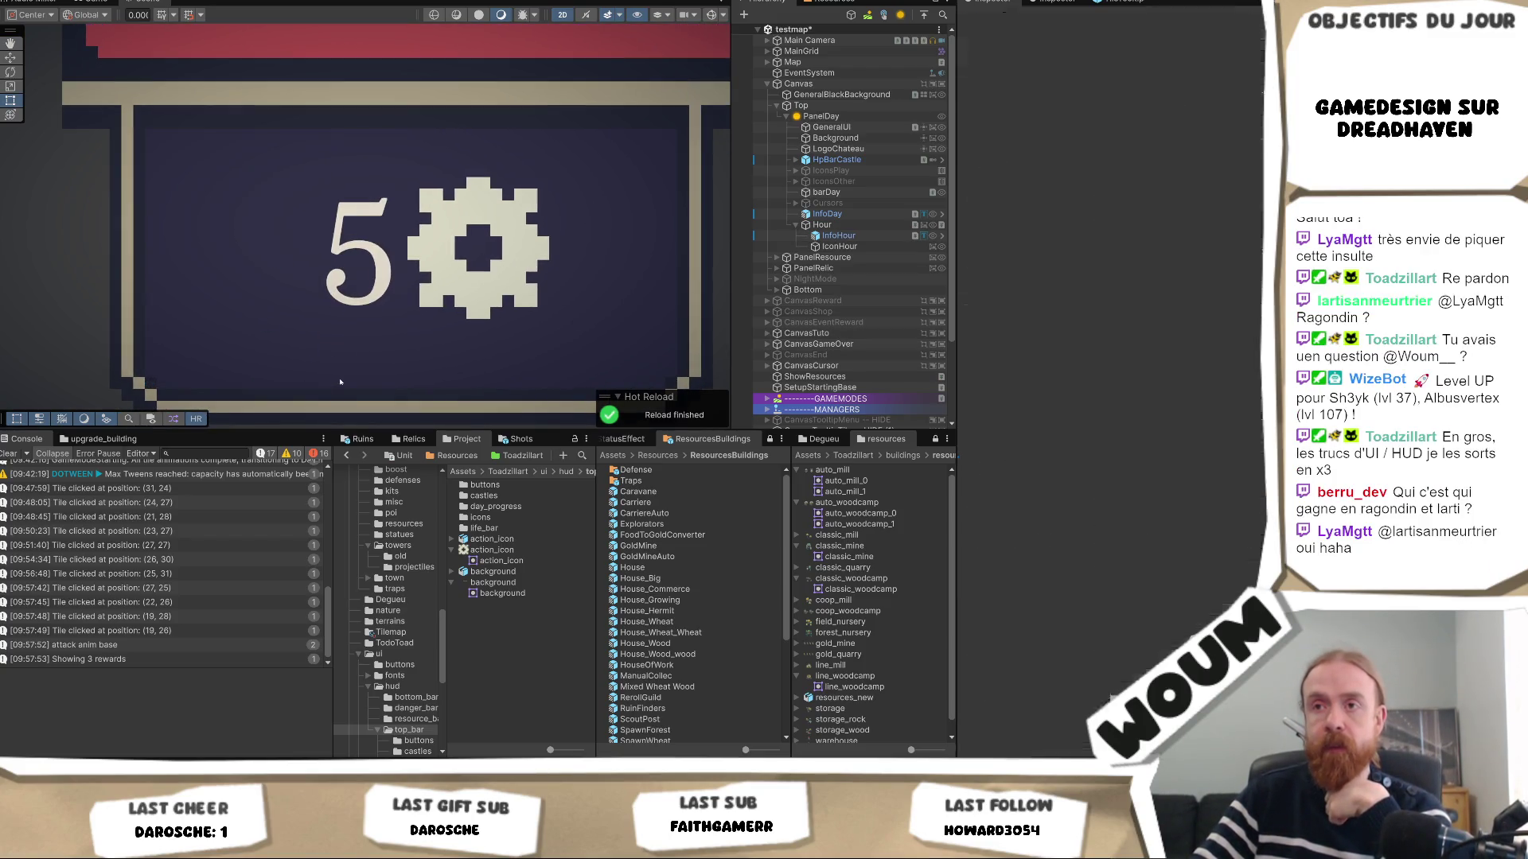
click(362, 258)
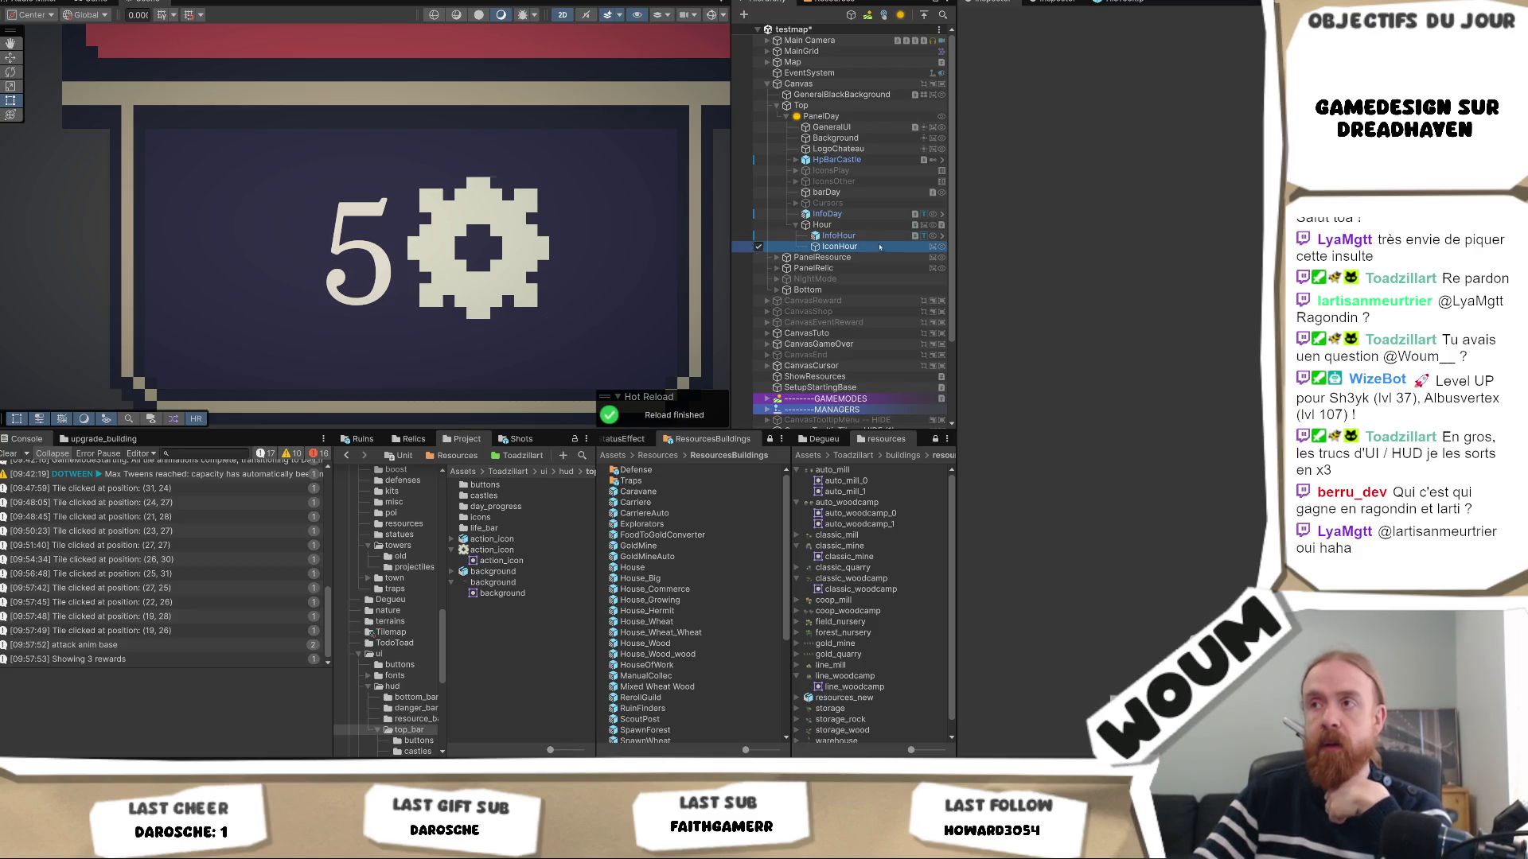
drag(351, 382, 349, 388)
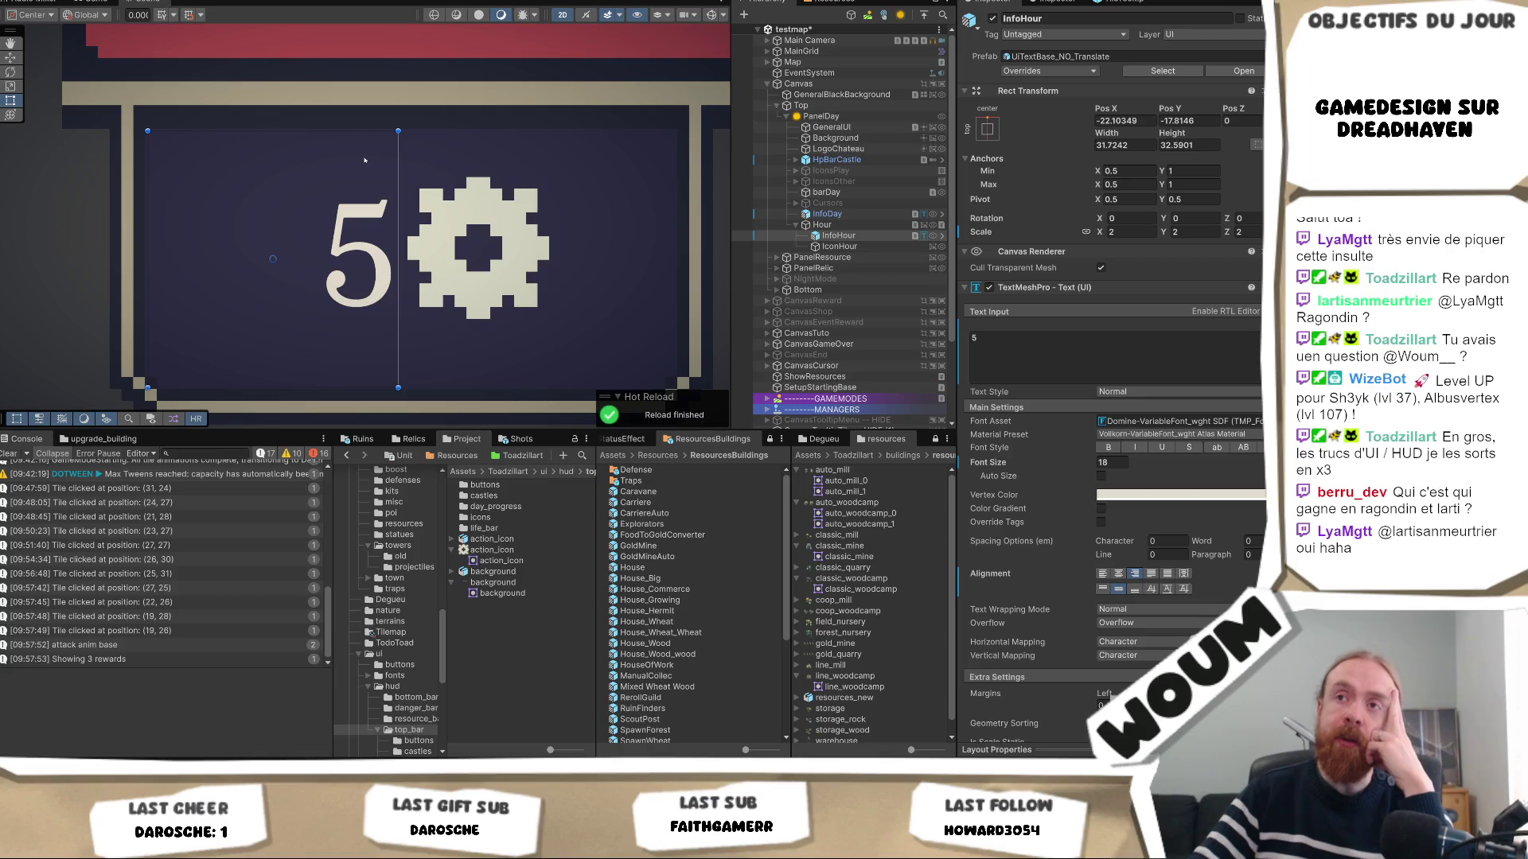
scroll(364, 130, up, 1)
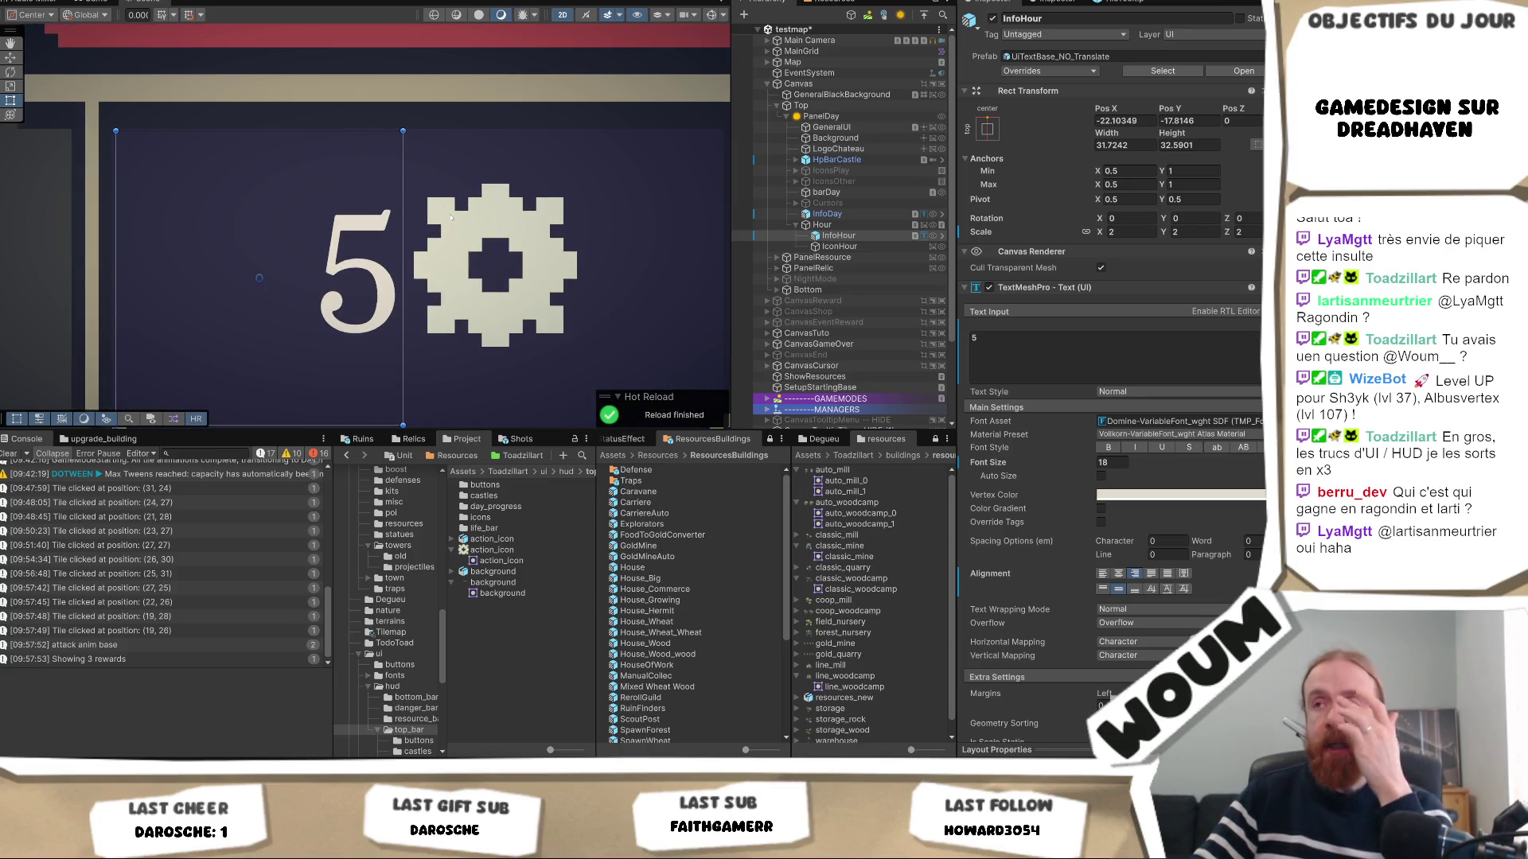
Enable Auto Size on the counter text with top margin 5 and font sizes 1 to 20.
click(1101, 476)
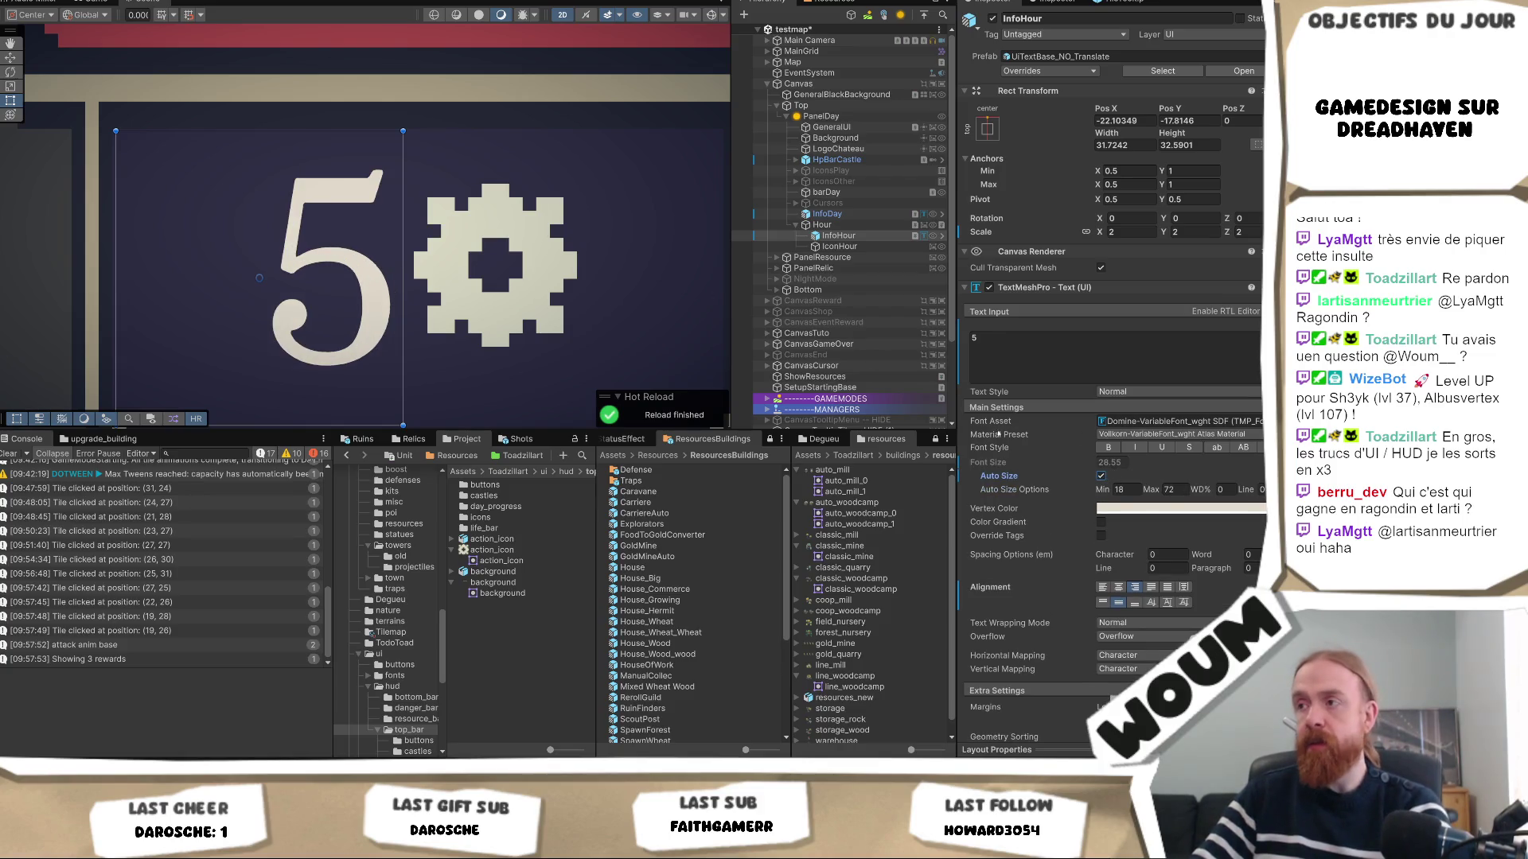
scroll(1127, 535, down, 2)
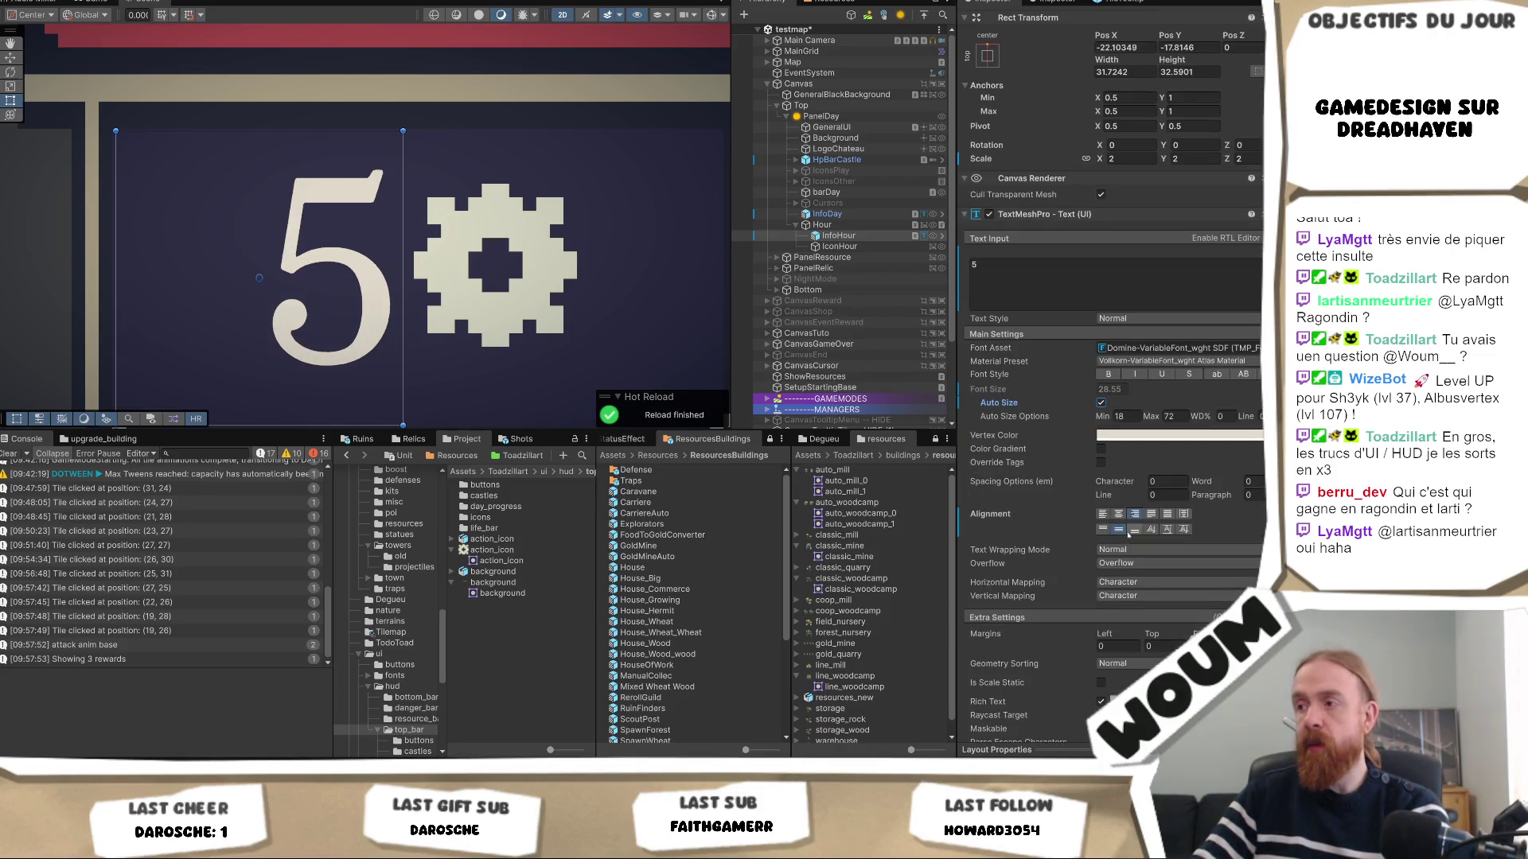
click(1149, 645)
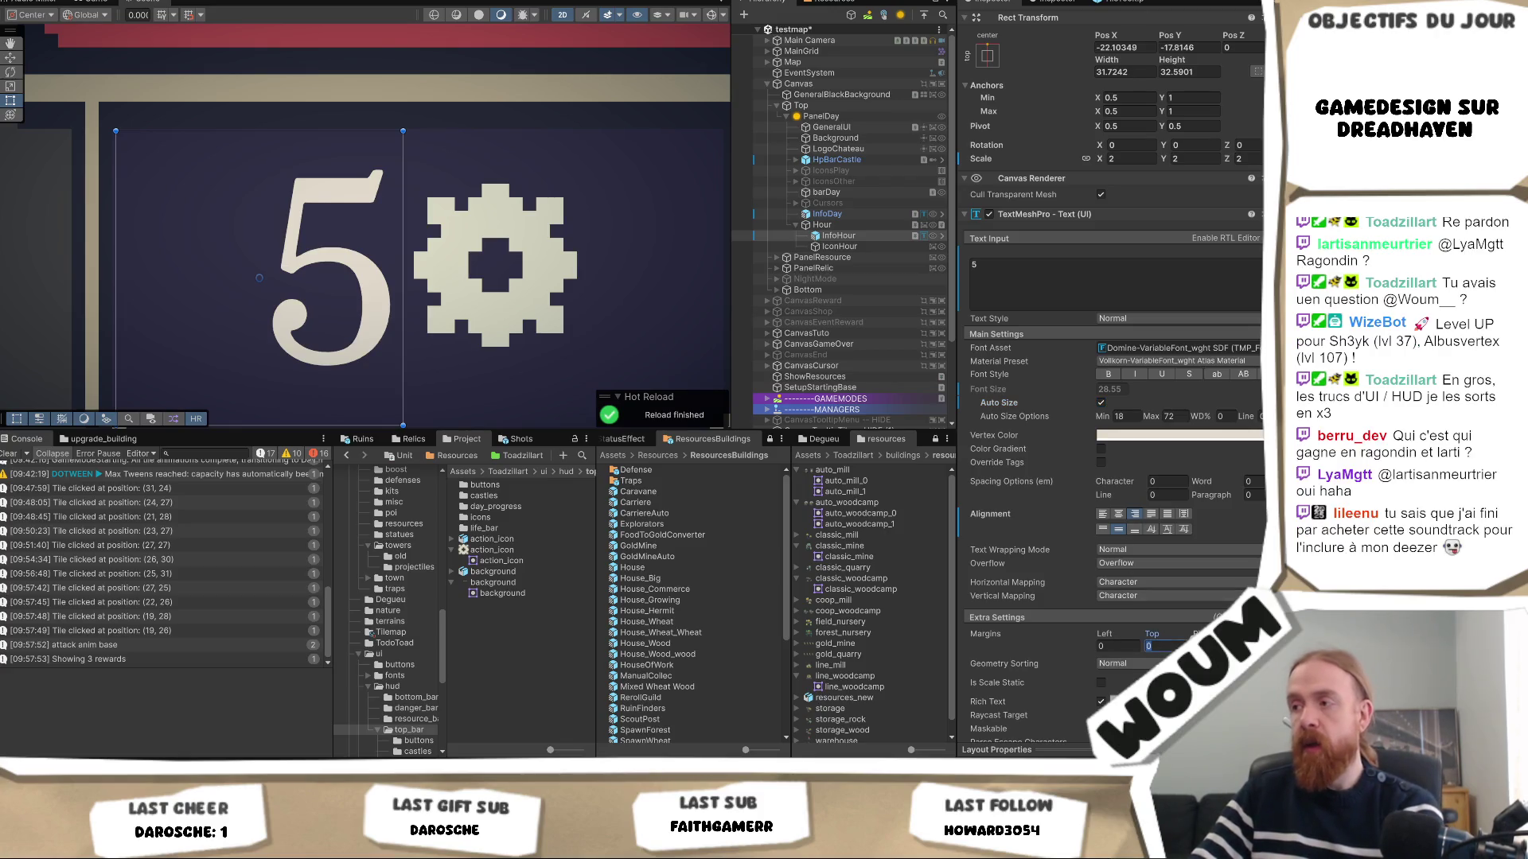
text(5)
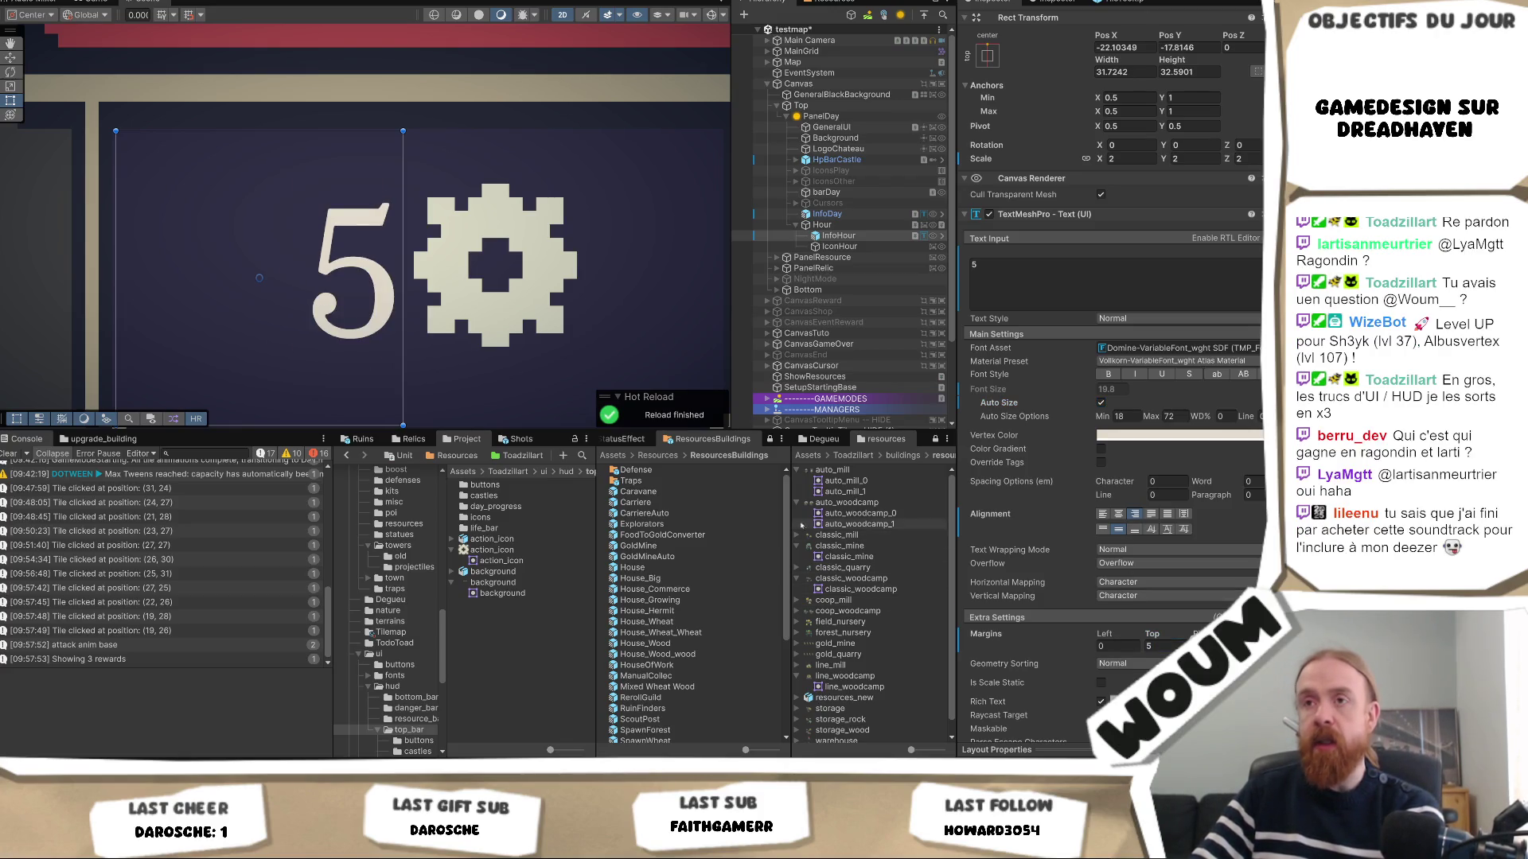
click(1118, 416)
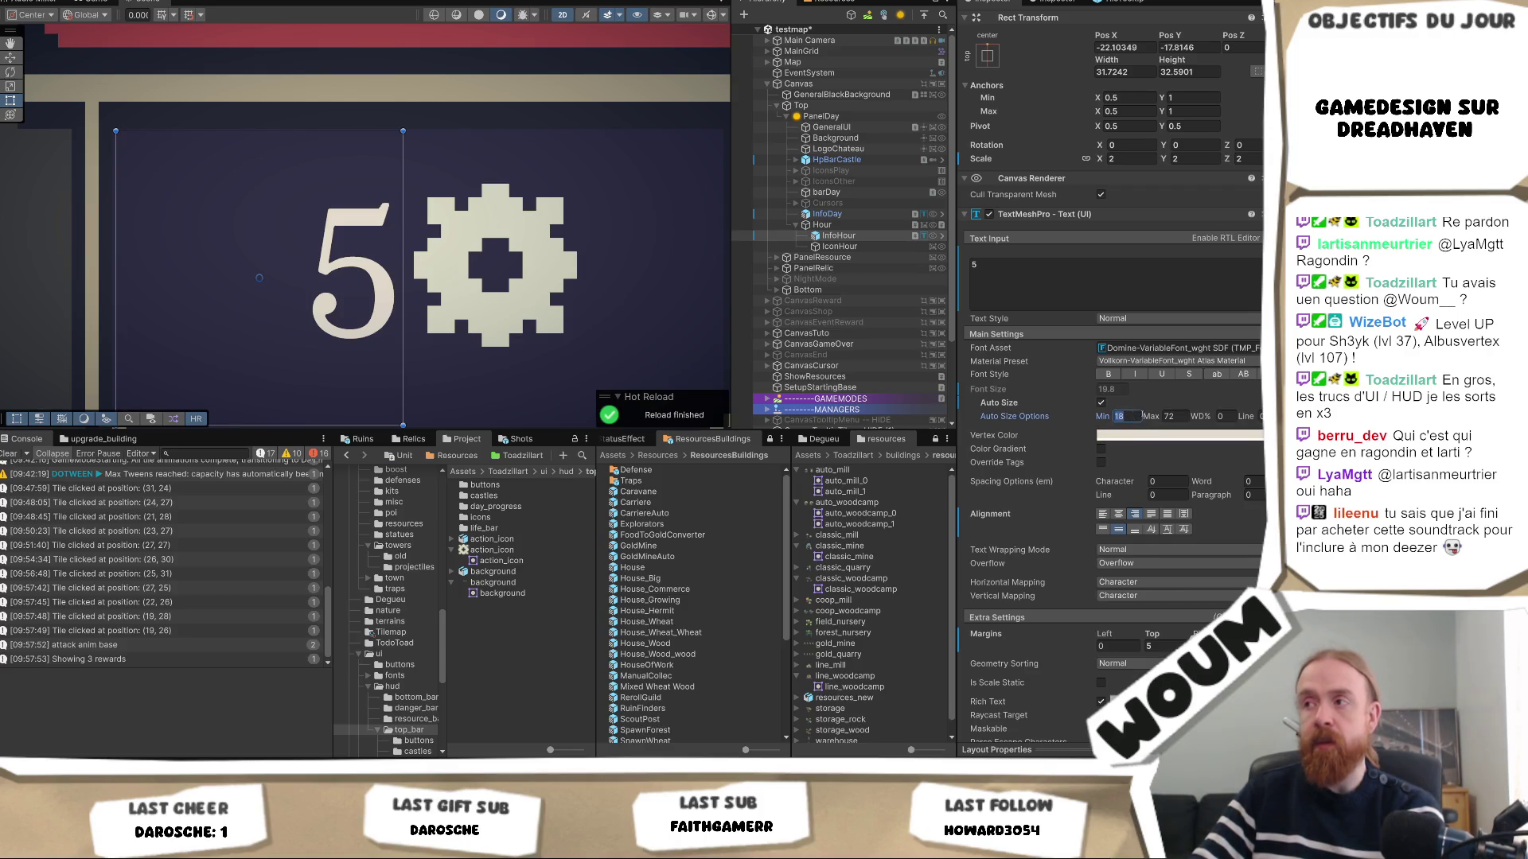
text(6)
key(BackSpace)
text(1)
click(1176, 418)
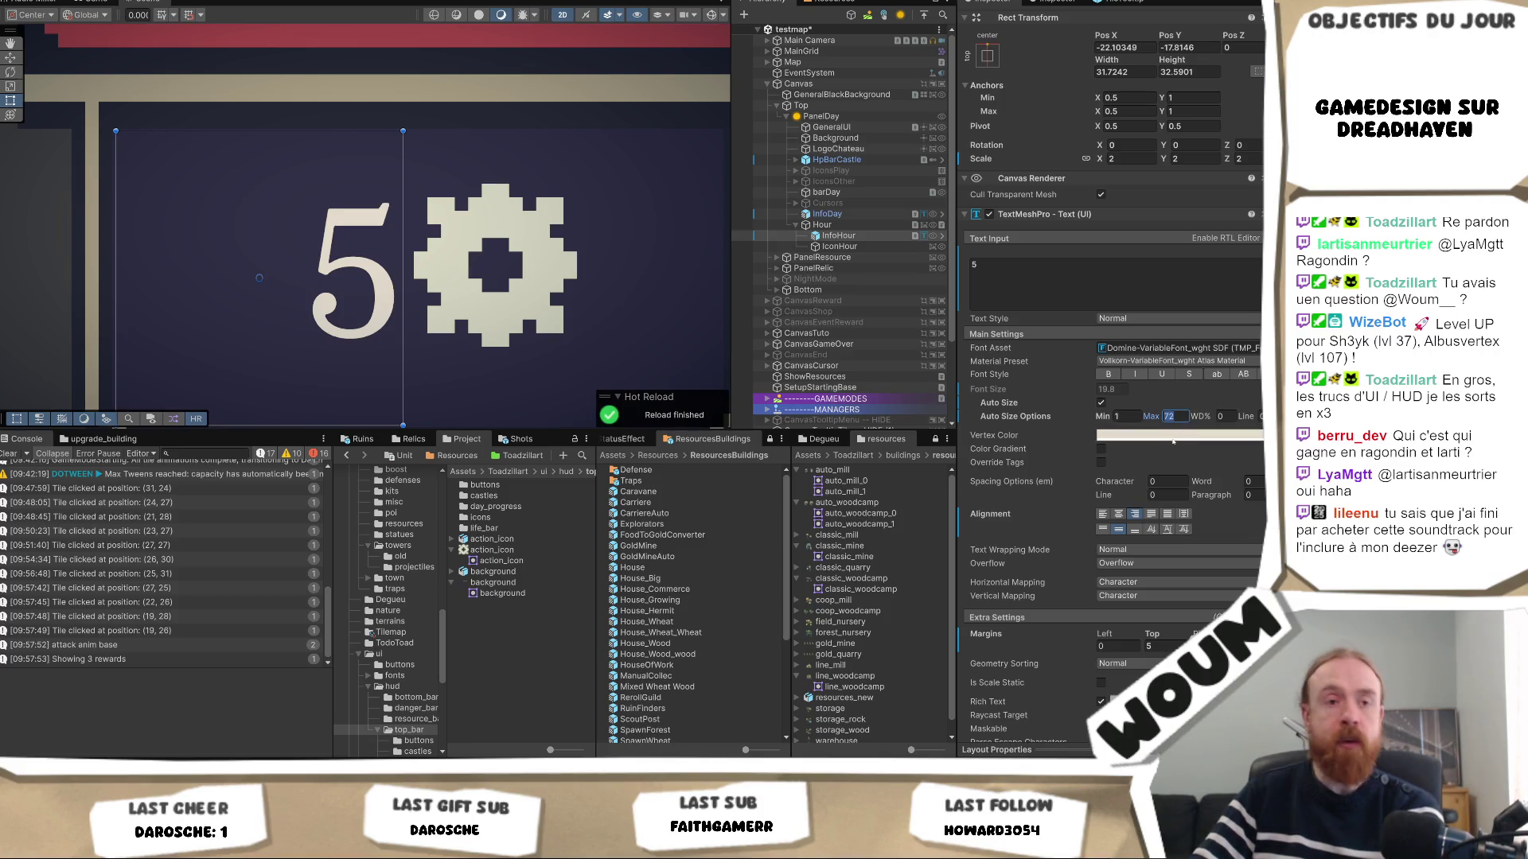
text(20)
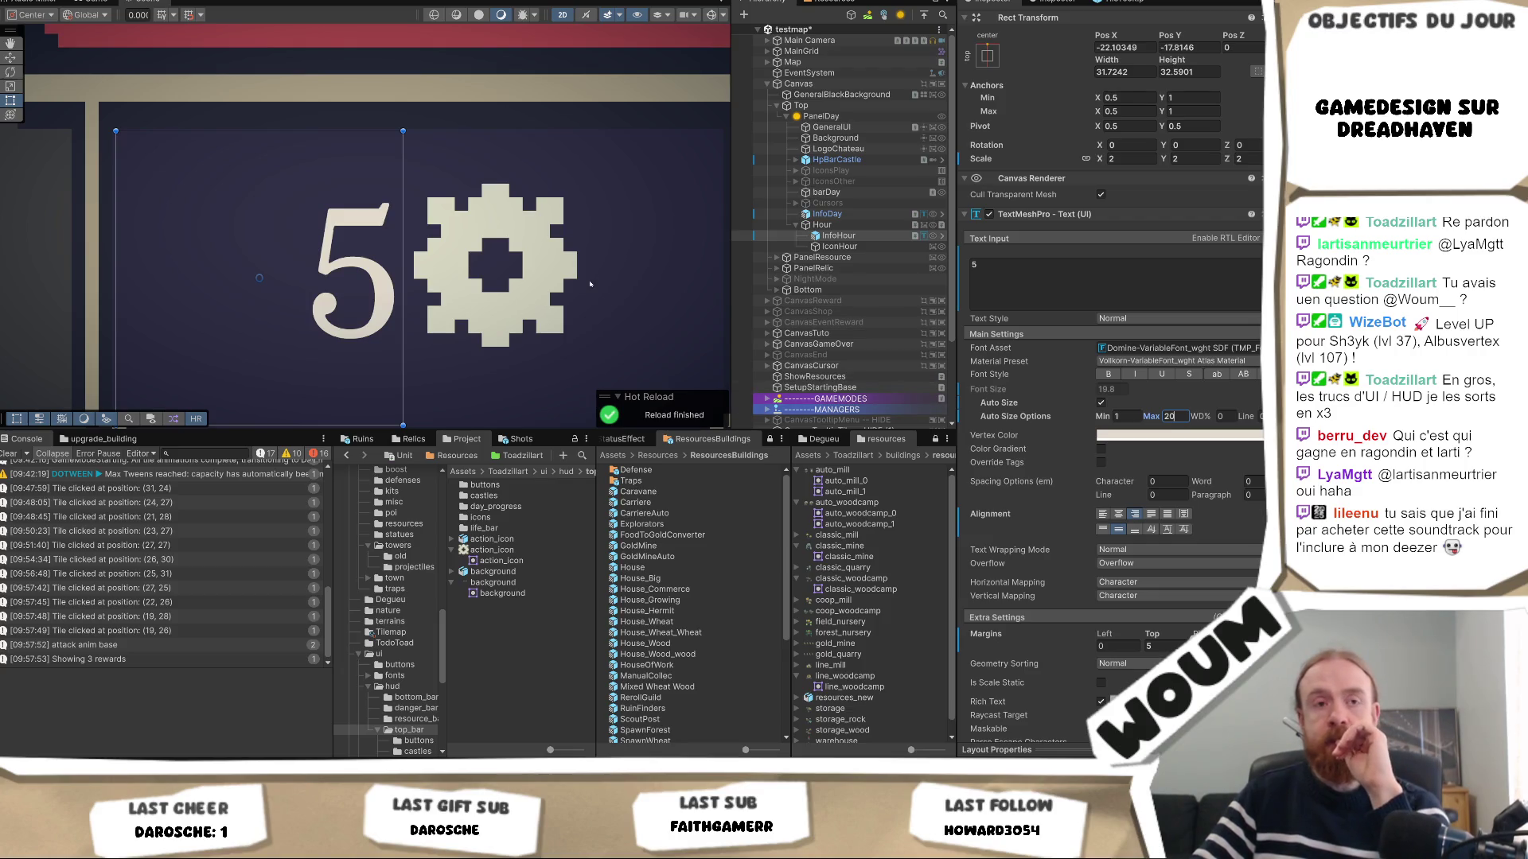
Widen the text box slightly to the left and change the counter text to 5.
mouse_move(532, 292)
mouse_down()
mouse_move(559, 185)
mouse_move(564, 242)
mouse_up()
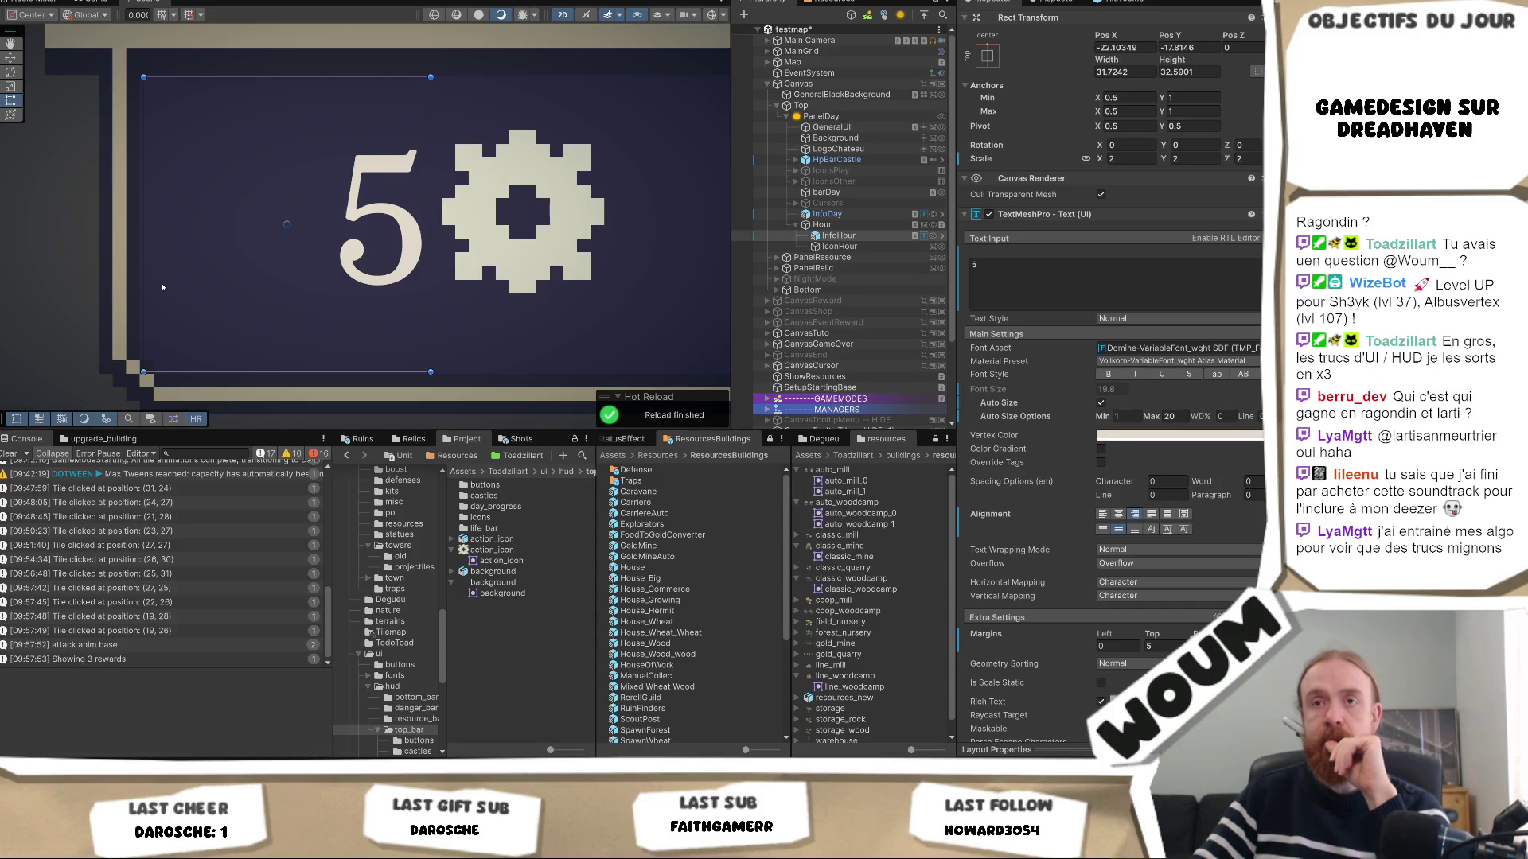
scroll(163, 286, up, 3)
drag(139, 285, 134, 285)
scroll(301, 282, down, 3)
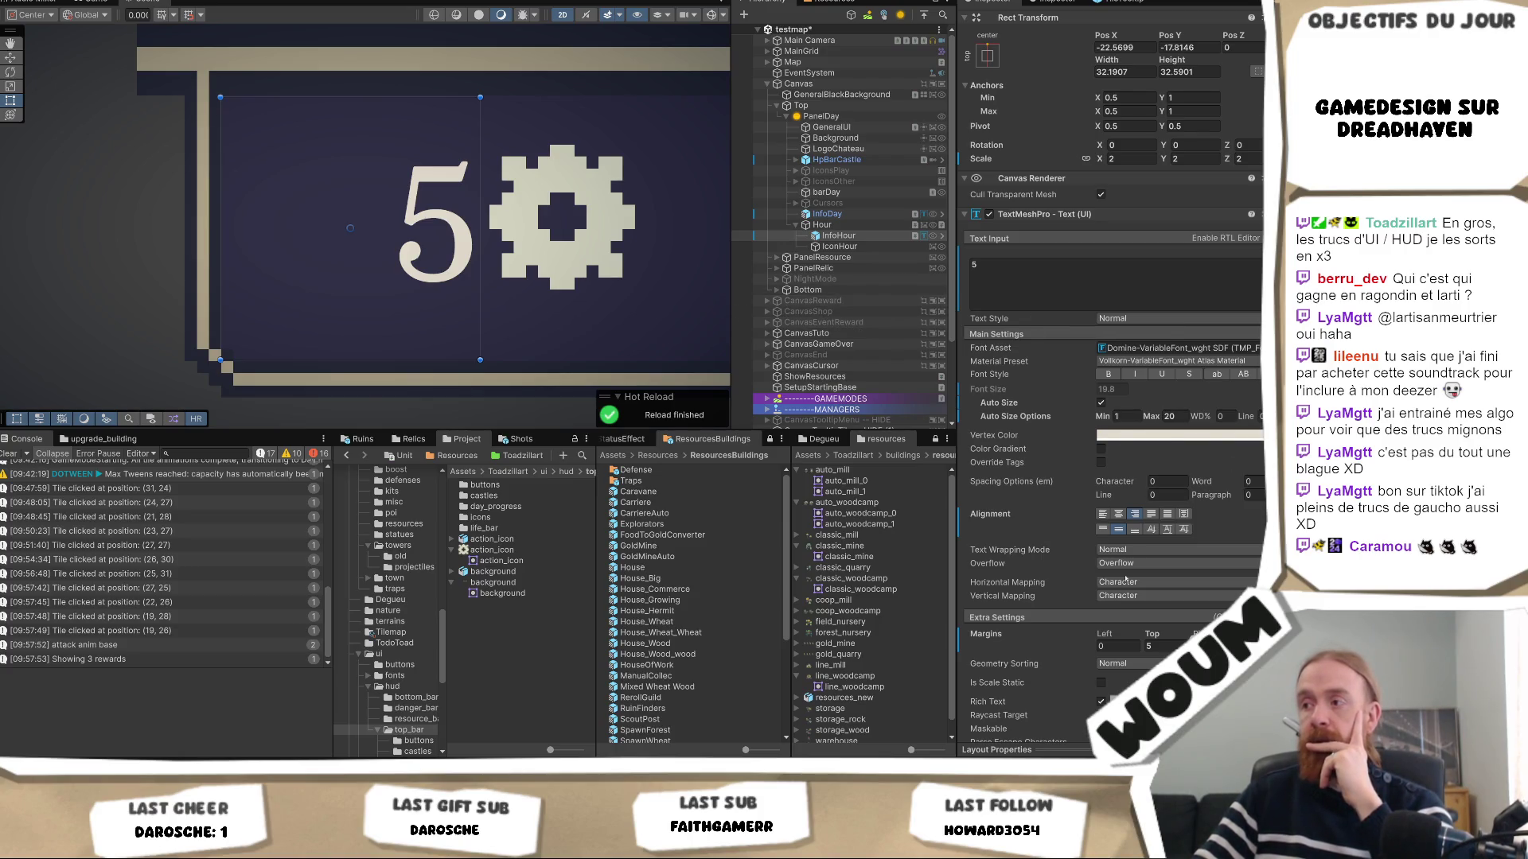
text(55)
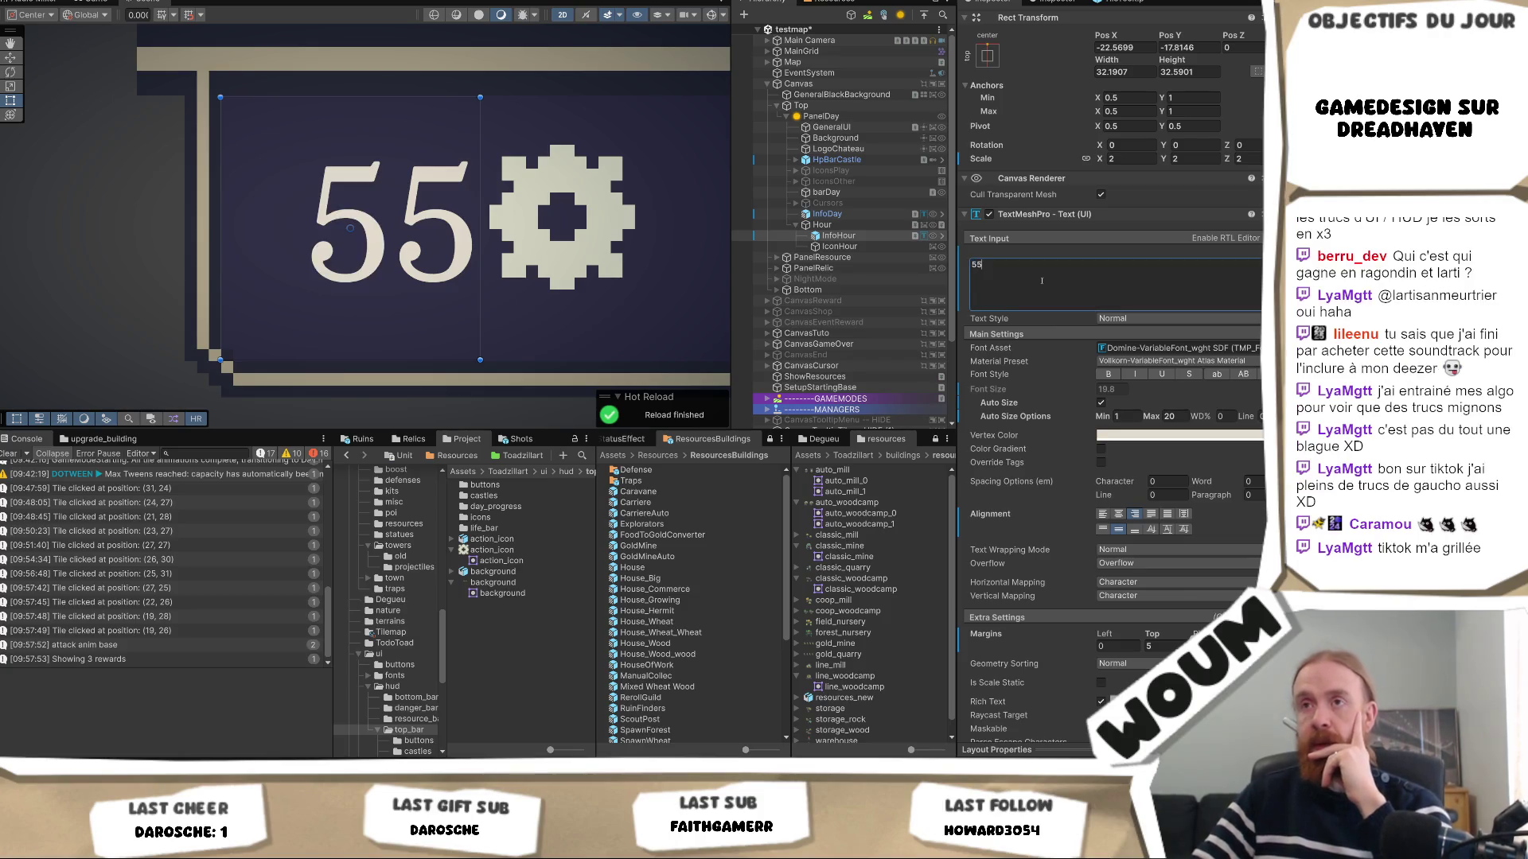
key(BackSpace)
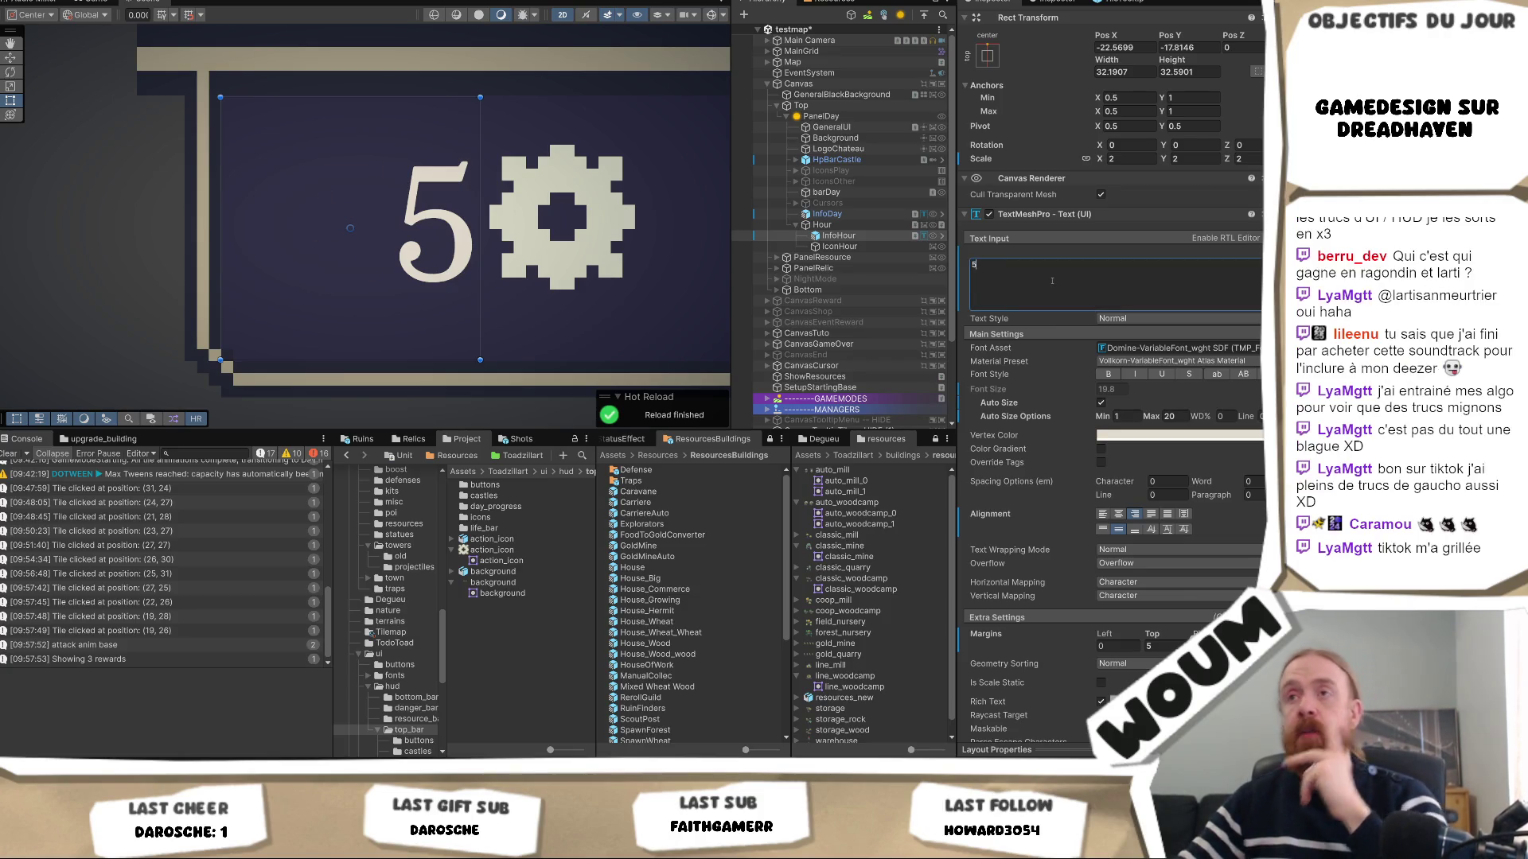
drag(562, 140, 447, 172)
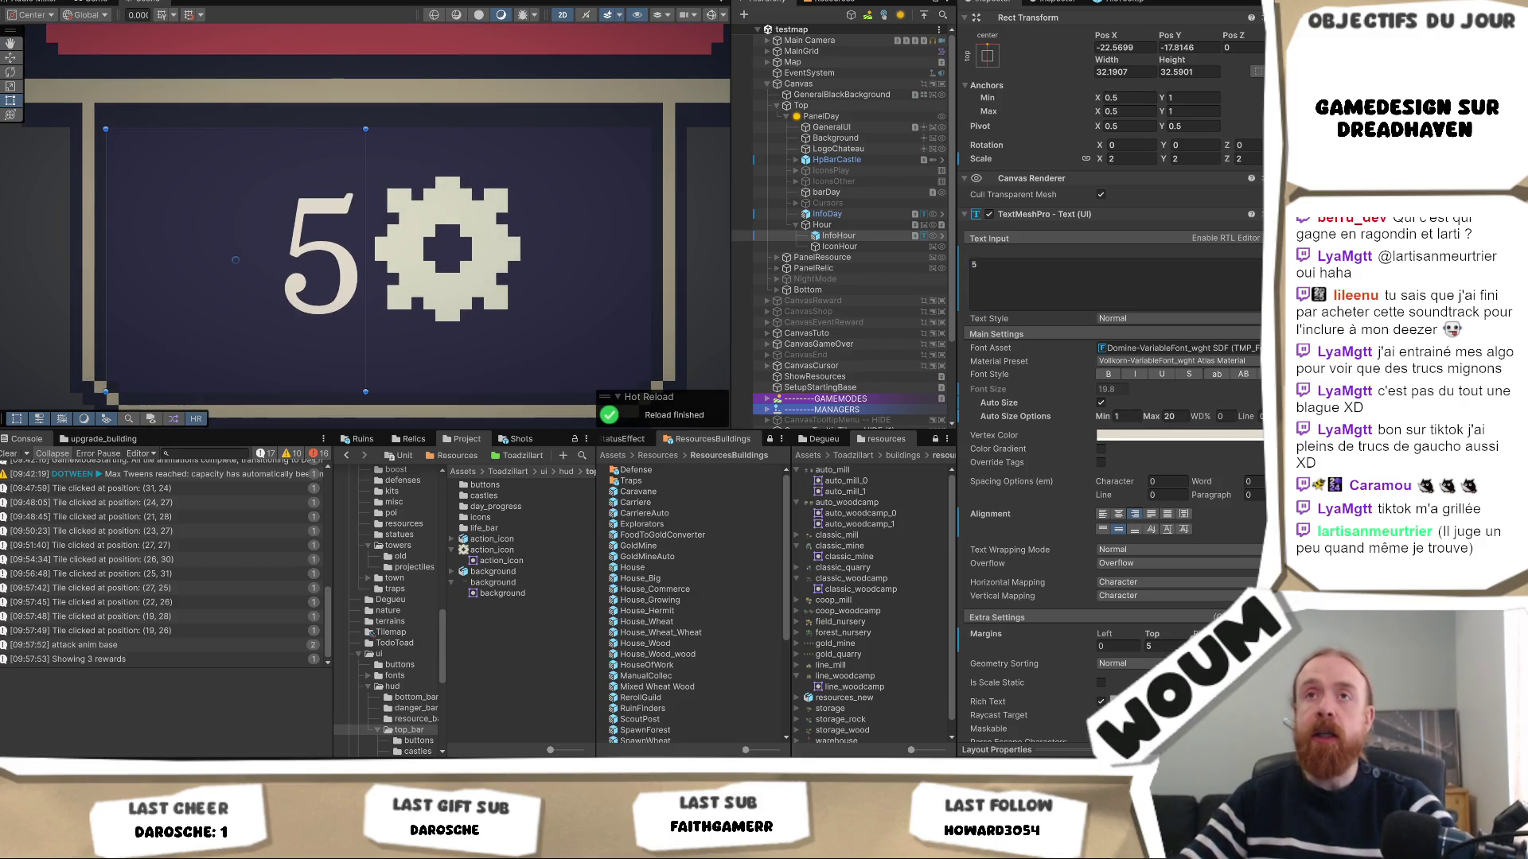
Move the gear icon slightly right with the Move tool, then check the HUD in the Game view.
click(82, 3)
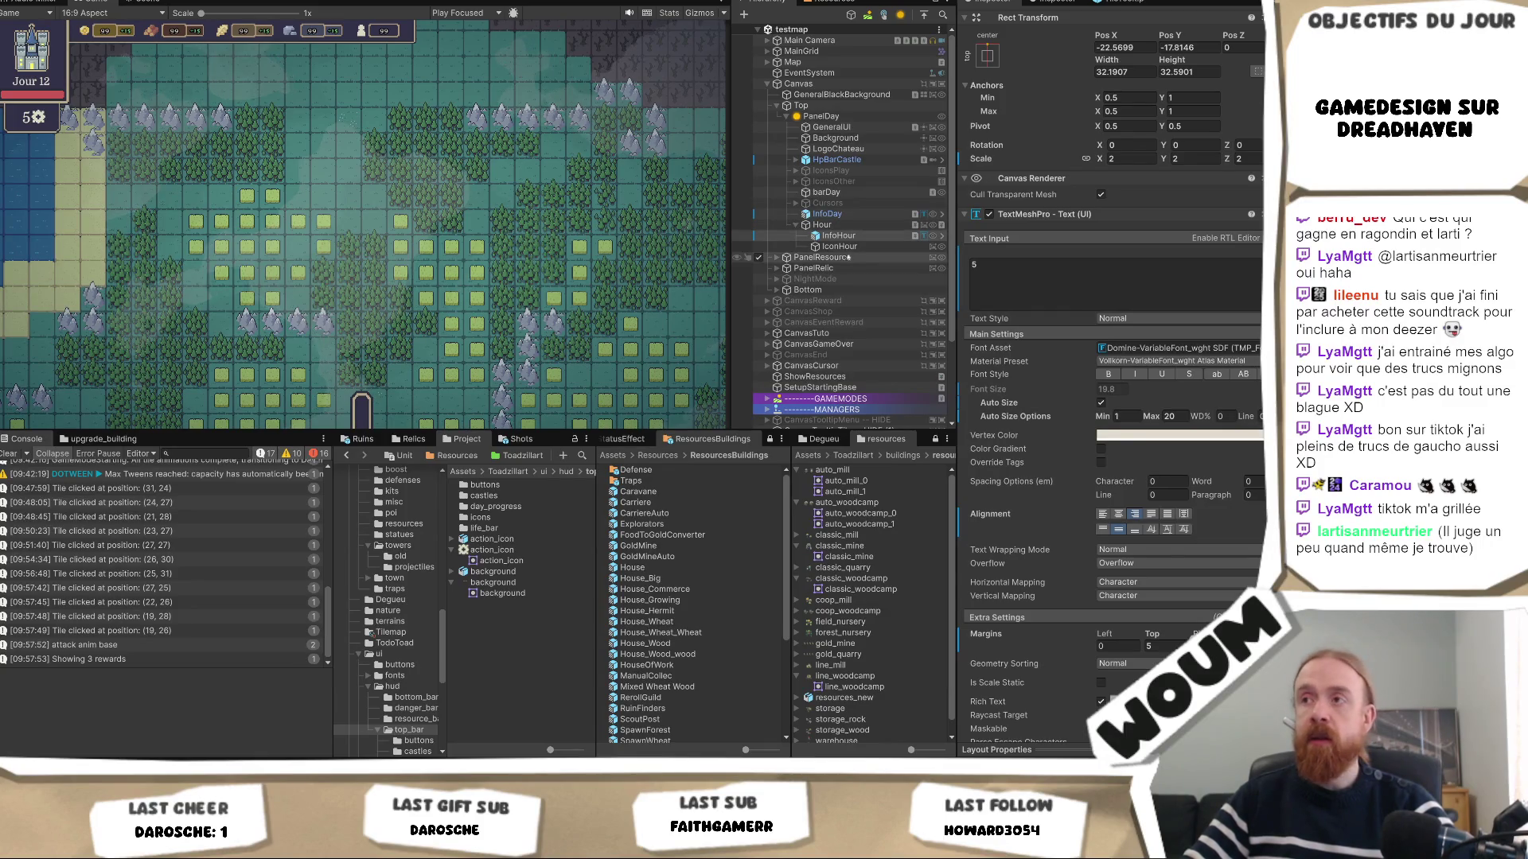
click(147, 2)
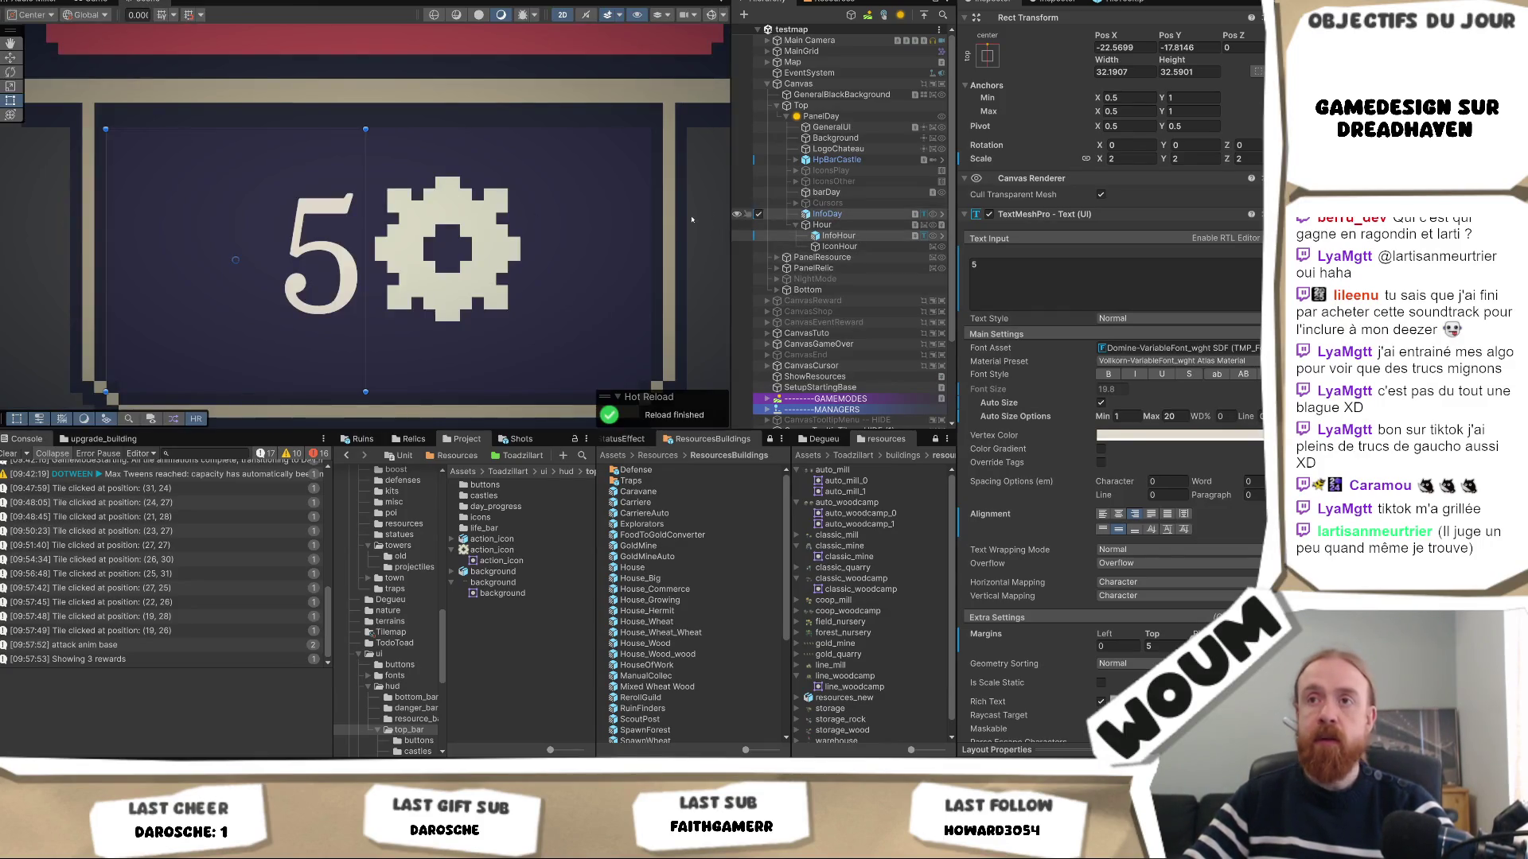
click(432, 283)
key(w)
drag(502, 249, 517, 252)
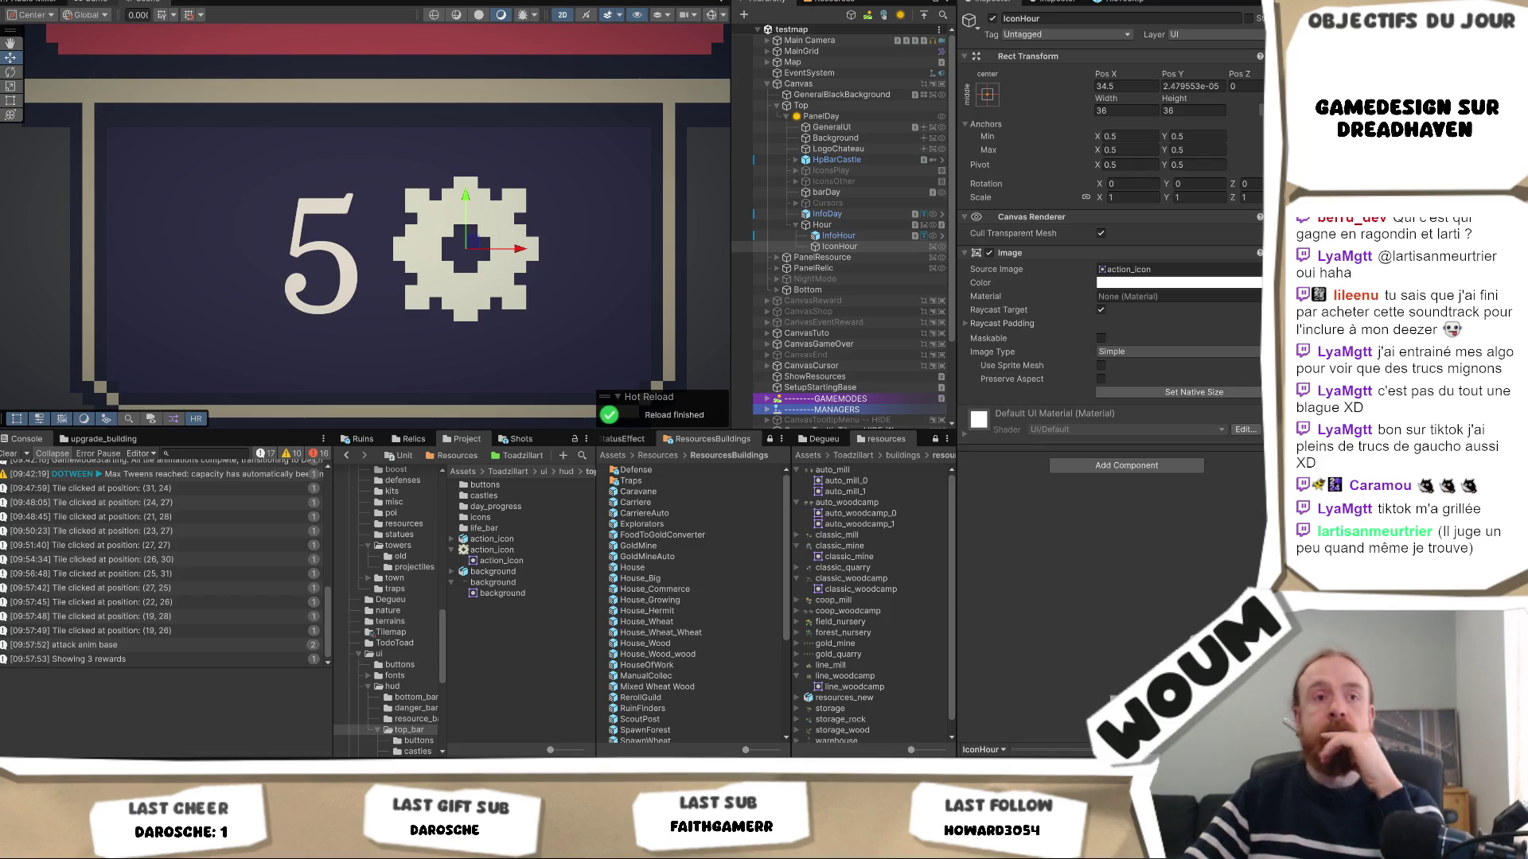
key(ctrl+2)
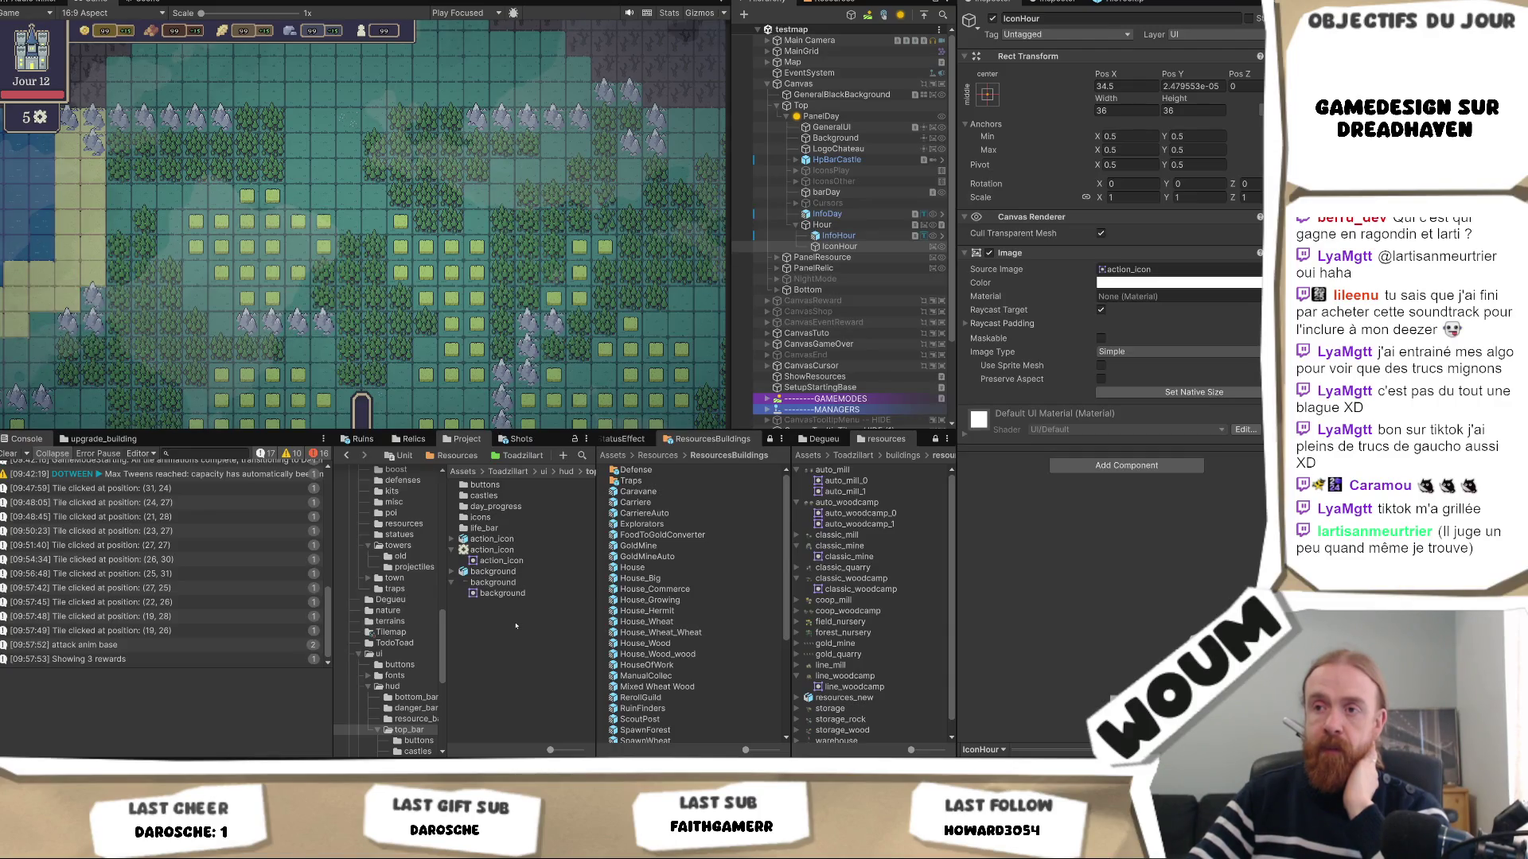
double_click(507, 529)
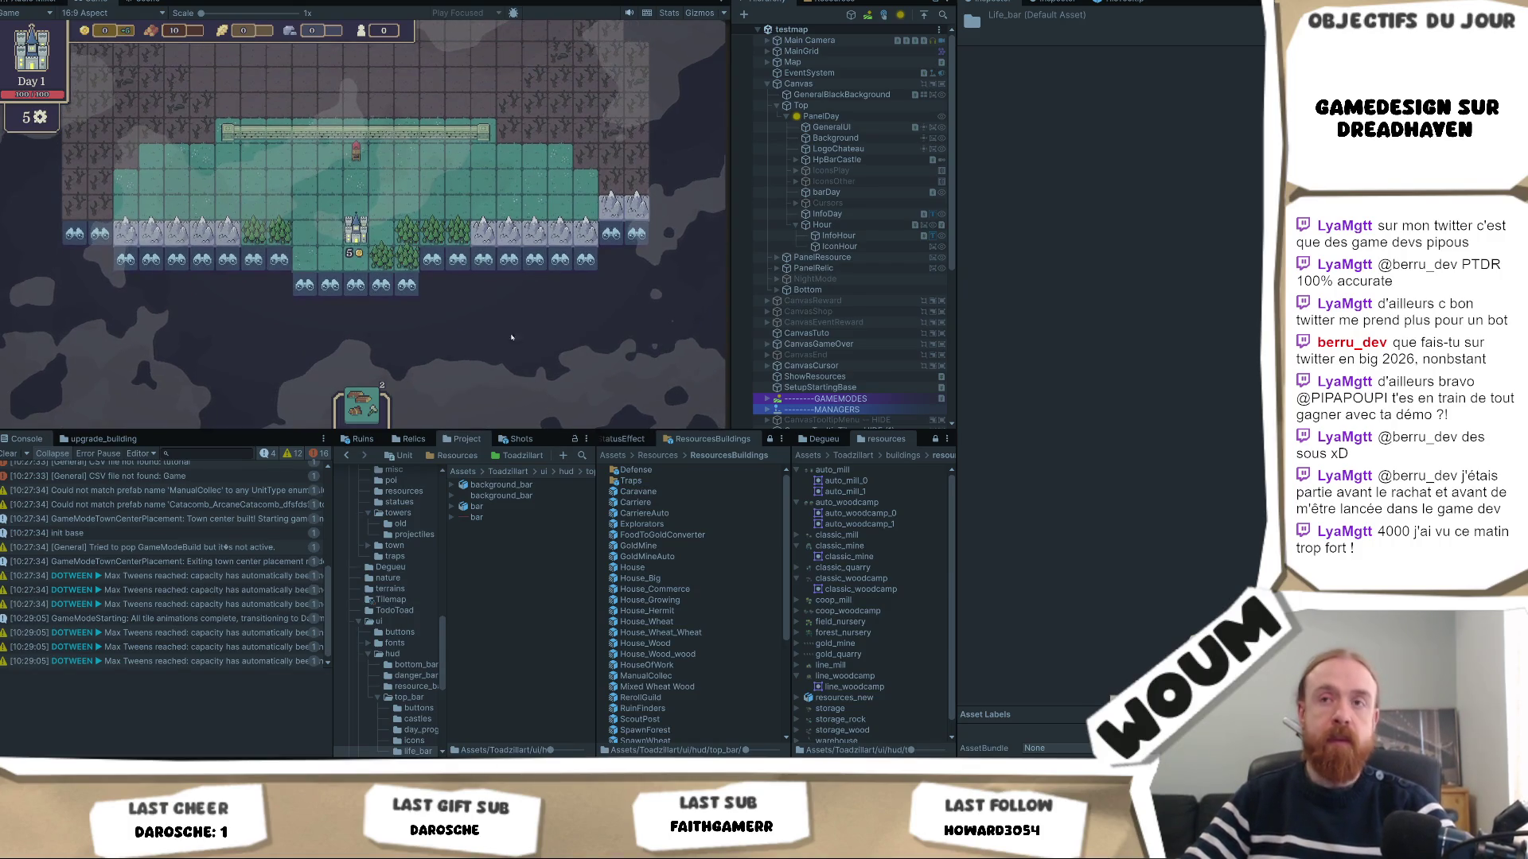
Reveal two fog tiles below the castle and build a Wood Camp on the forest tile.
click(409, 284)
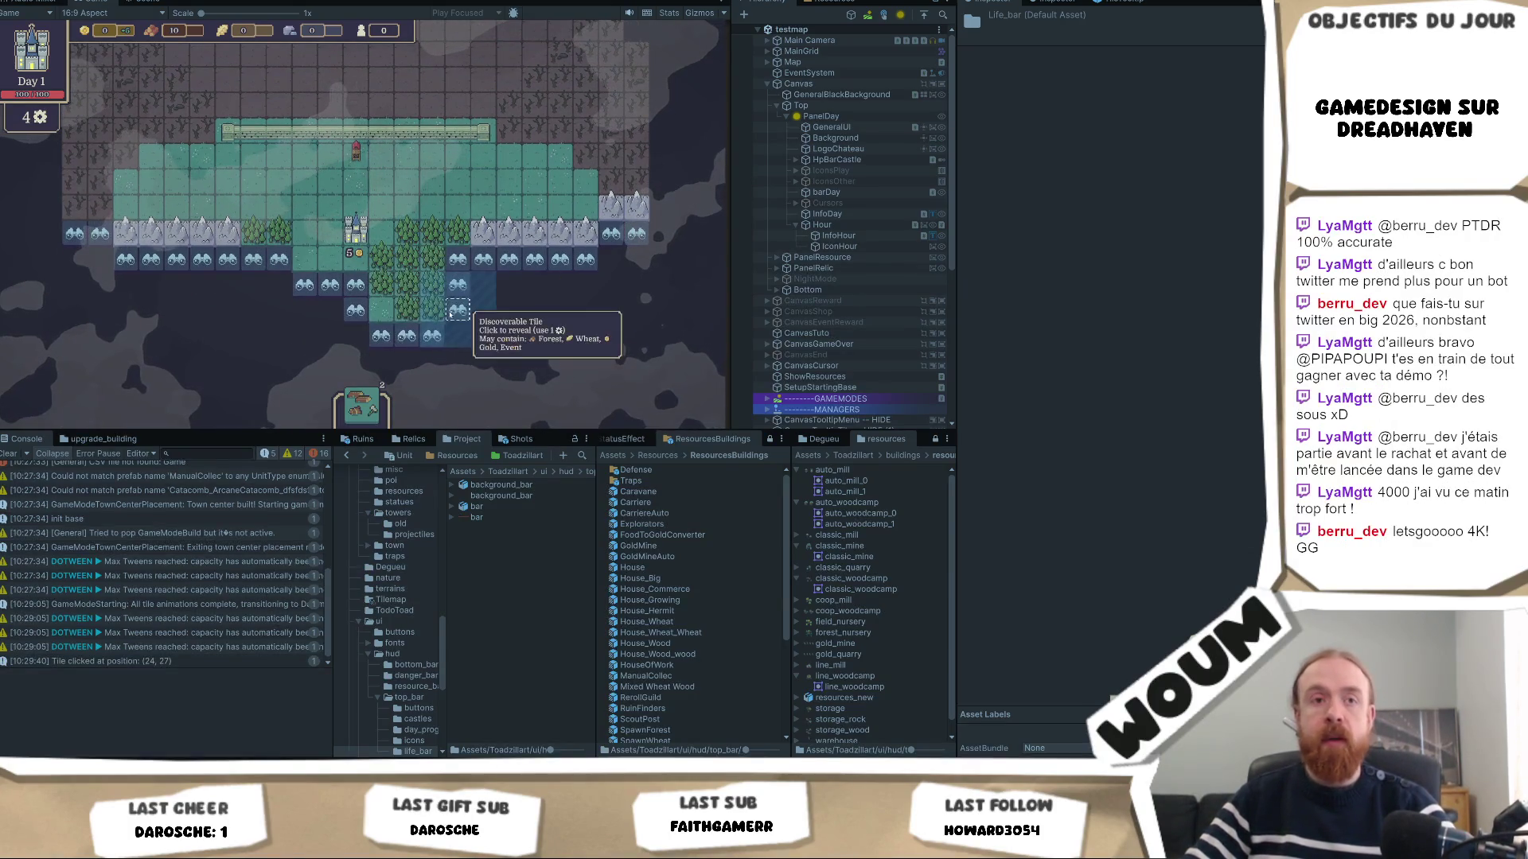
click(451, 313)
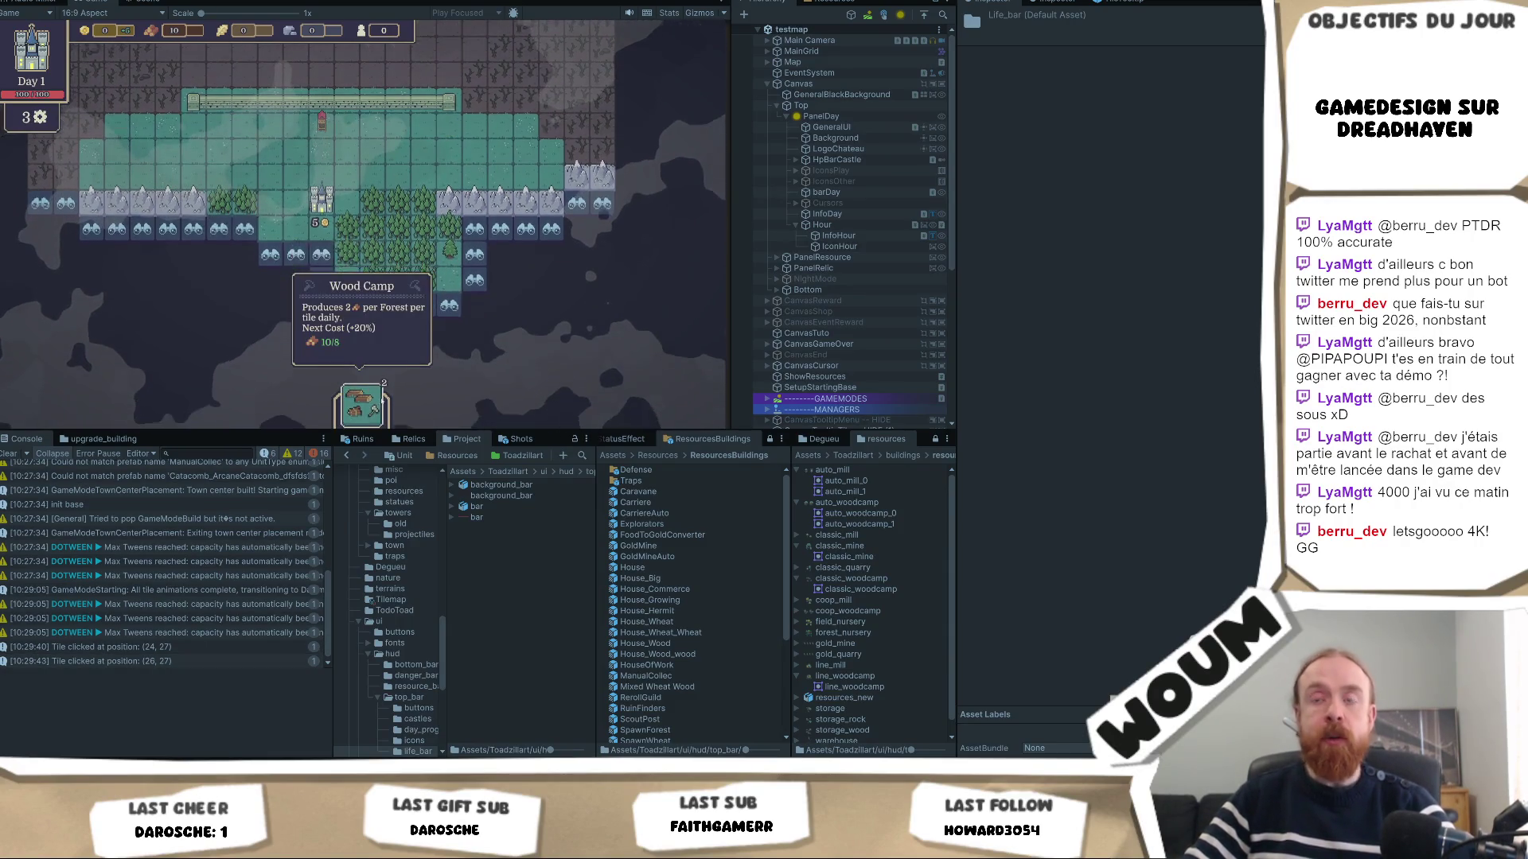
scroll(417, 244, up, 1)
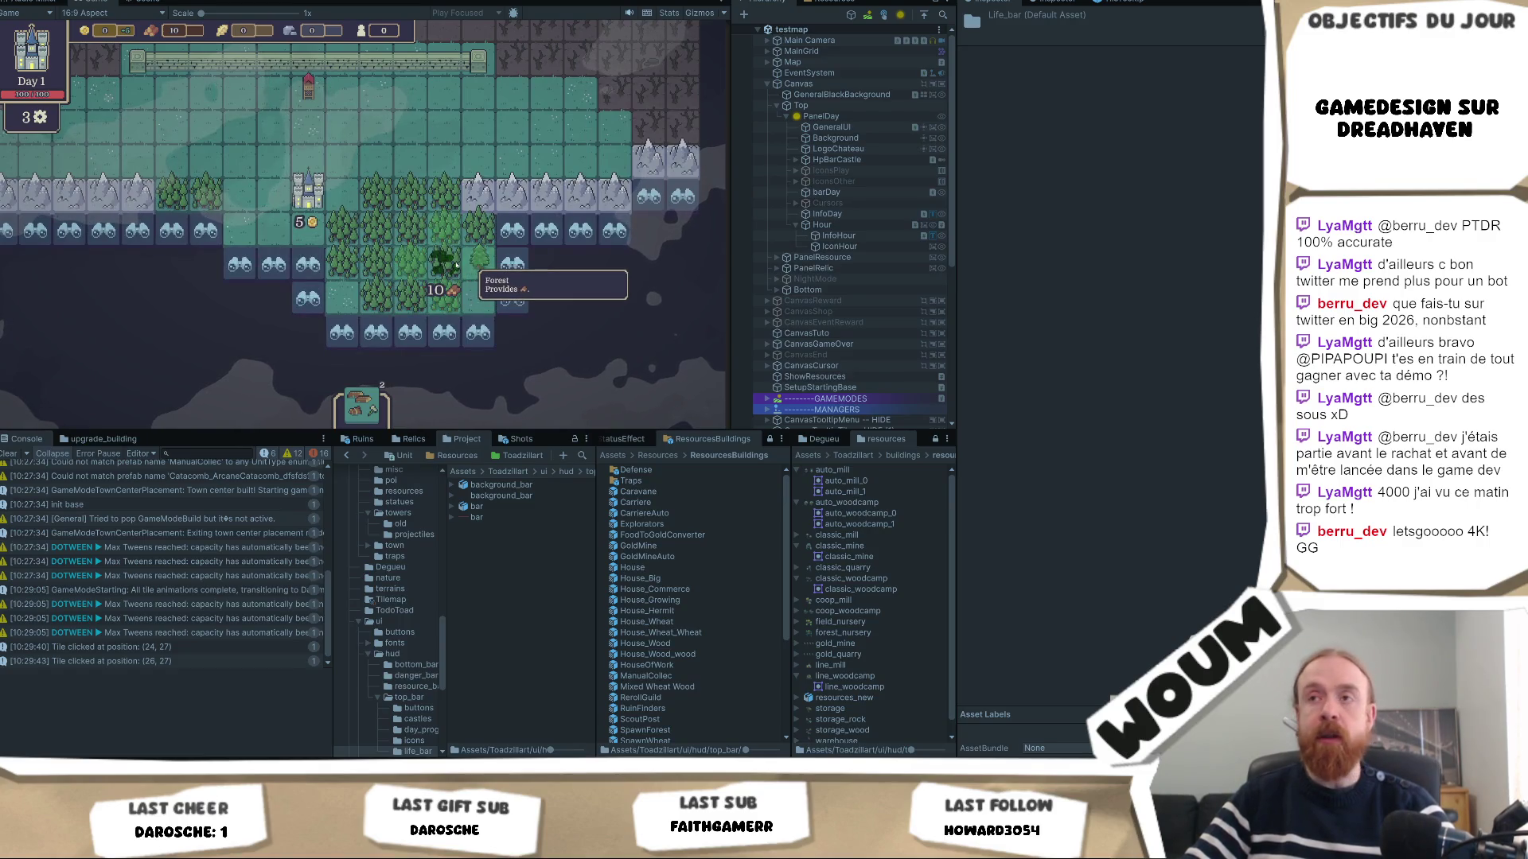
click(446, 262)
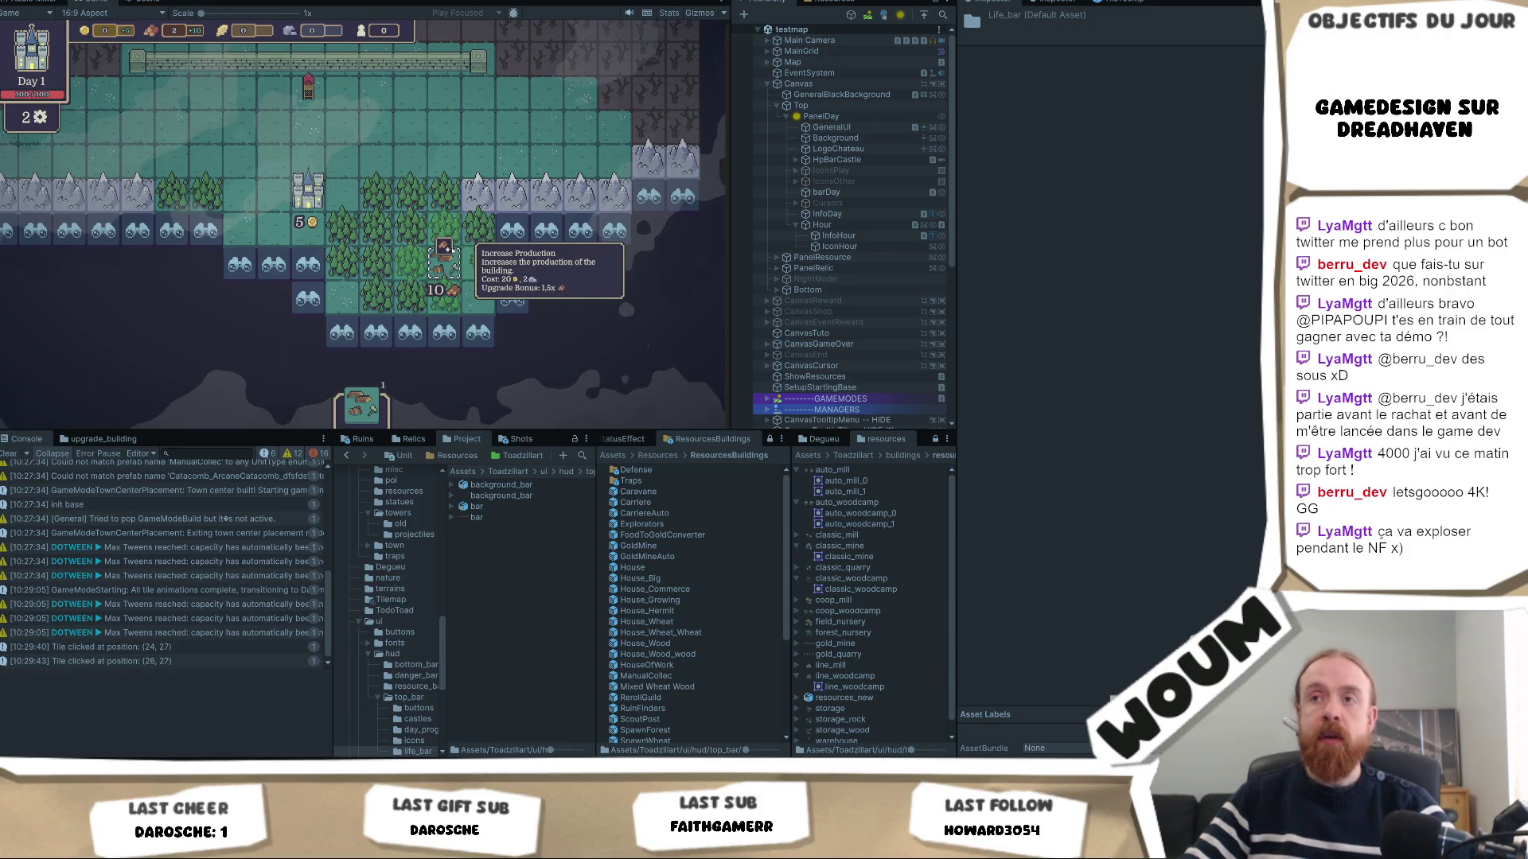
Reveal the outlined fog tile and the fog tile beside the Wood Camp.
scroll(493, 285, up, 1)
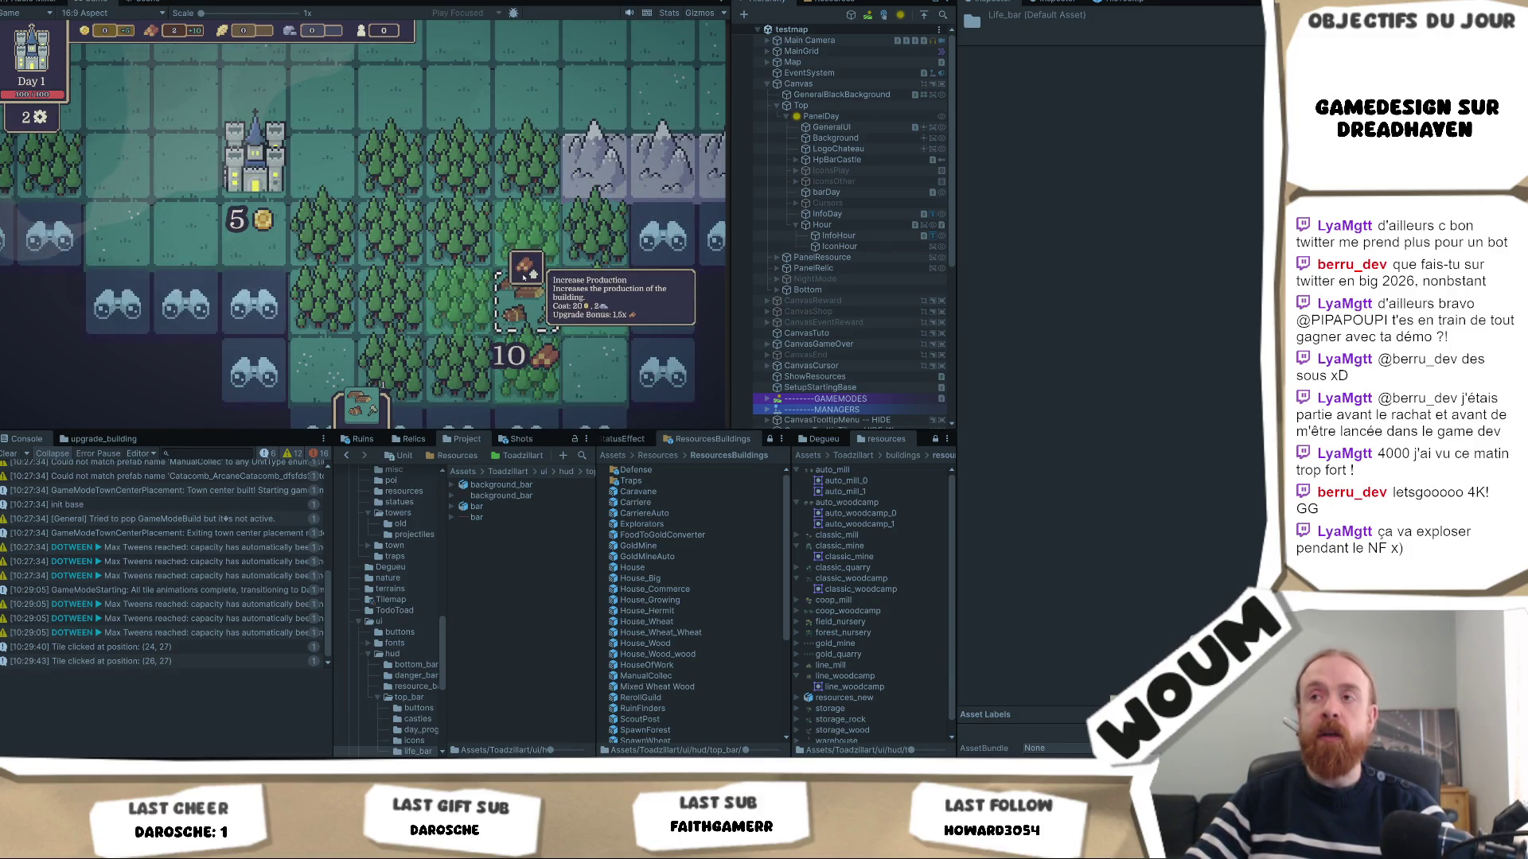
key(d)
scroll(477, 279, down, 1)
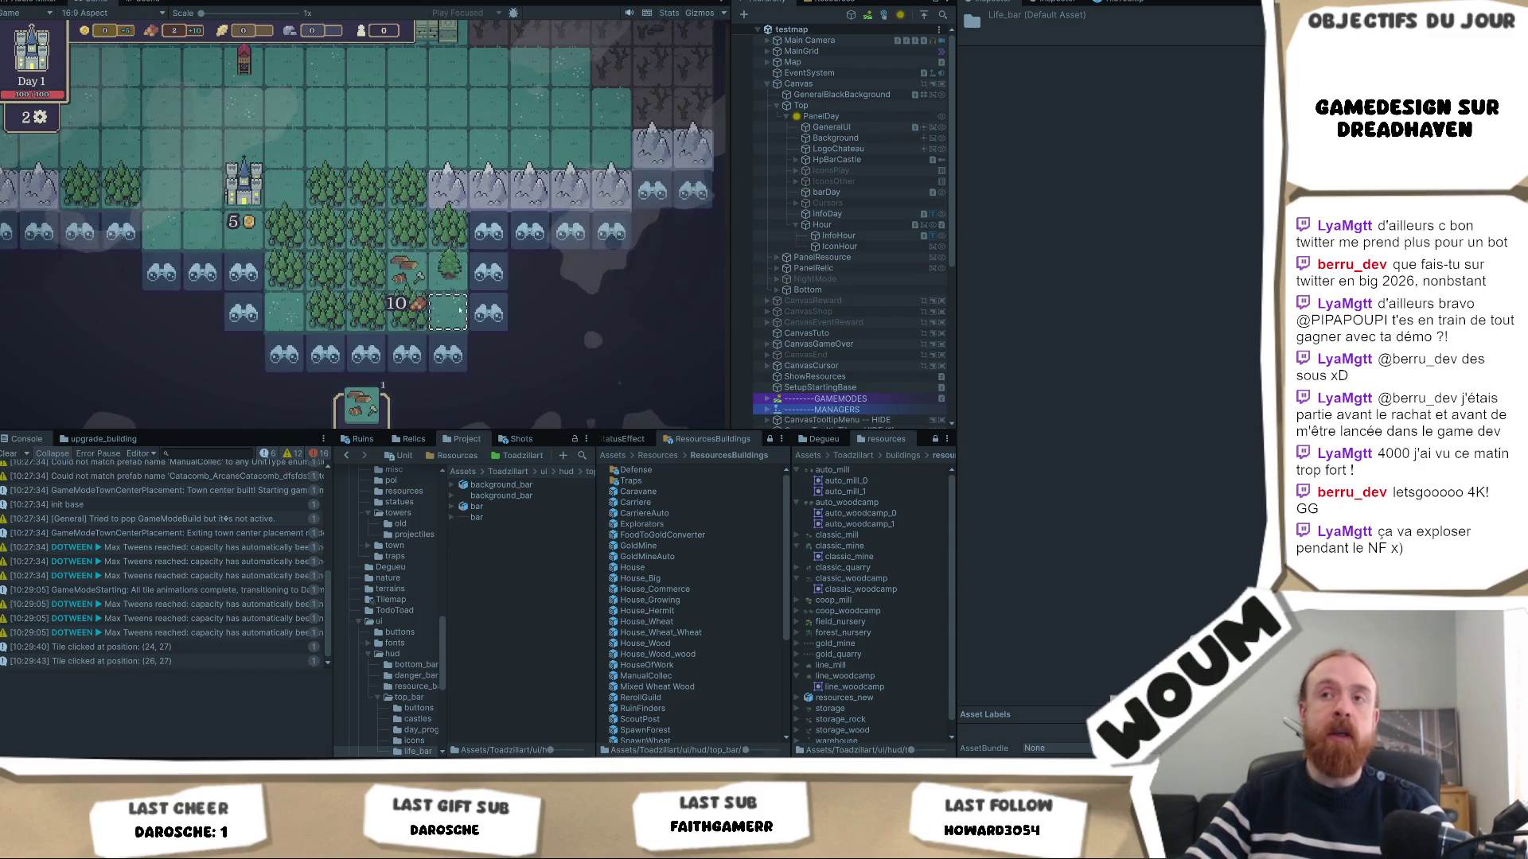
mouse_move(407, 251)
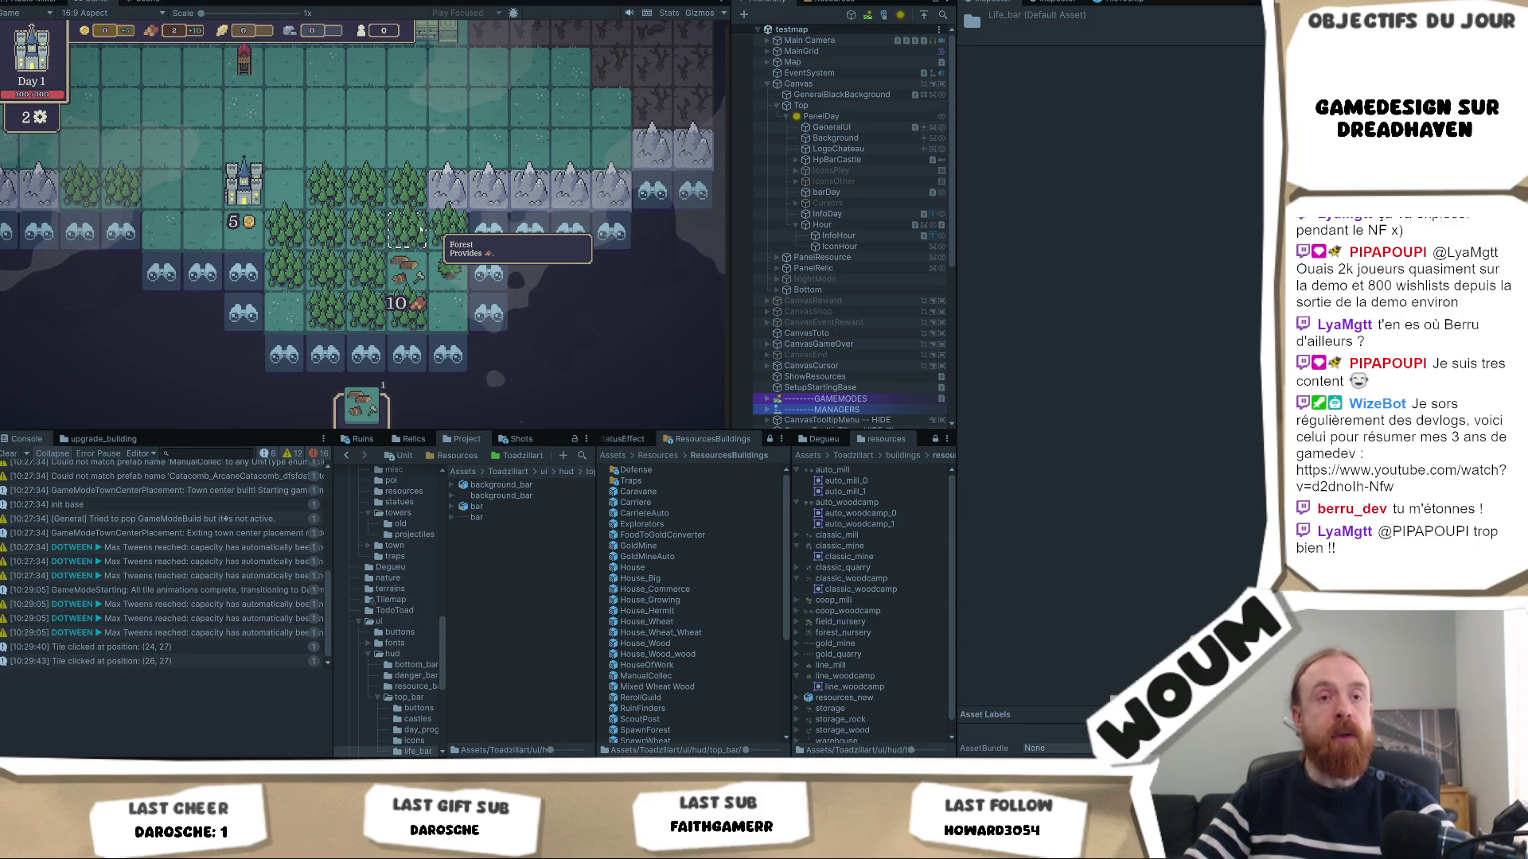
mouse_move(503, 280)
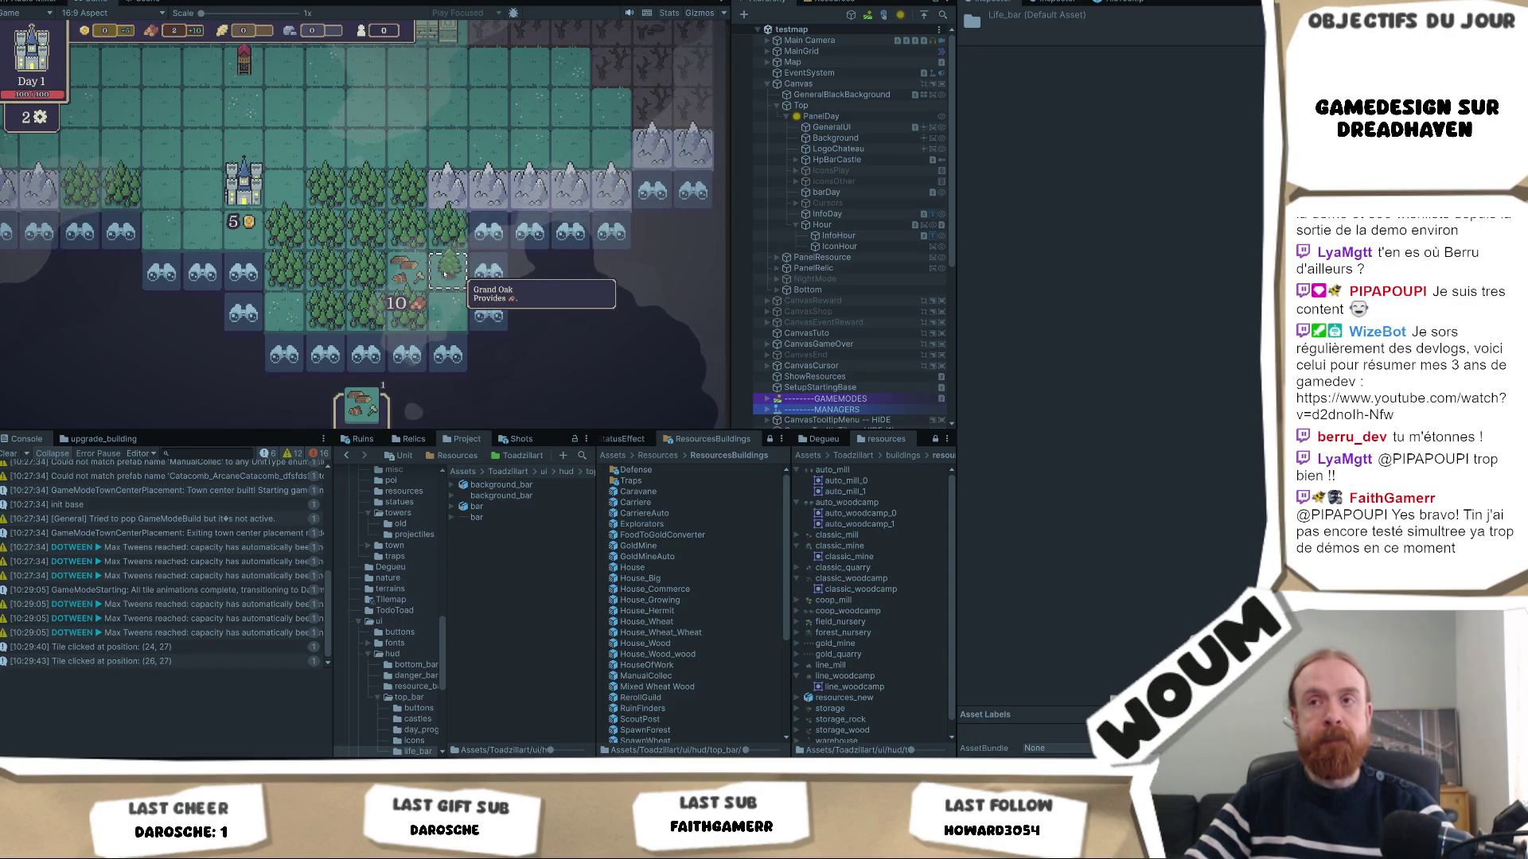
click(478, 275)
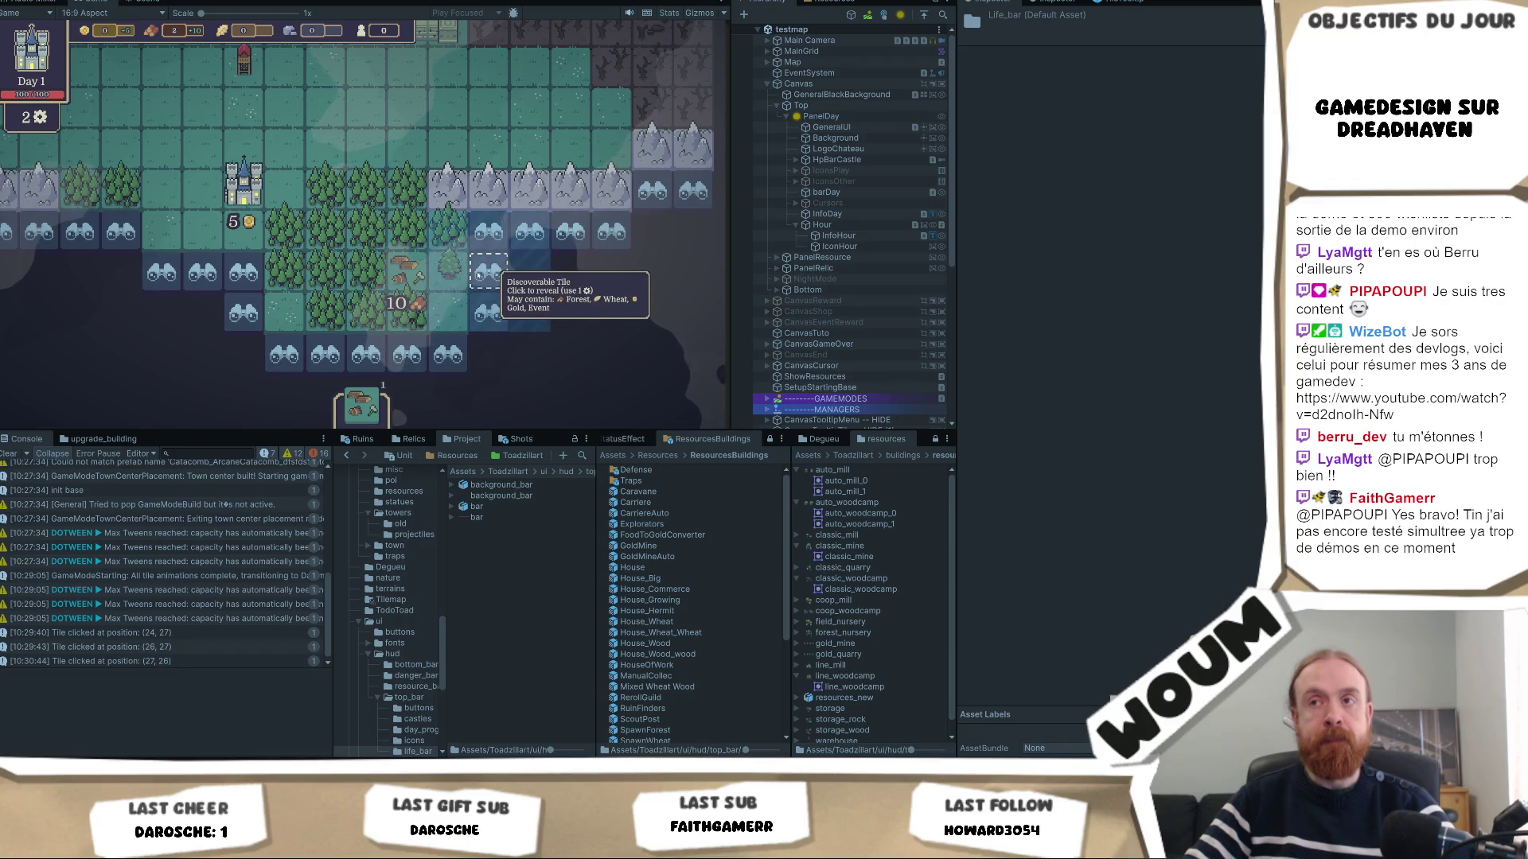
click(528, 232)
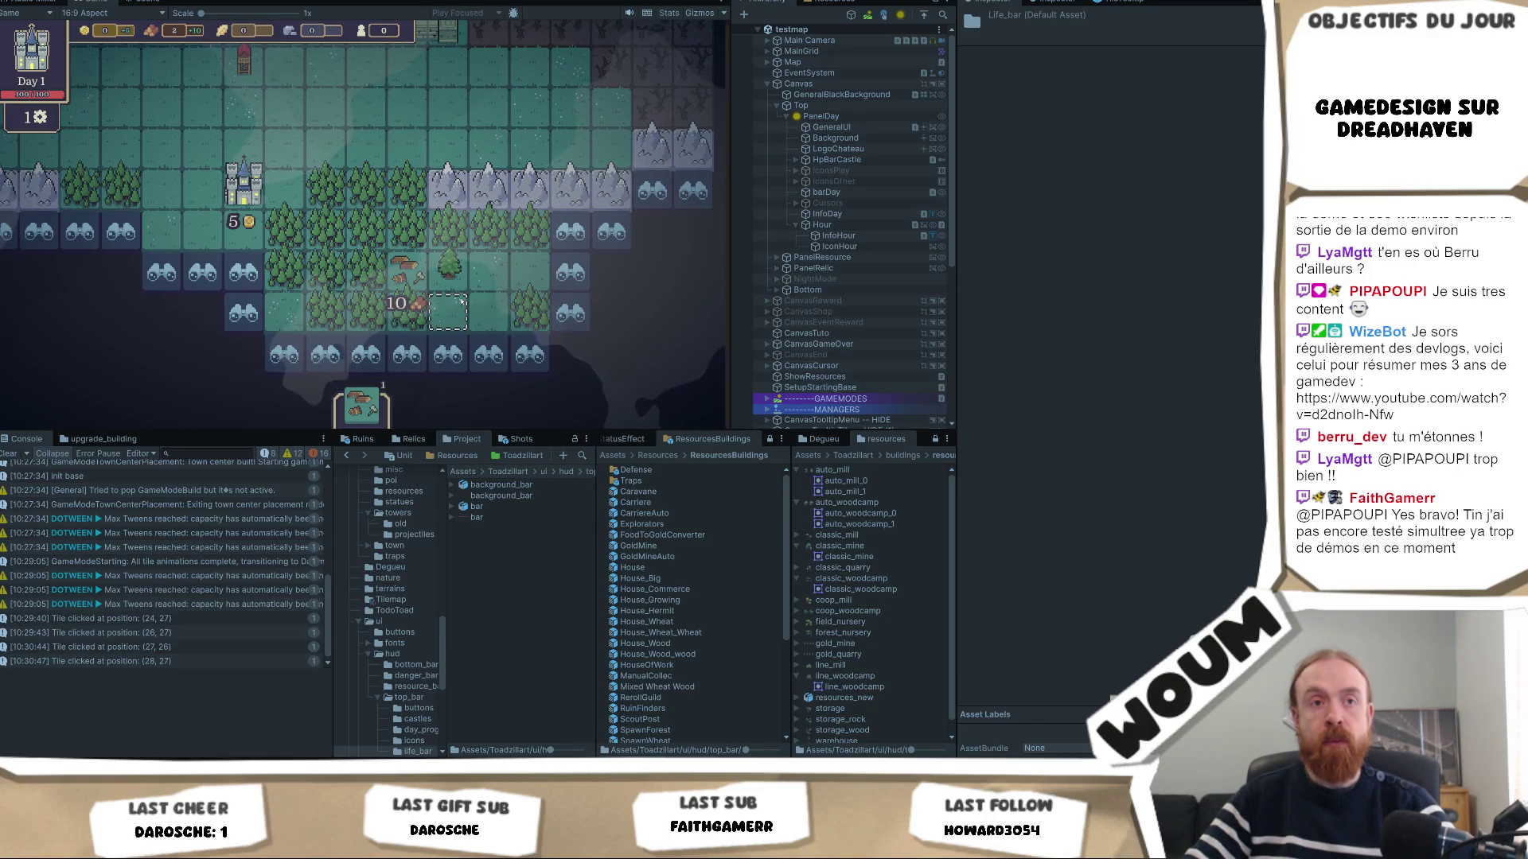
key(a)
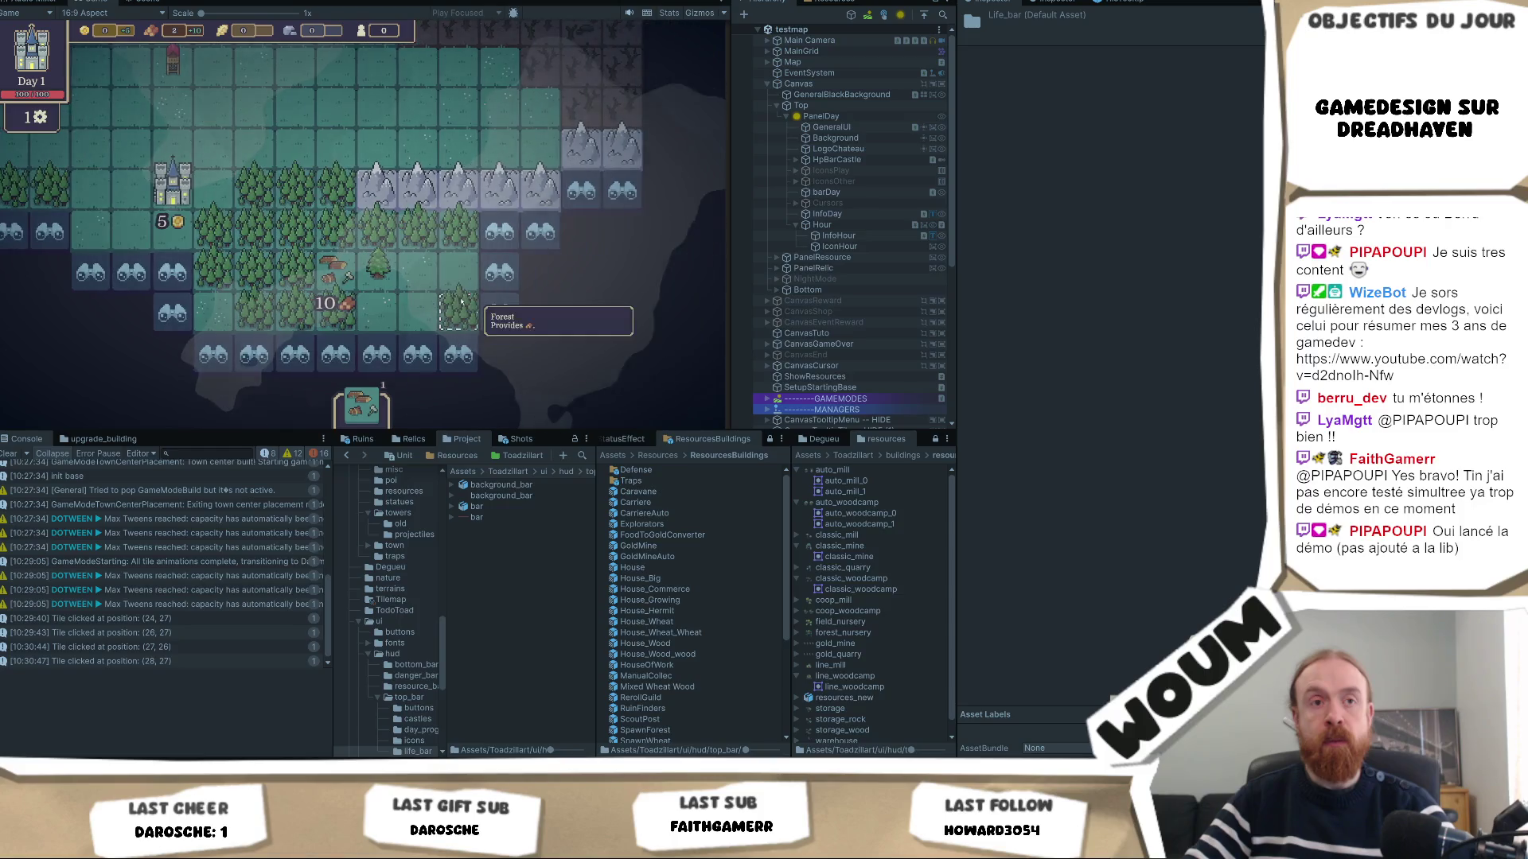
key(d)
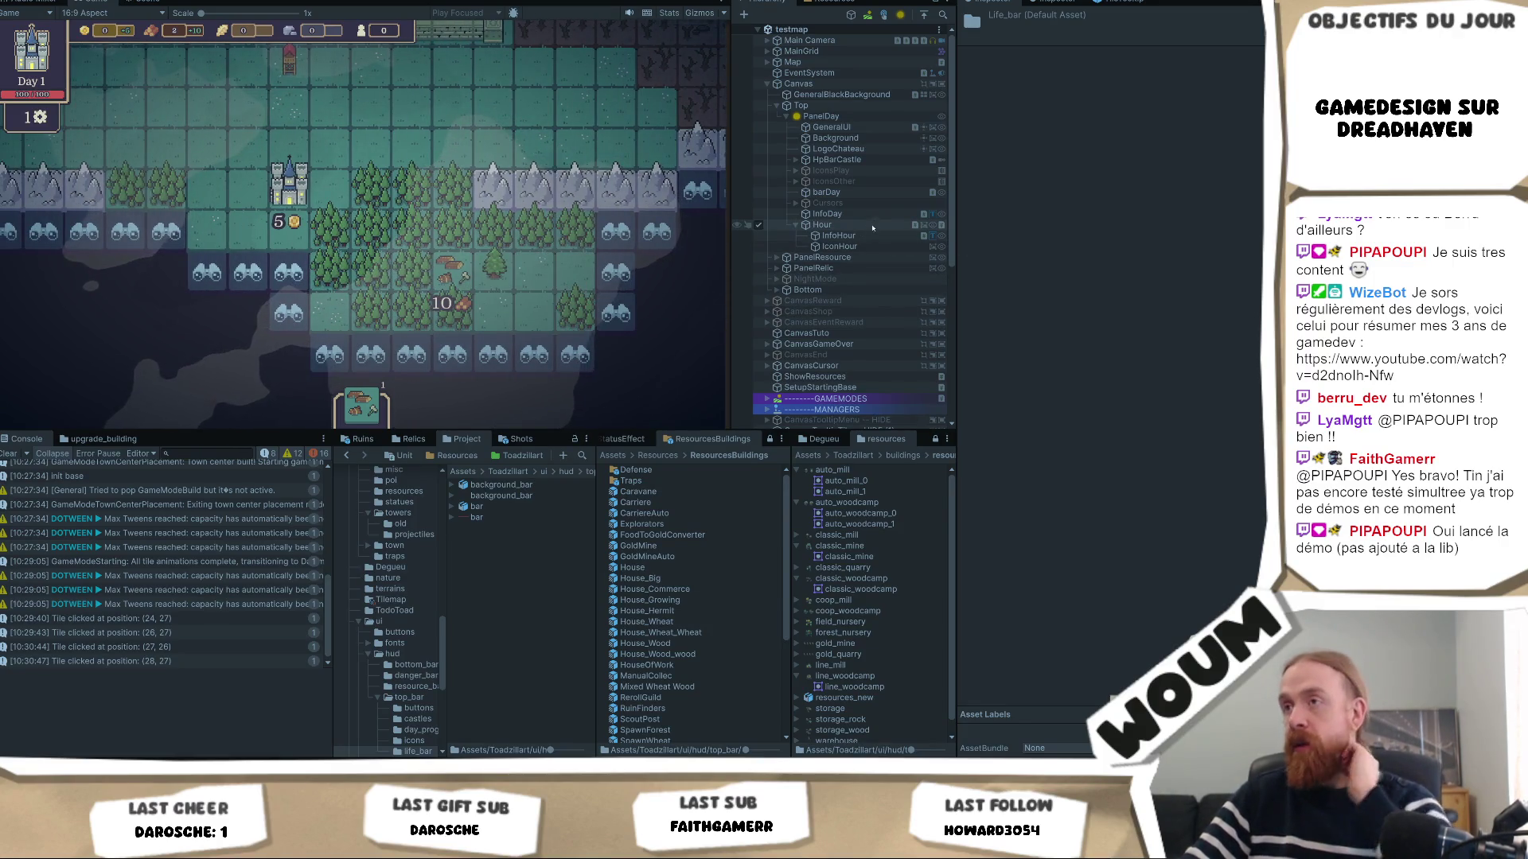
Expand the BaseTower and WoodCamp clones, then open GoldMineAuto and its base BaseBuildingProduce prefab.
scroll(830, 362, down, 8)
scroll(830, 362, down, 1)
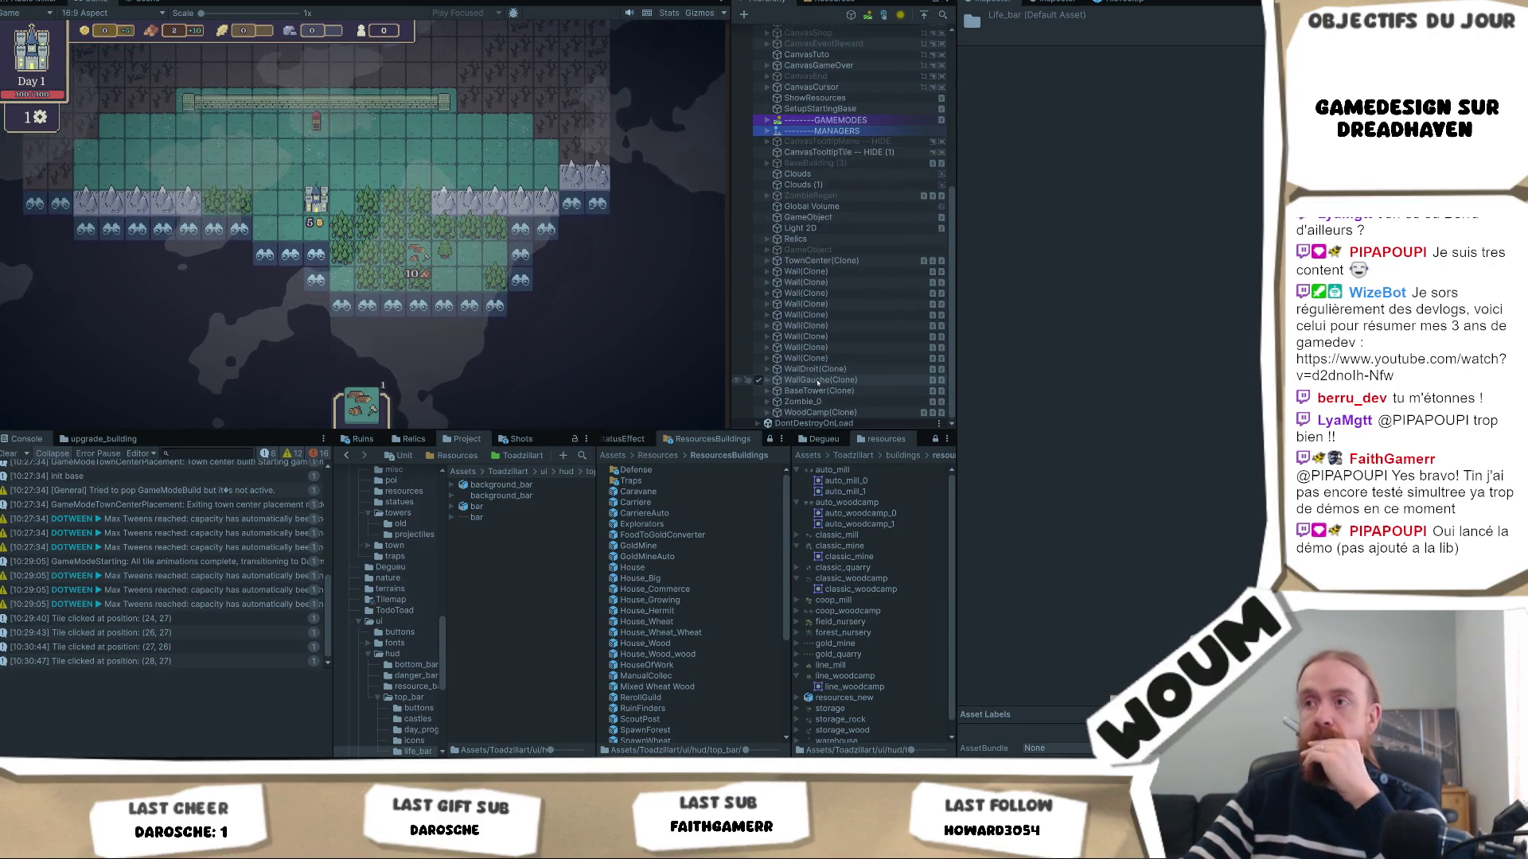
click(768, 390)
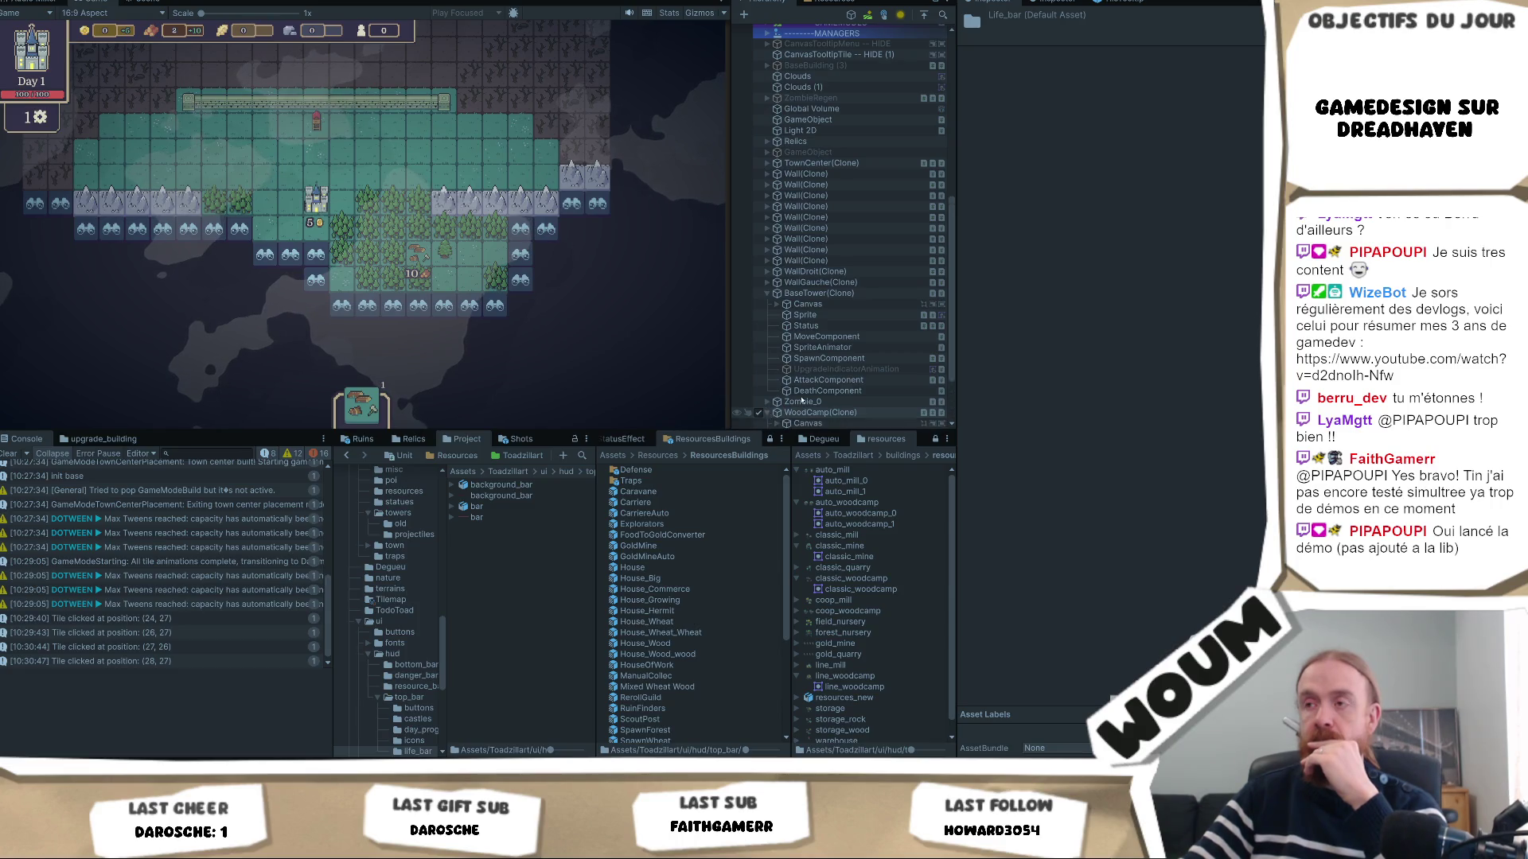
click(767, 413)
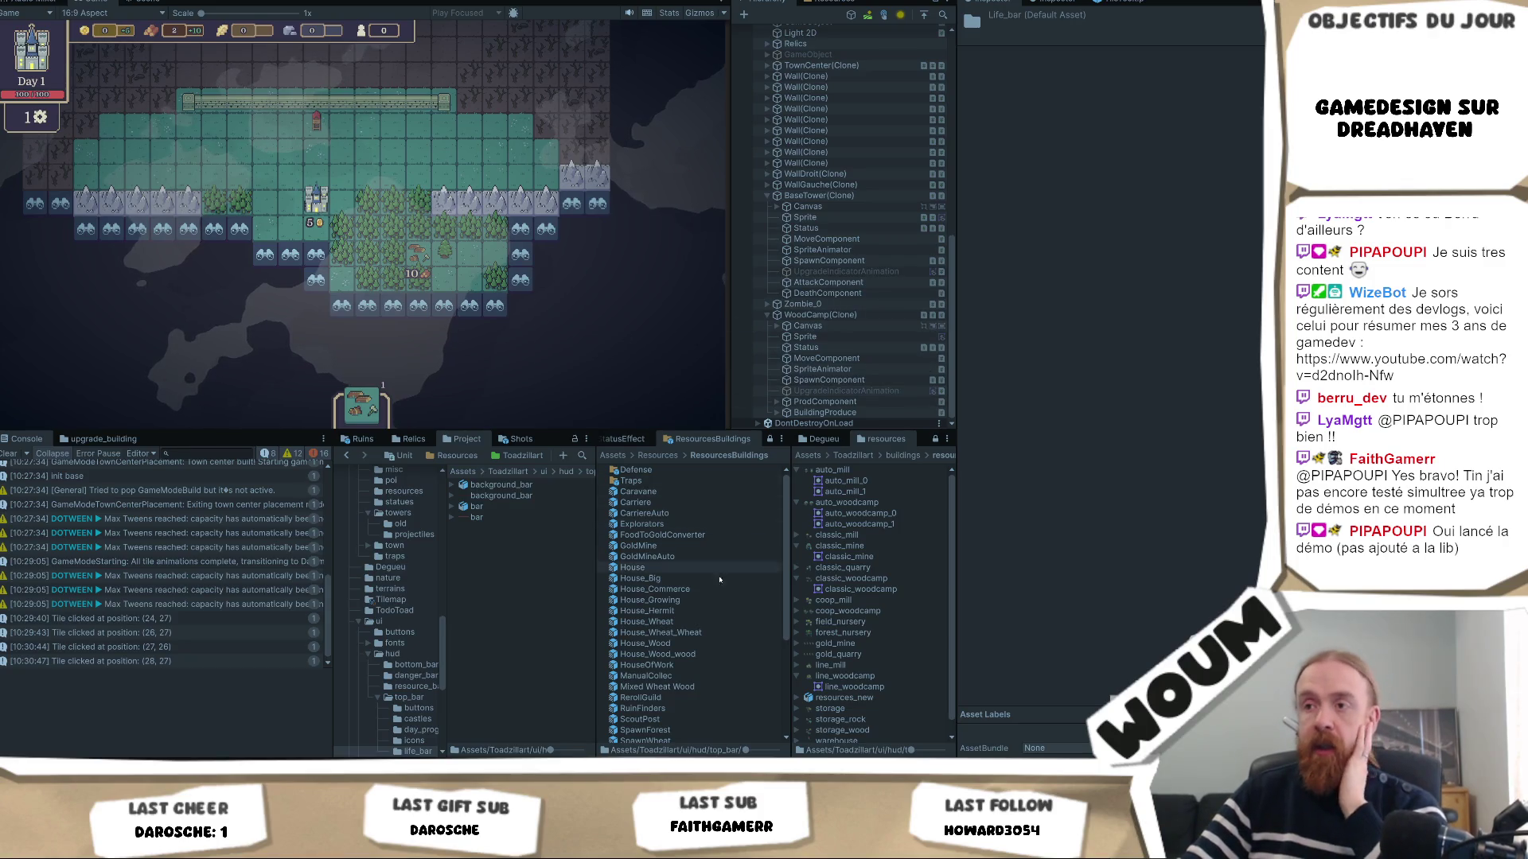
double_click(707, 556)
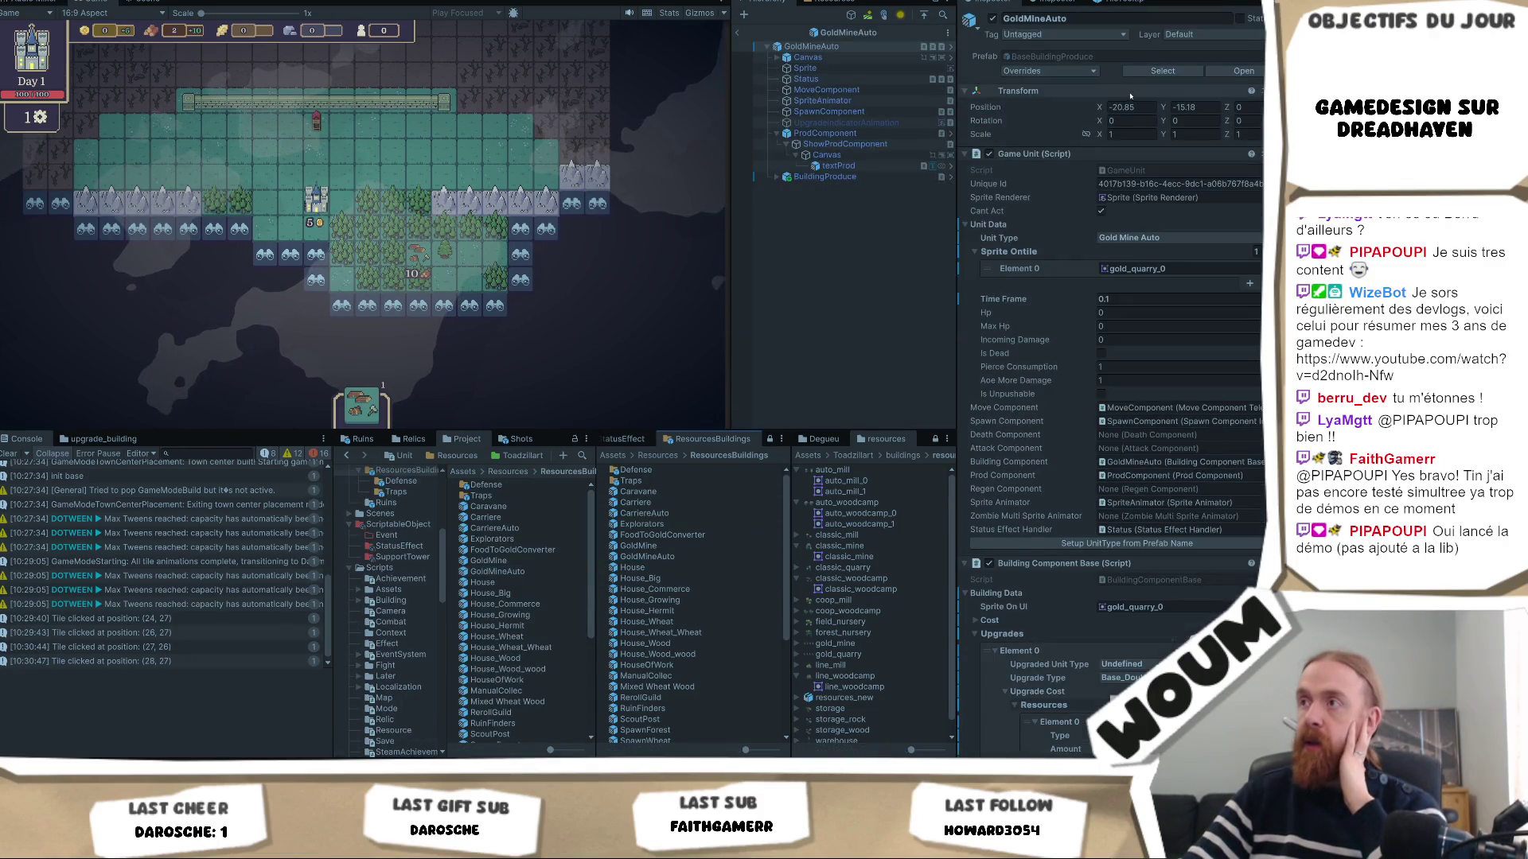
double_click(1118, 55)
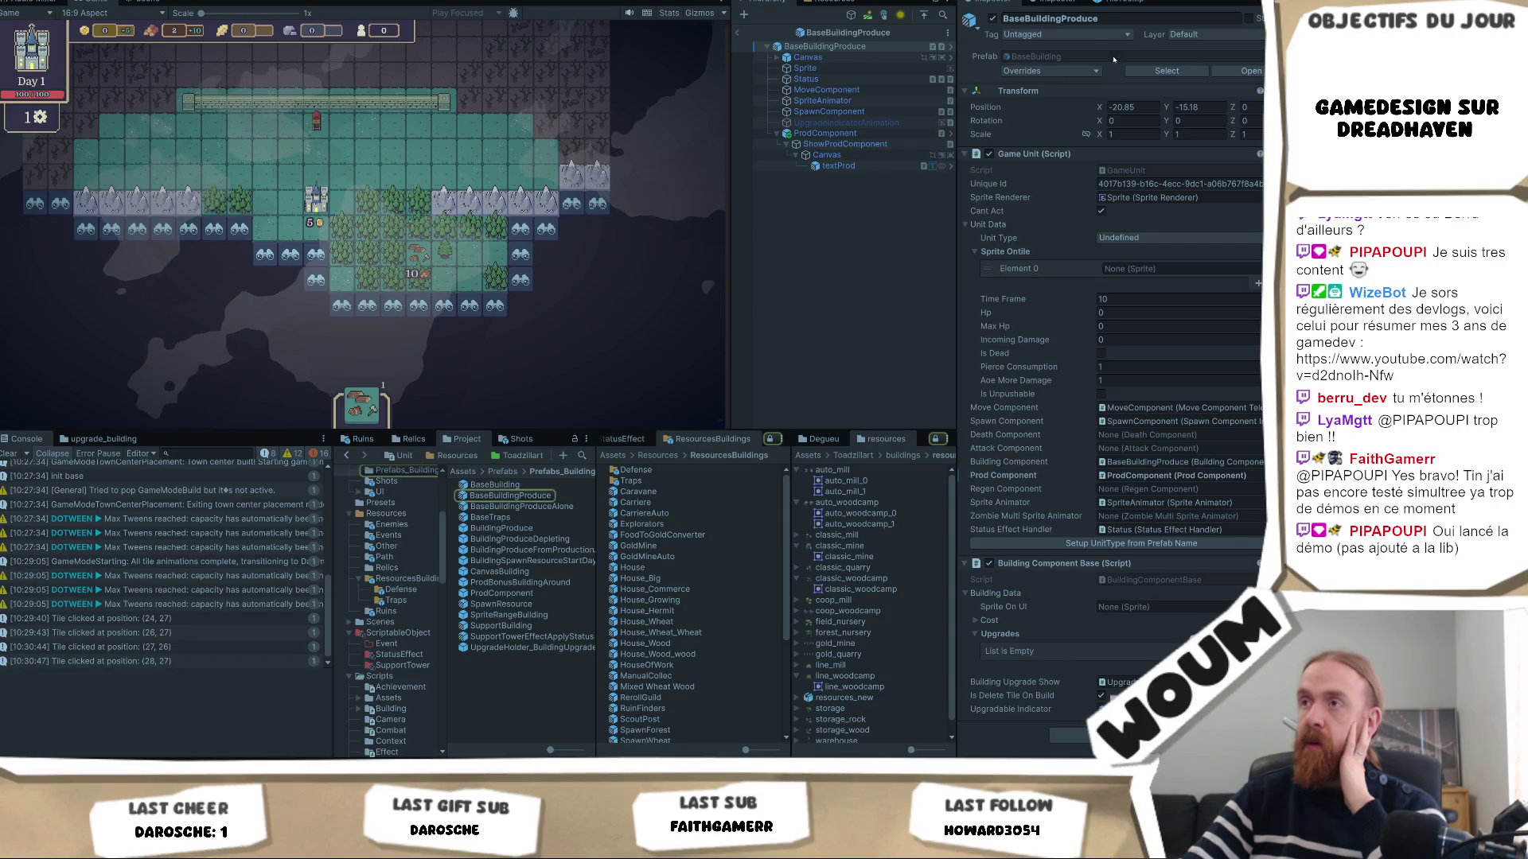
Set the textProd text to Pos Y 0 and font size 1.5, and save the prefab.
click(826, 154)
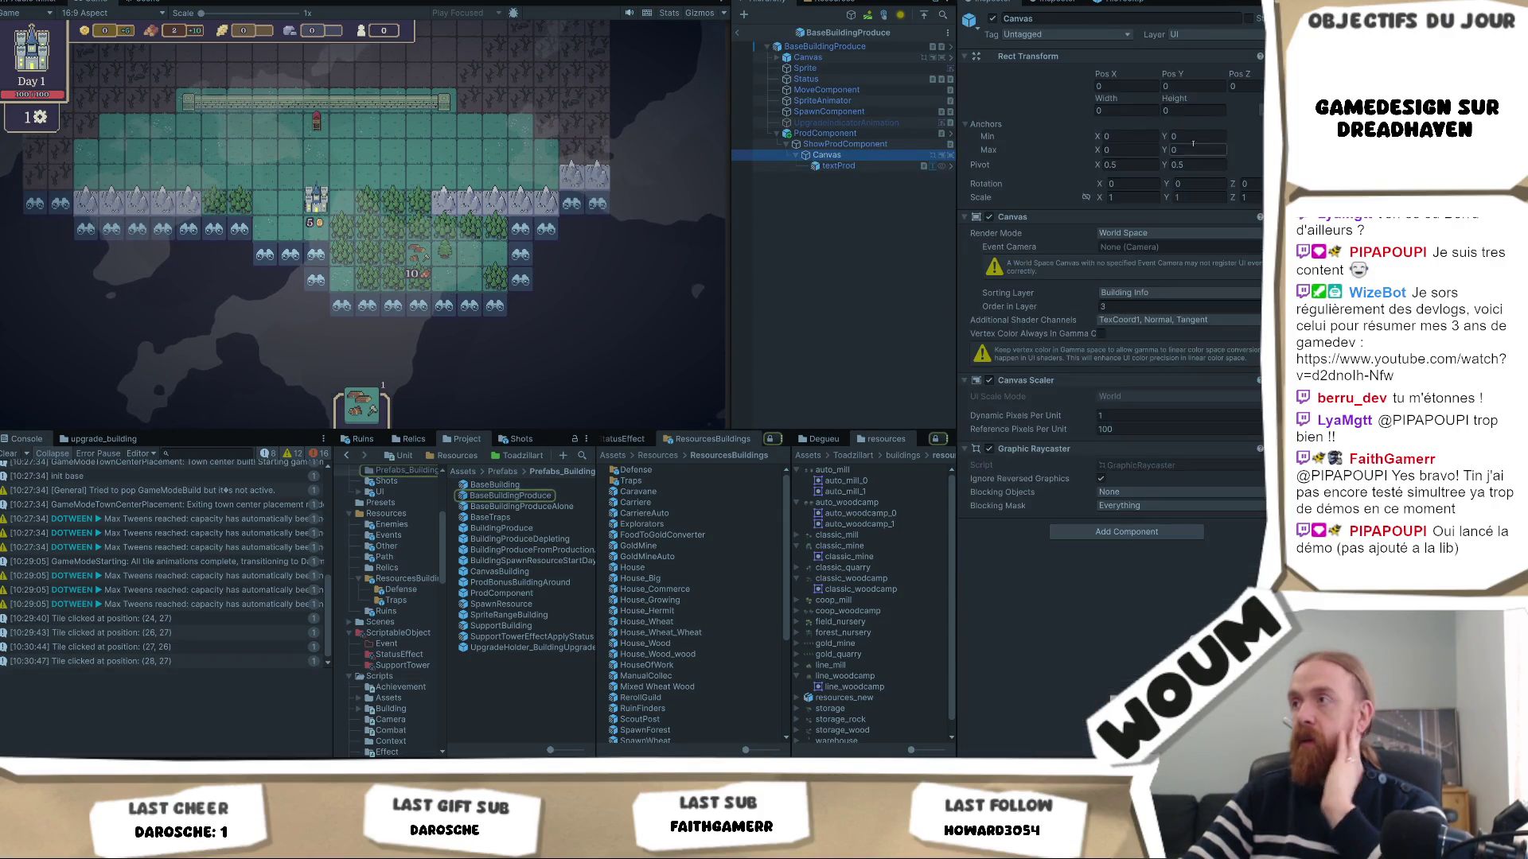
key(Down)
click(1187, 120)
text(0)
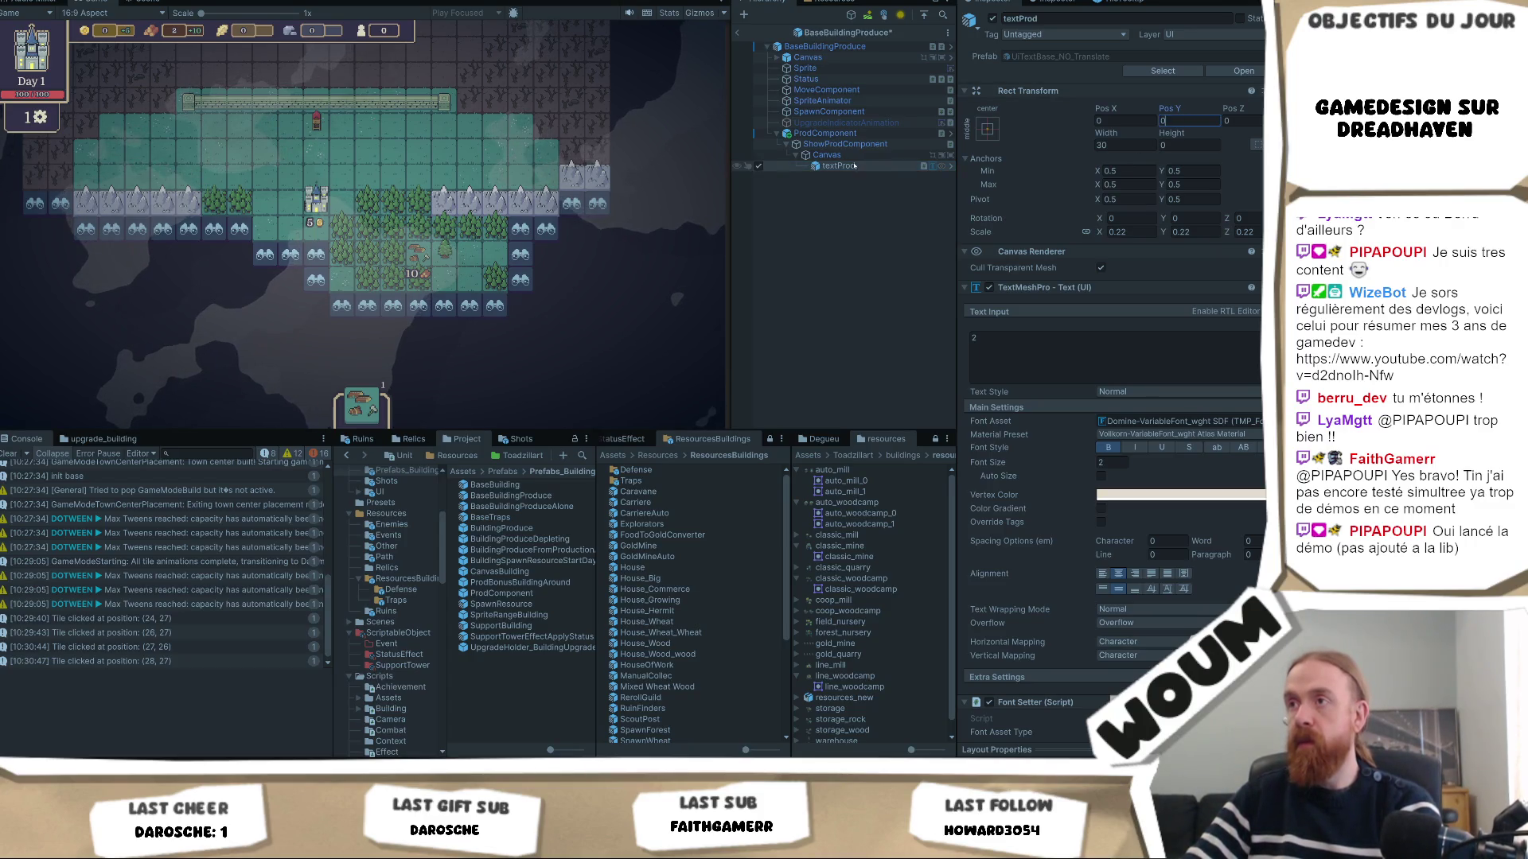
text(1.5)
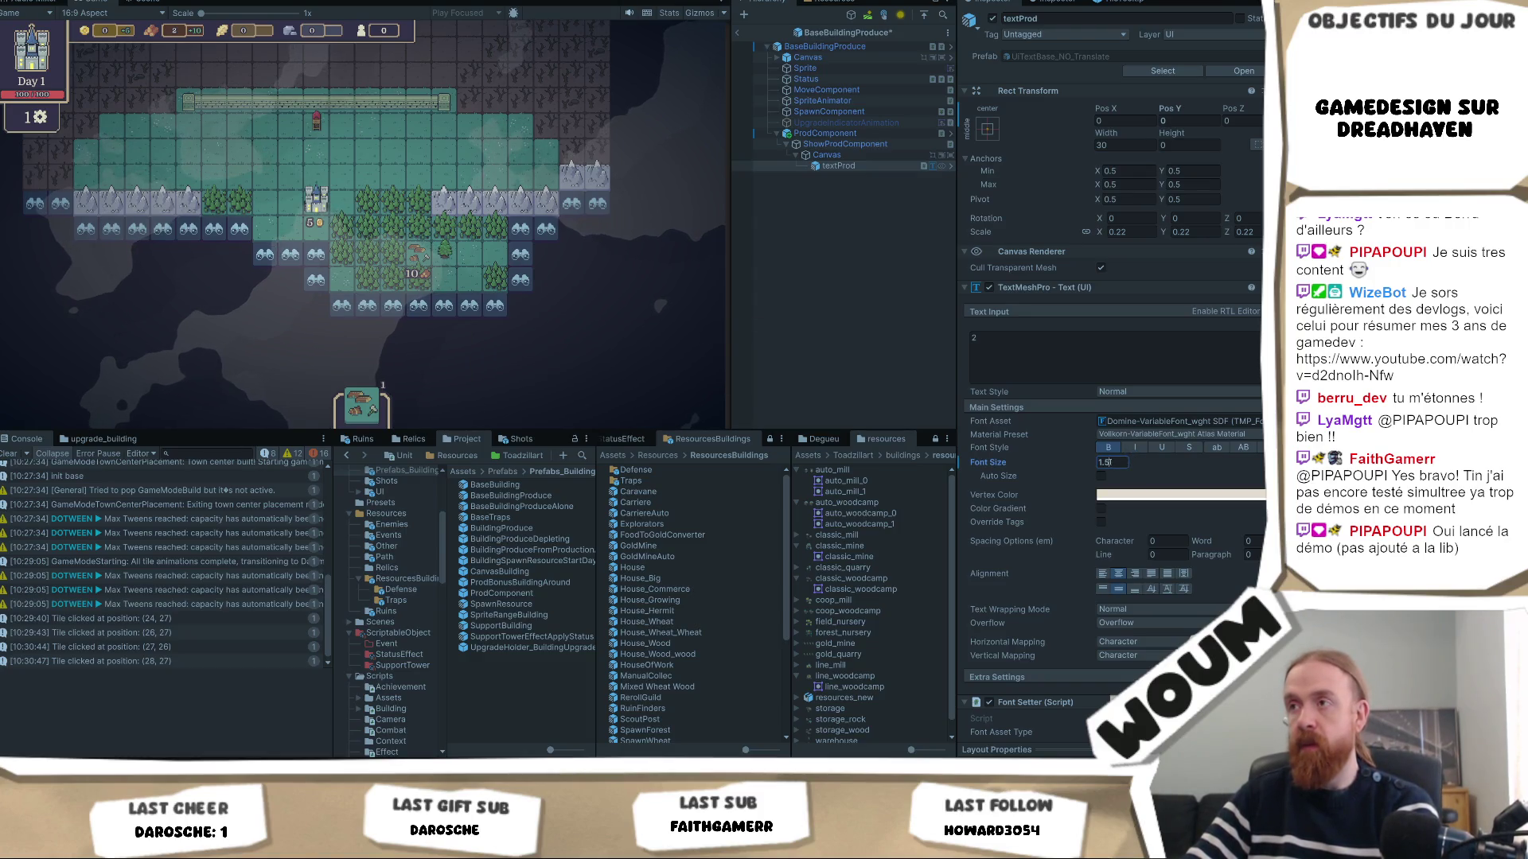
key(ctrl+s)
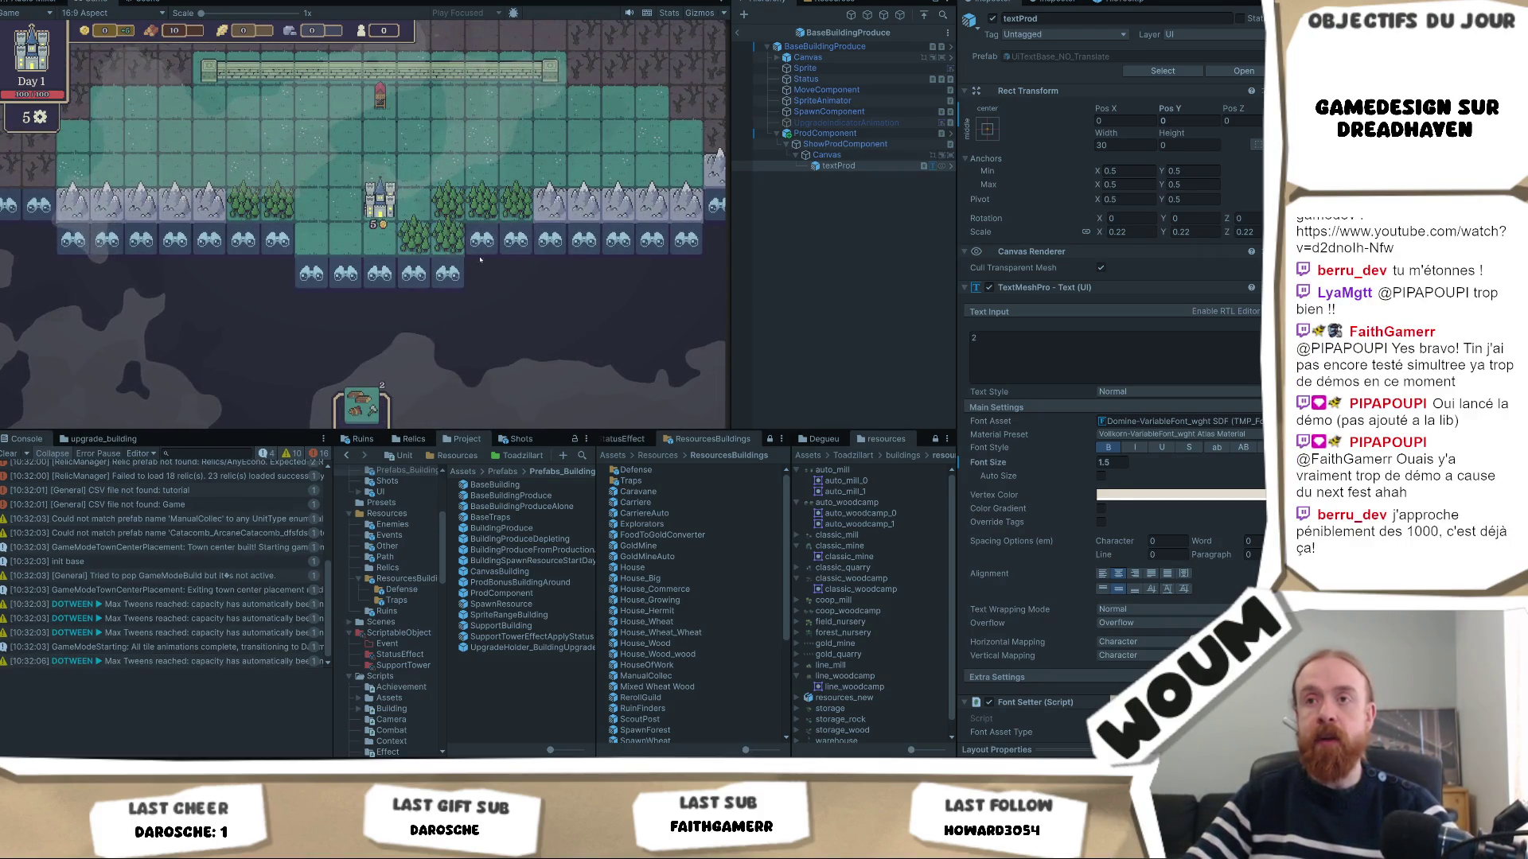
Reveal the two discoverable fog tiles in the empty area beside the castle.
click(477, 273)
click(546, 273)
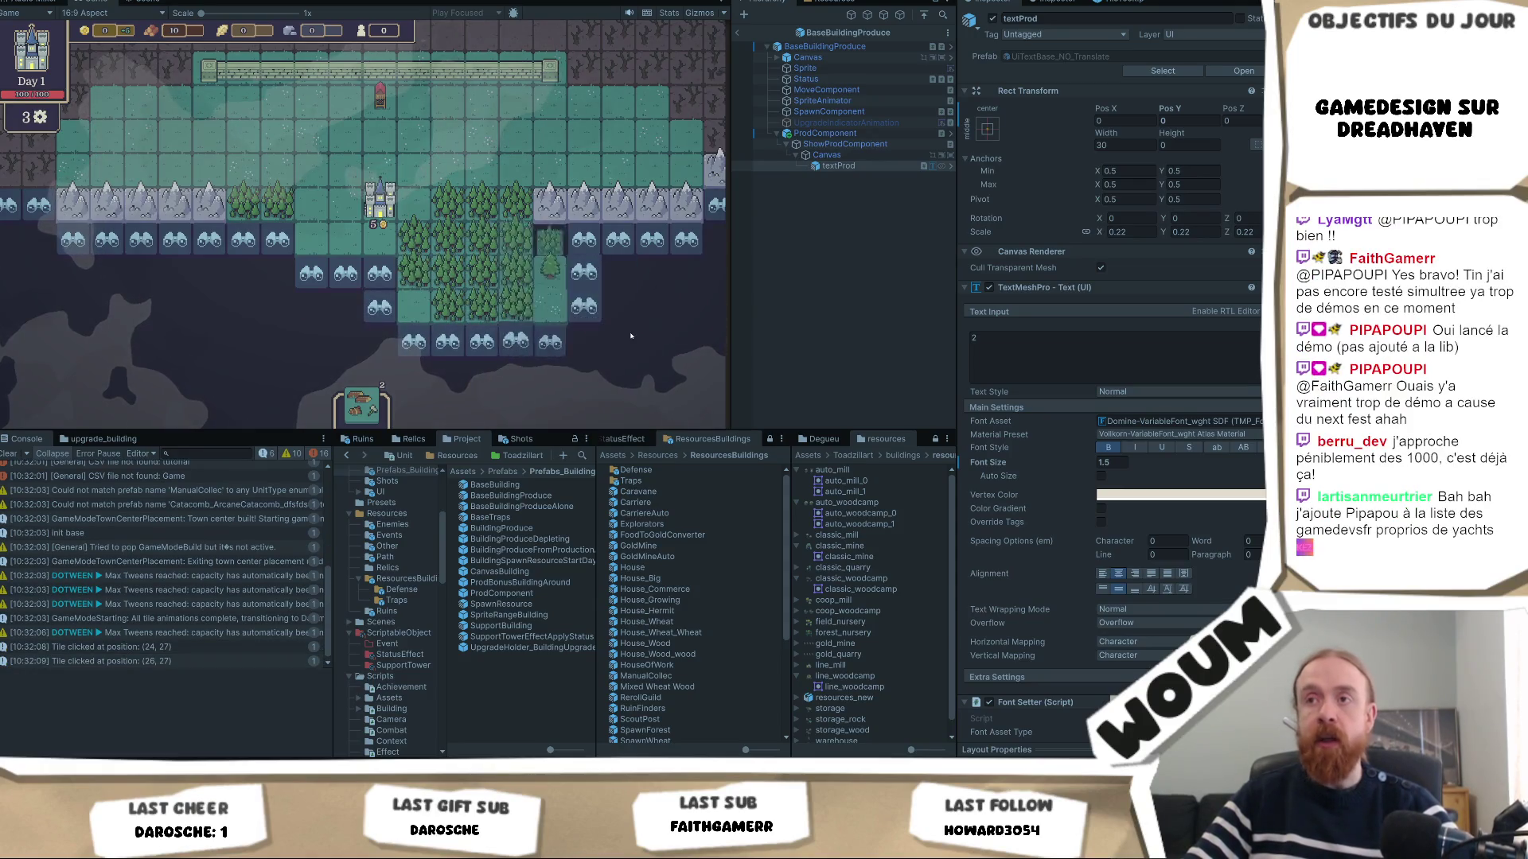
mouse_move(379, 406)
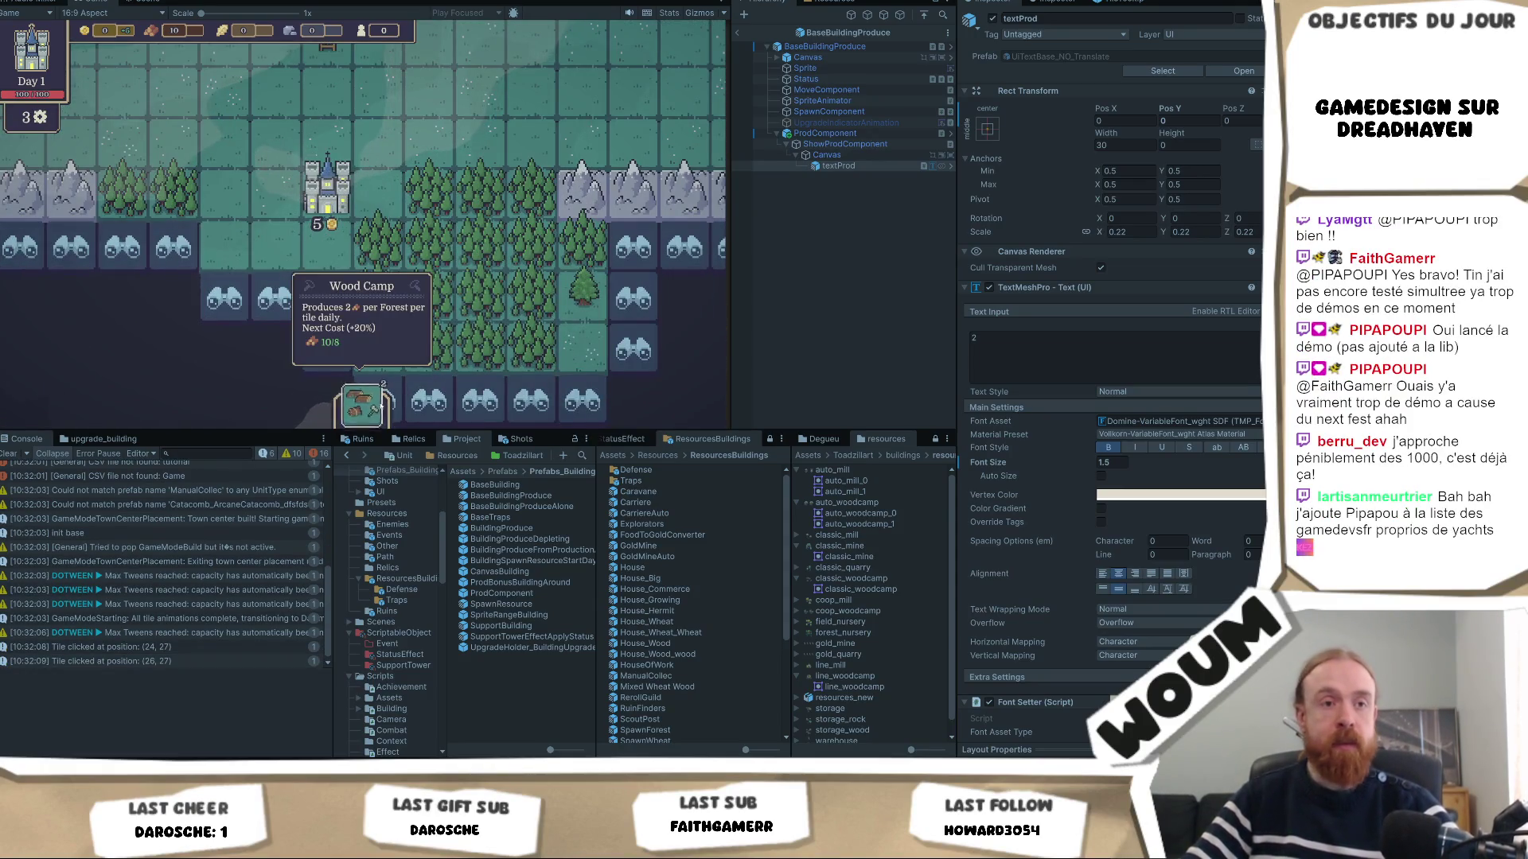
Place the Wood Camp card on a forest tile near the castle.
click(456, 320)
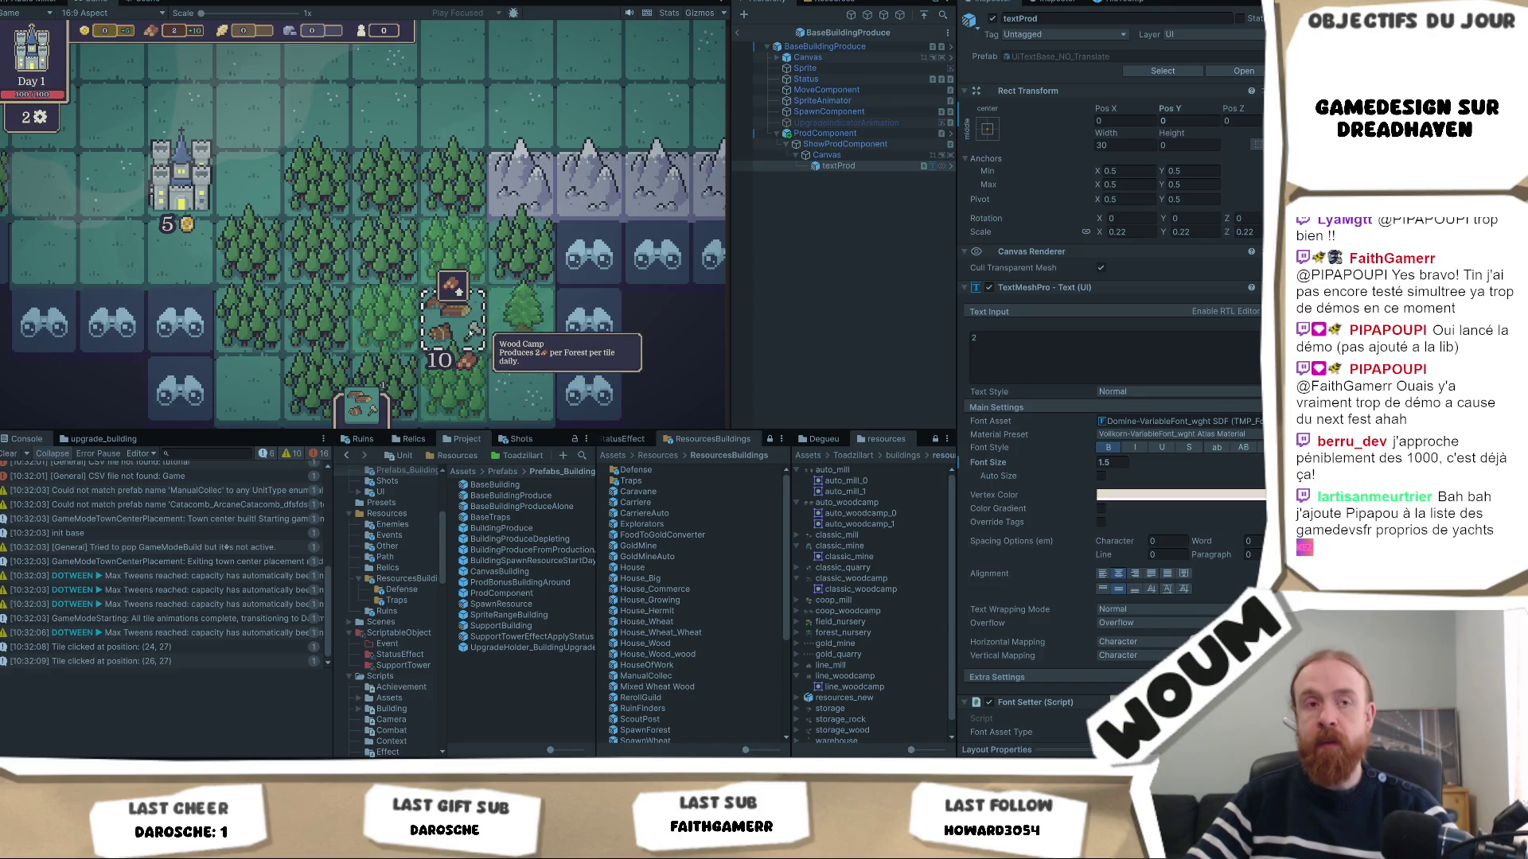
scroll(475, 327, down, 2)
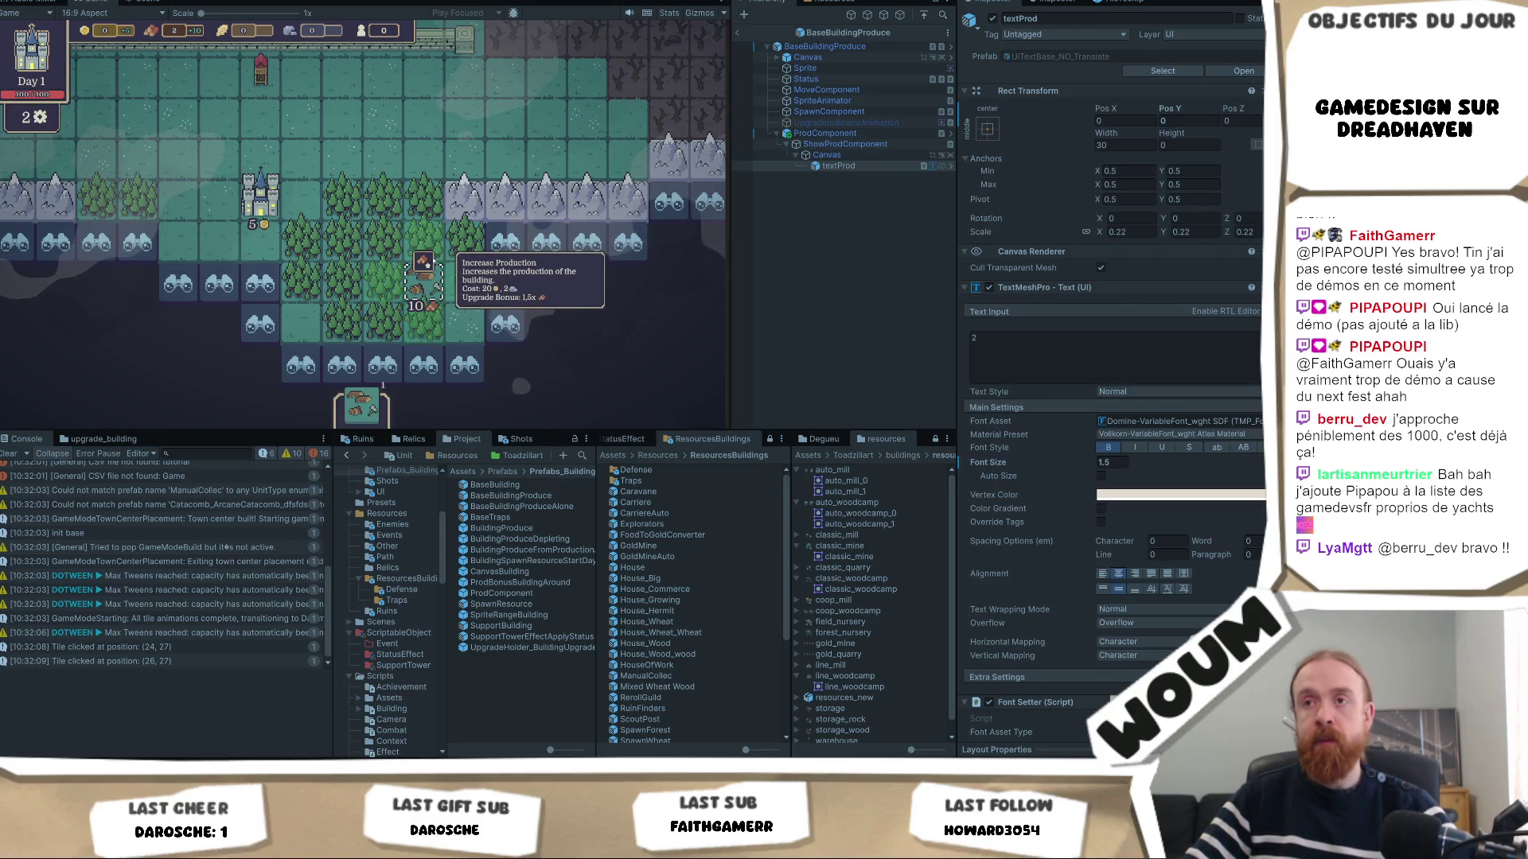
scroll(463, 306, down, 3)
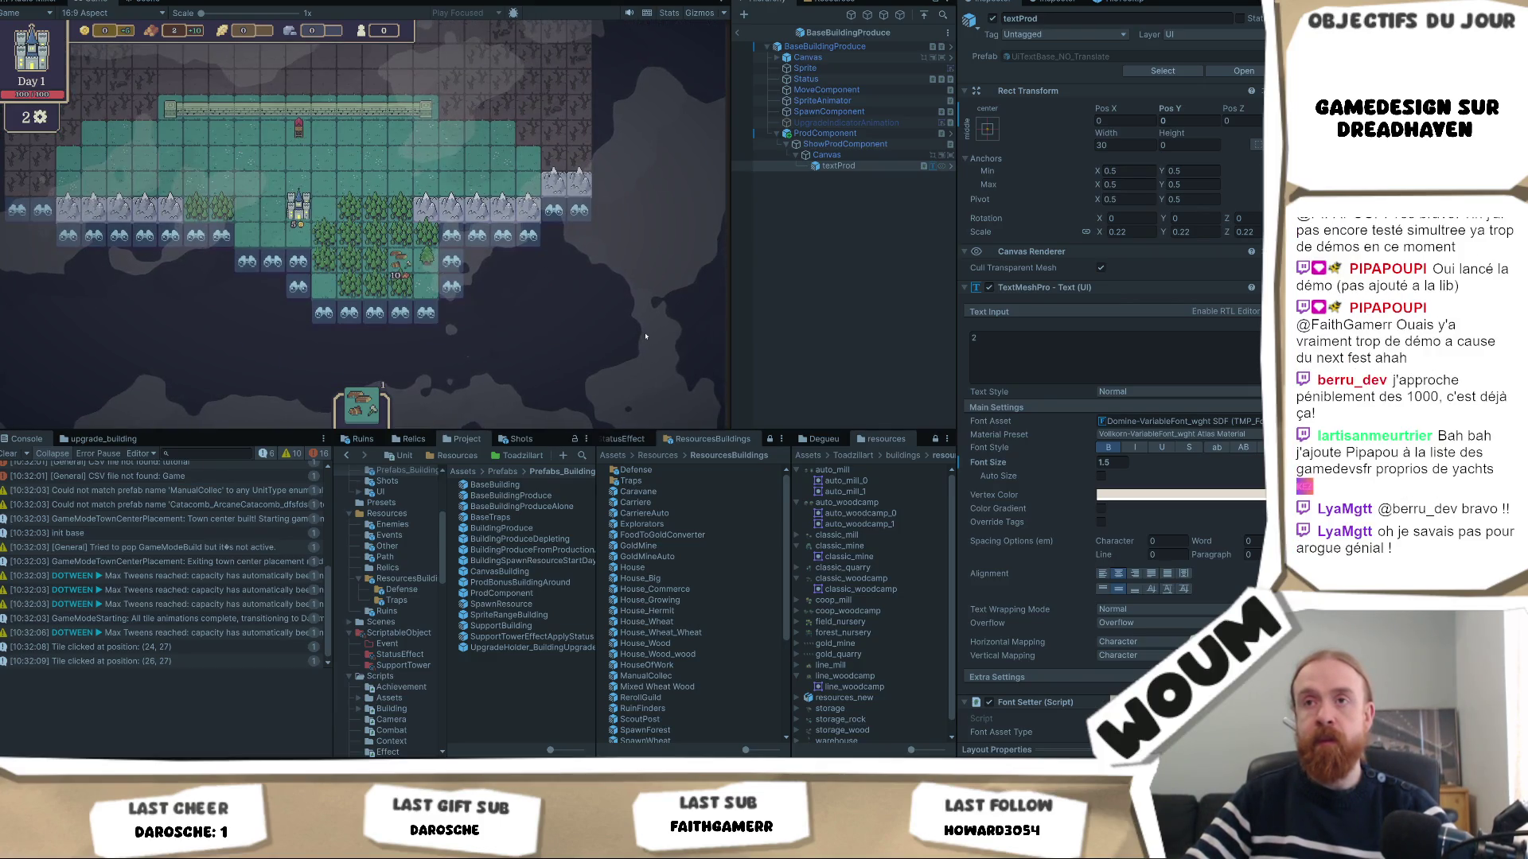
scroll(645, 336, up, 5)
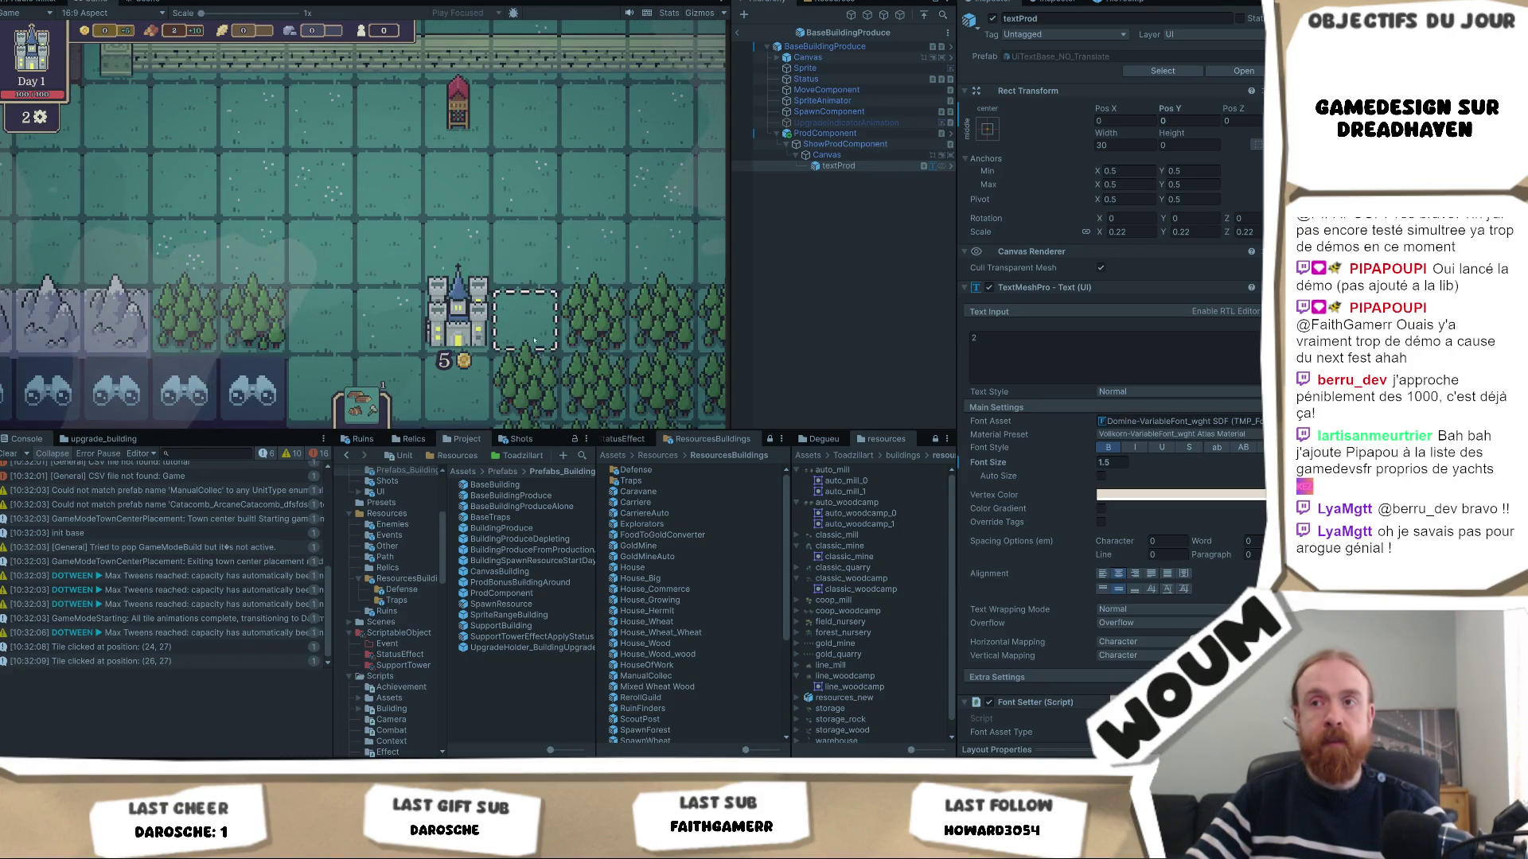
Bring up the Base Tower's upgrade options by the wall, then cancel them.
key(d)
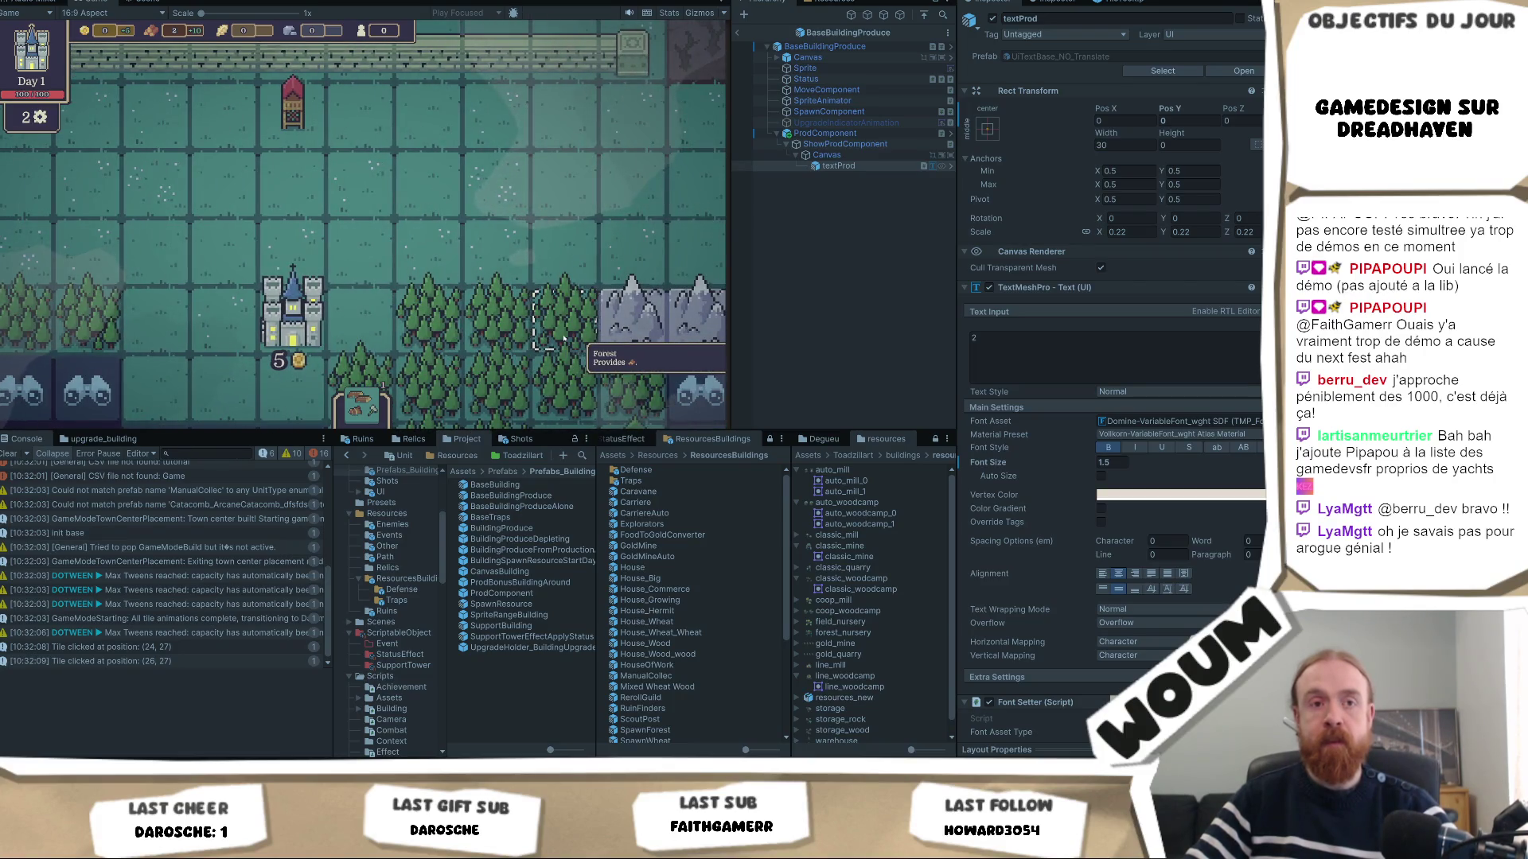
scroll(563, 339, down, 3)
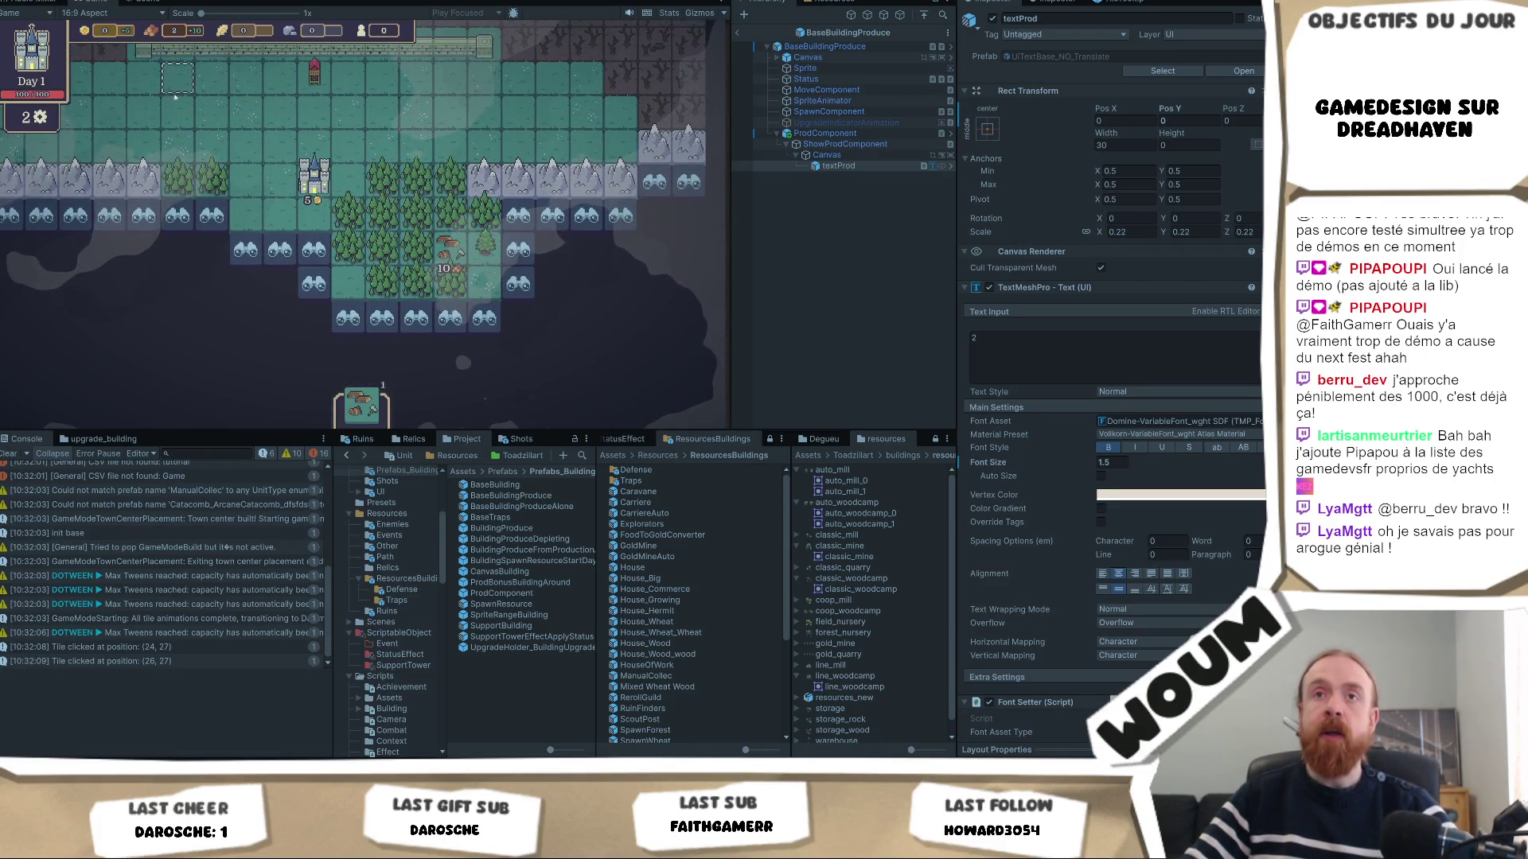
key(w)
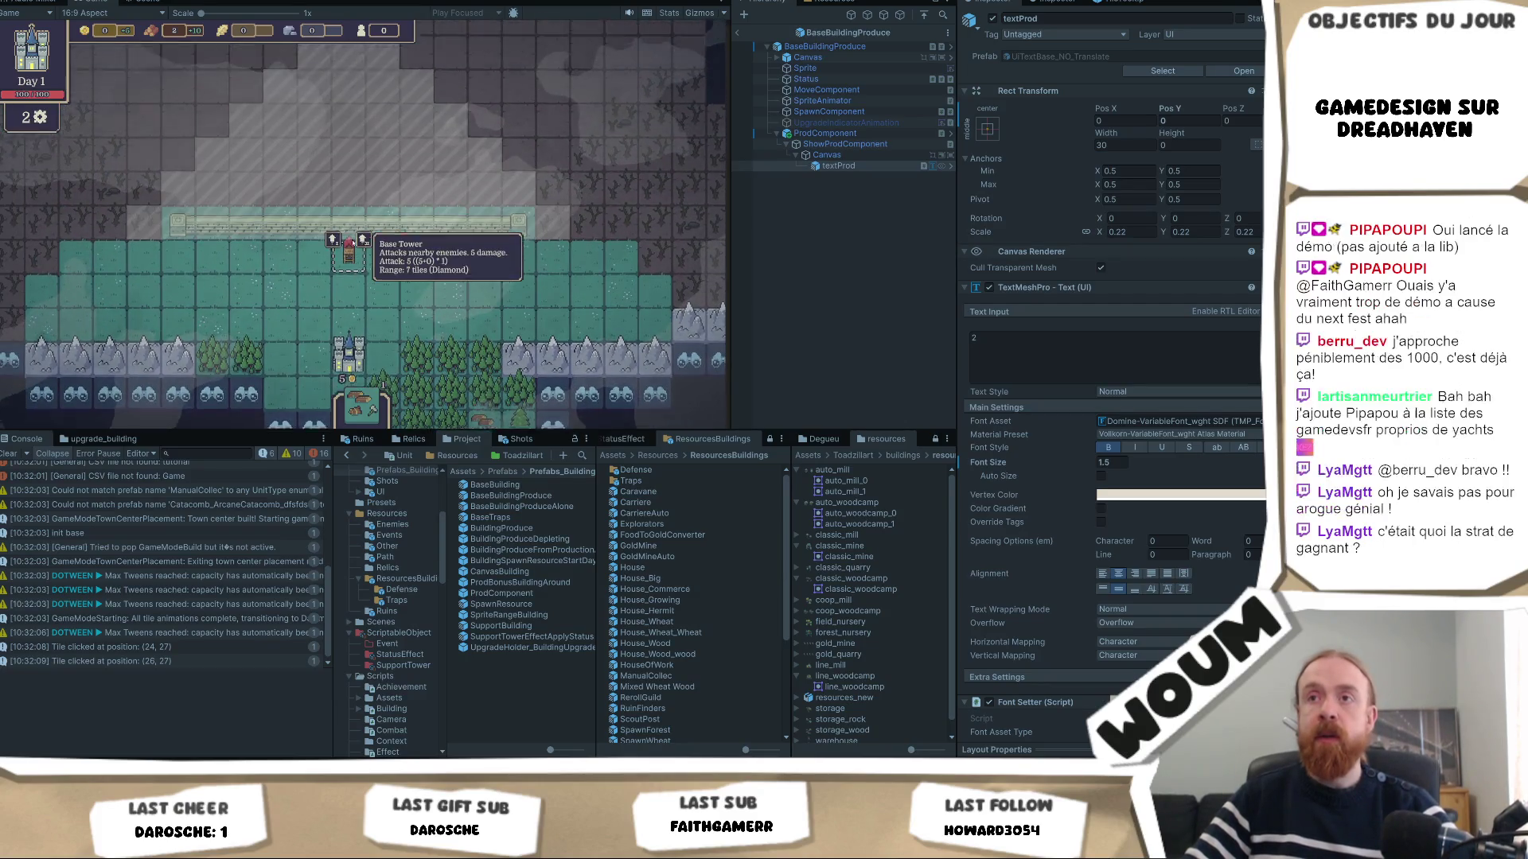
scroll(306, 332, up, 3)
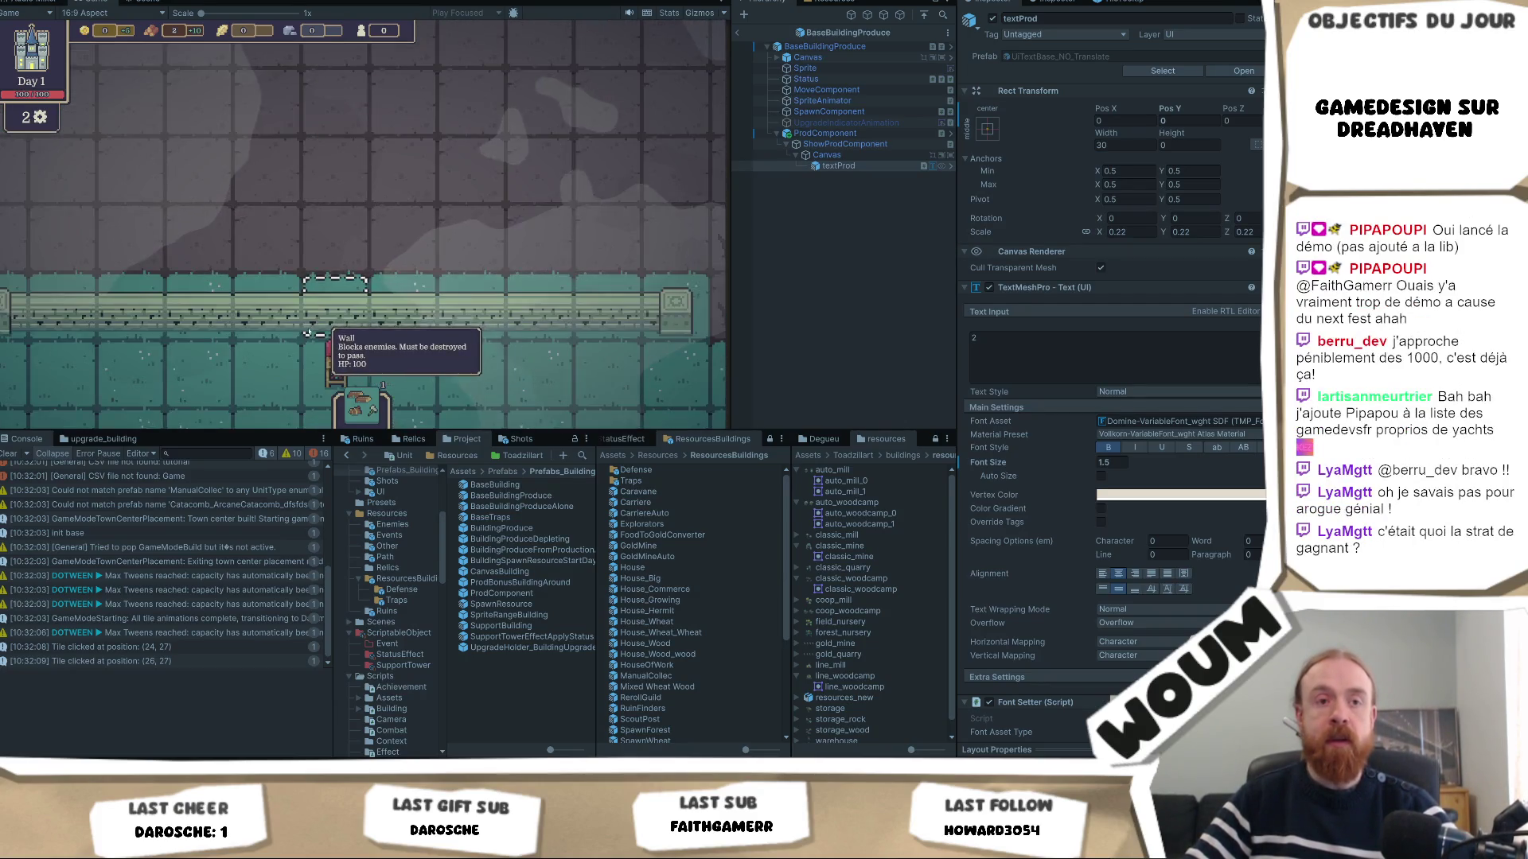
click(307, 332)
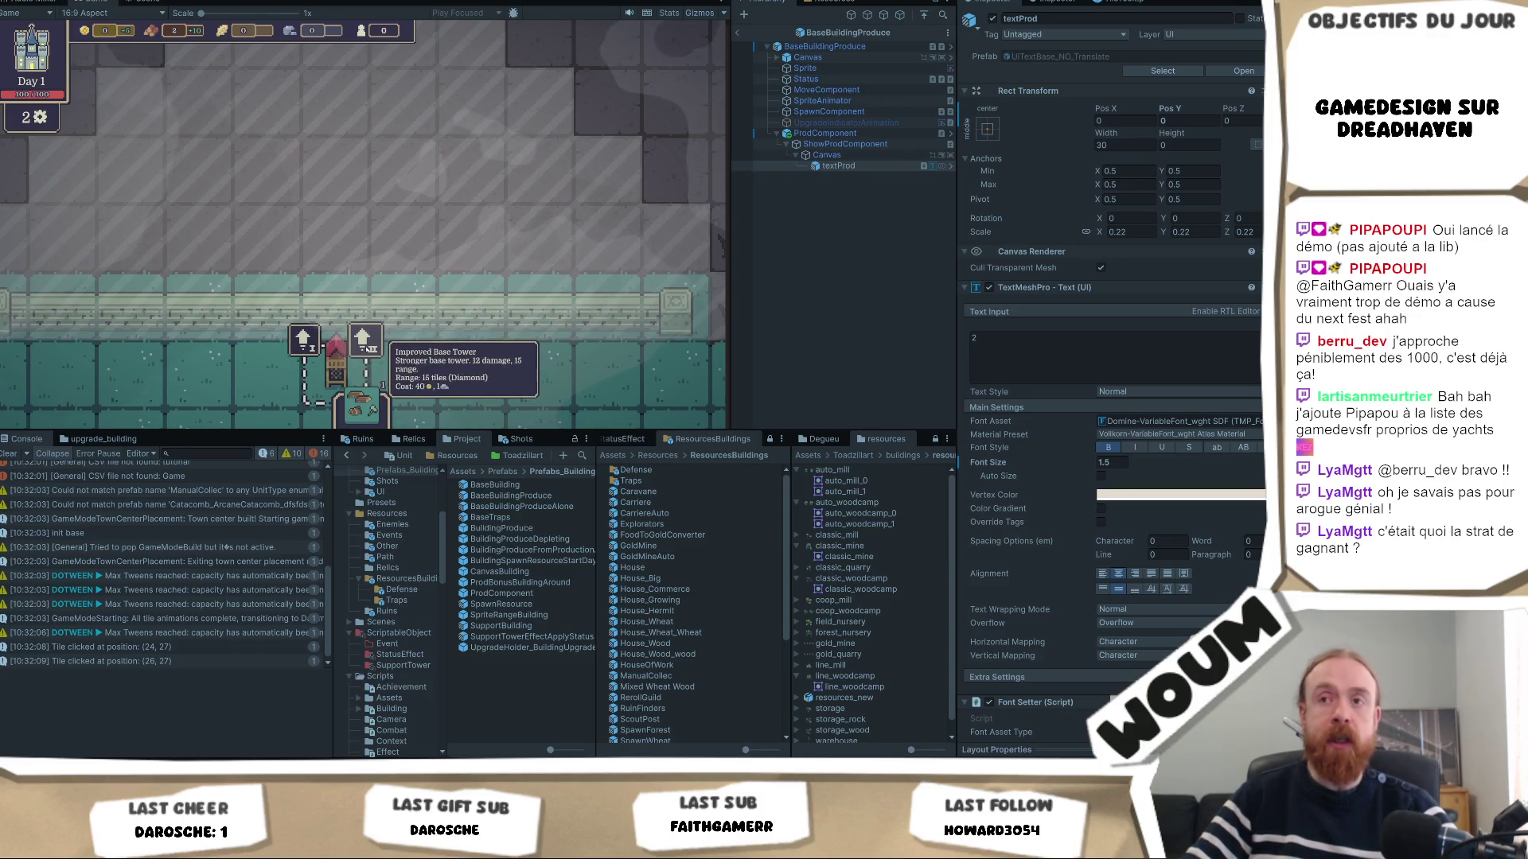
click(205, 383)
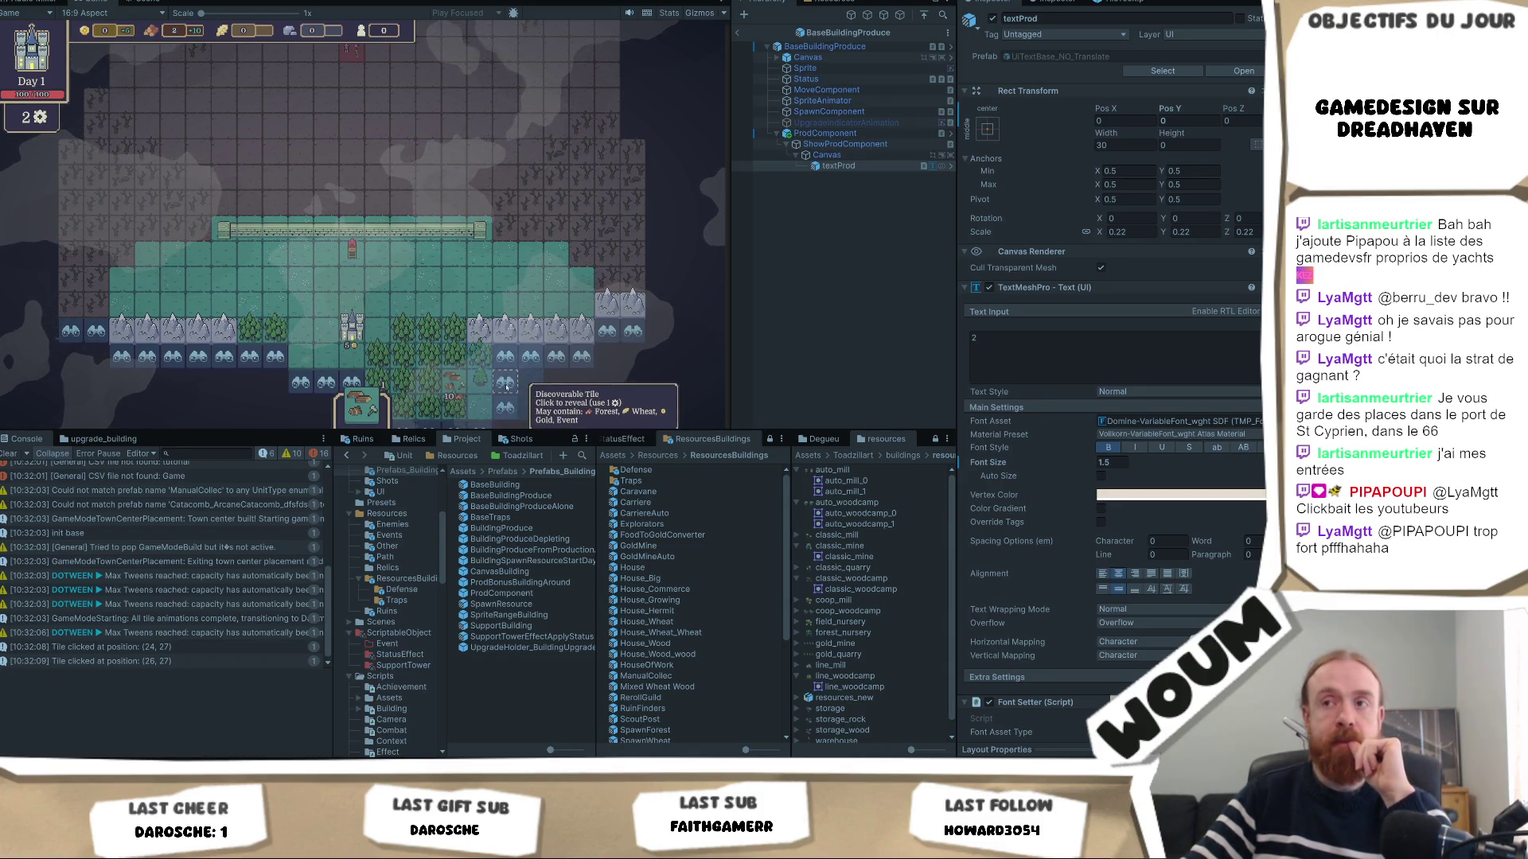
Reveal the last two fog tiles to reach Day 2 and take the 1x Line Woodcamp kit.
click(506, 387)
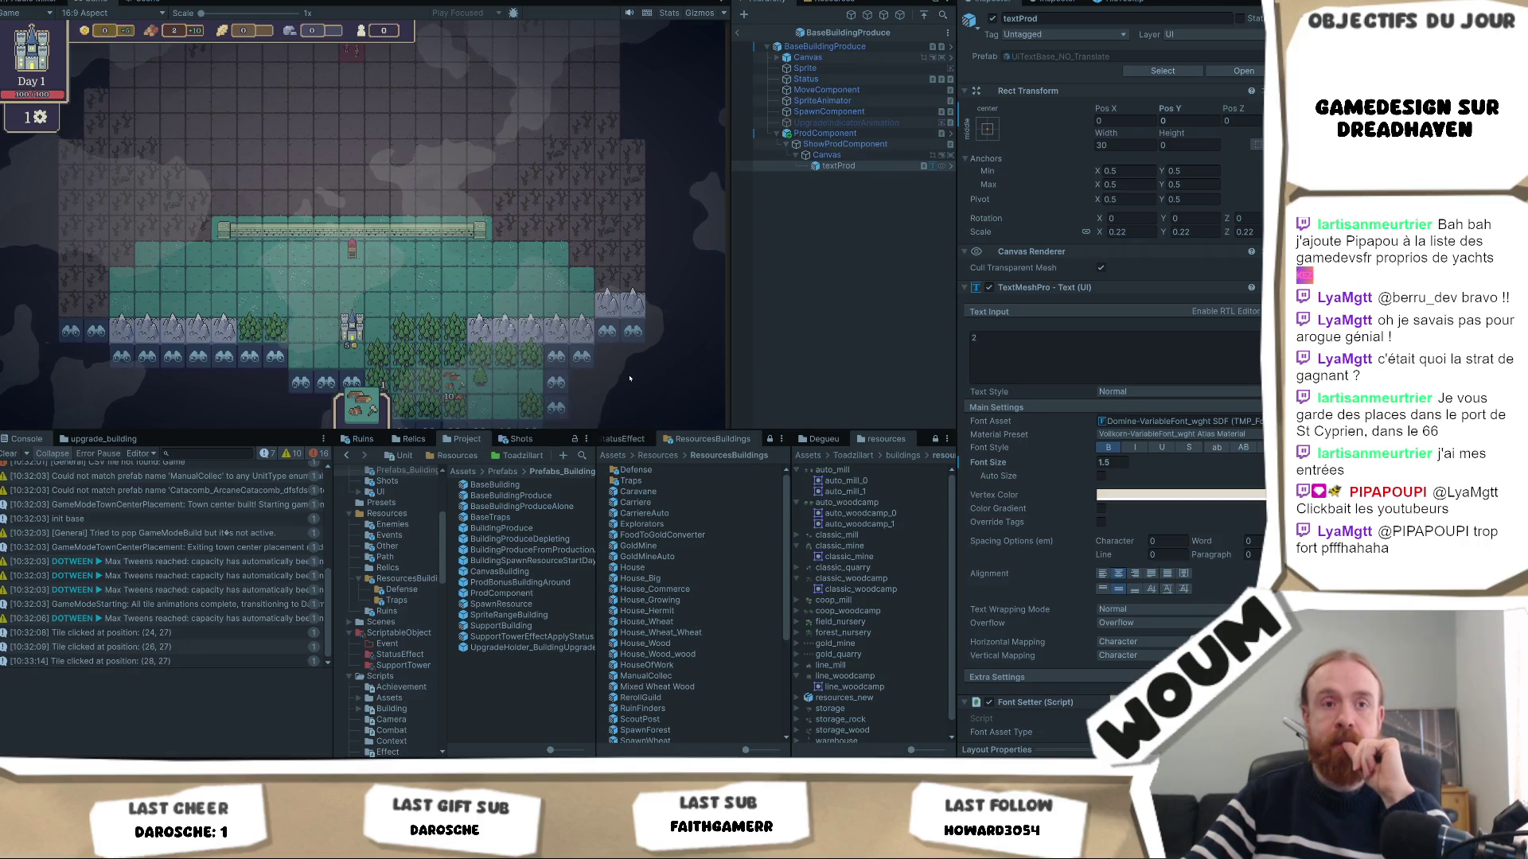
click(557, 385)
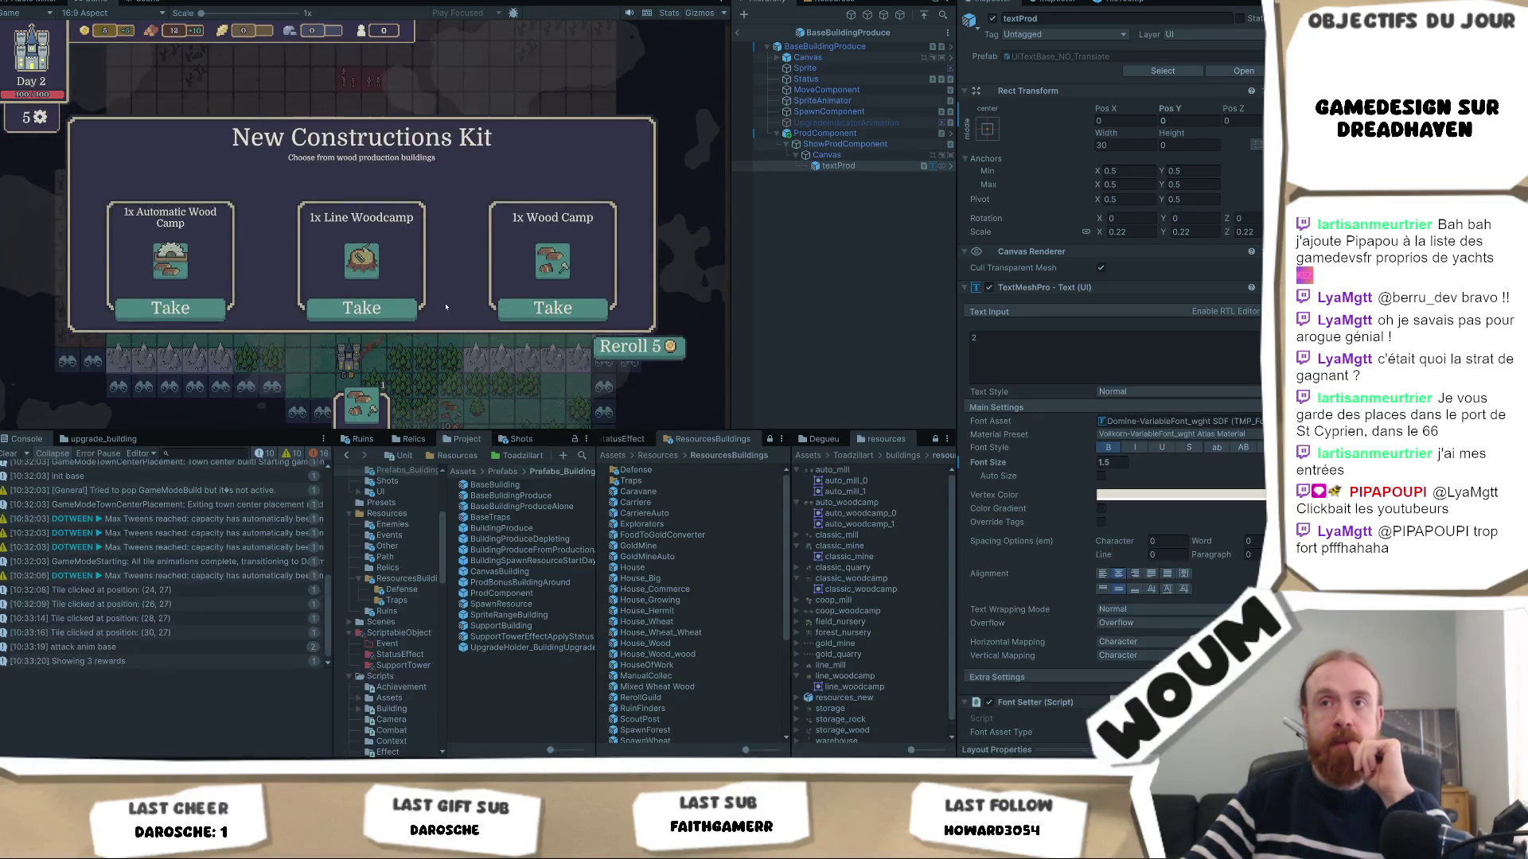
click(362, 307)
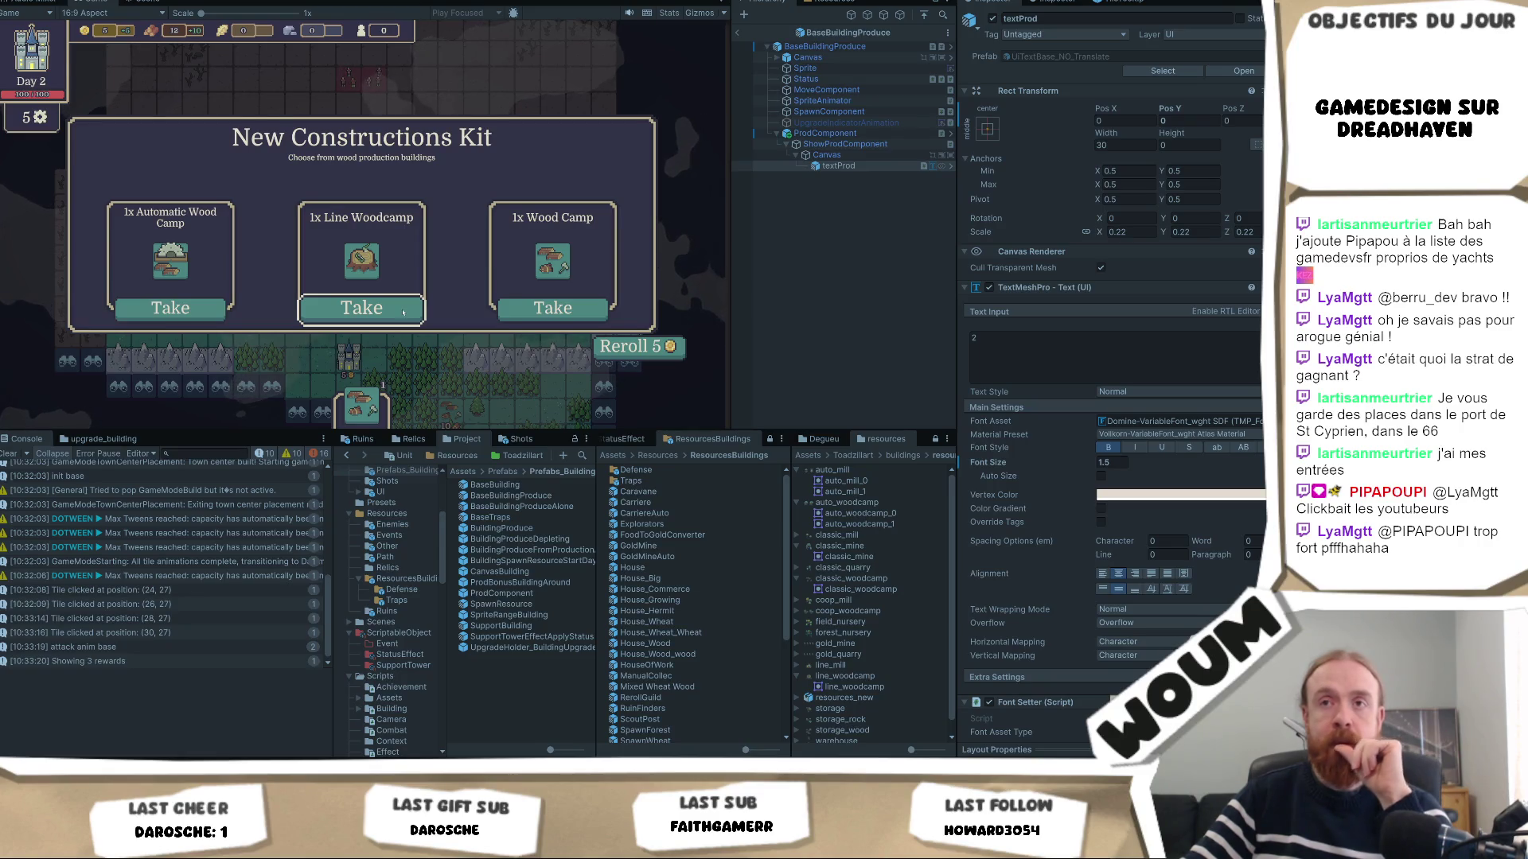
click(401, 313)
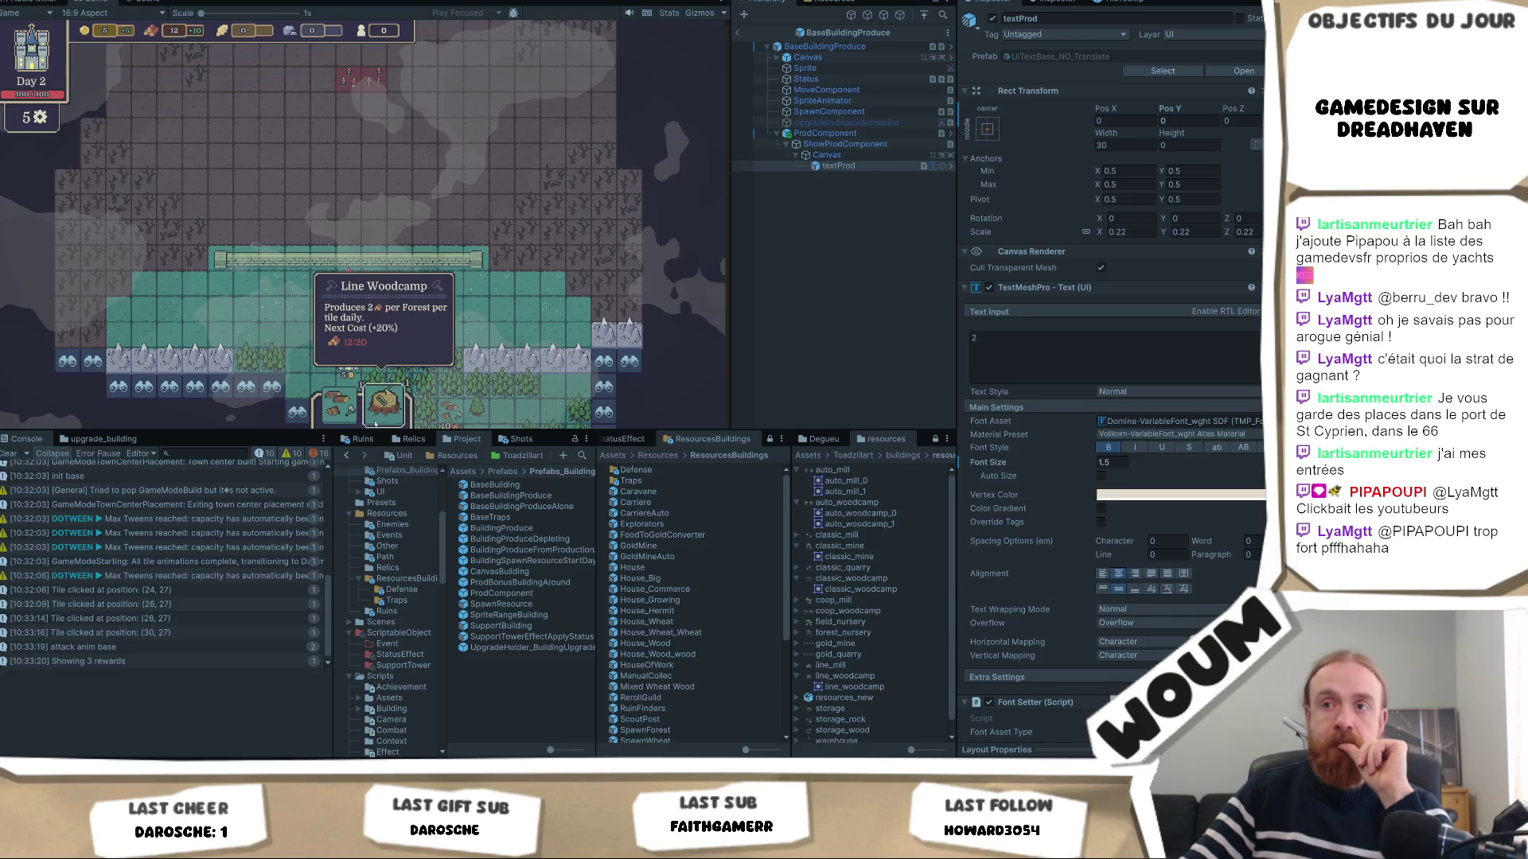
click(384, 402)
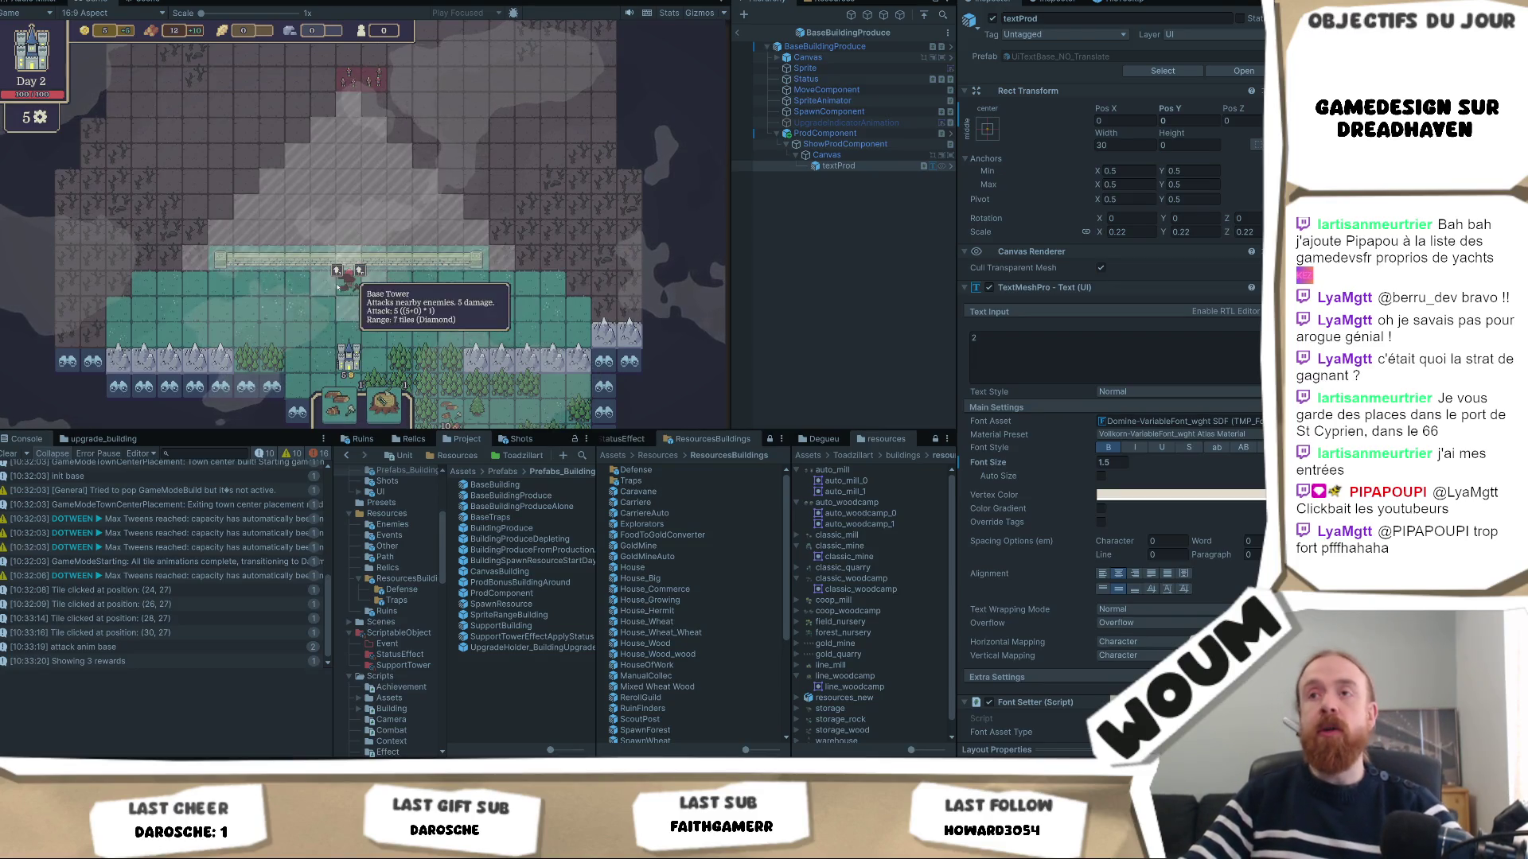
key(w)
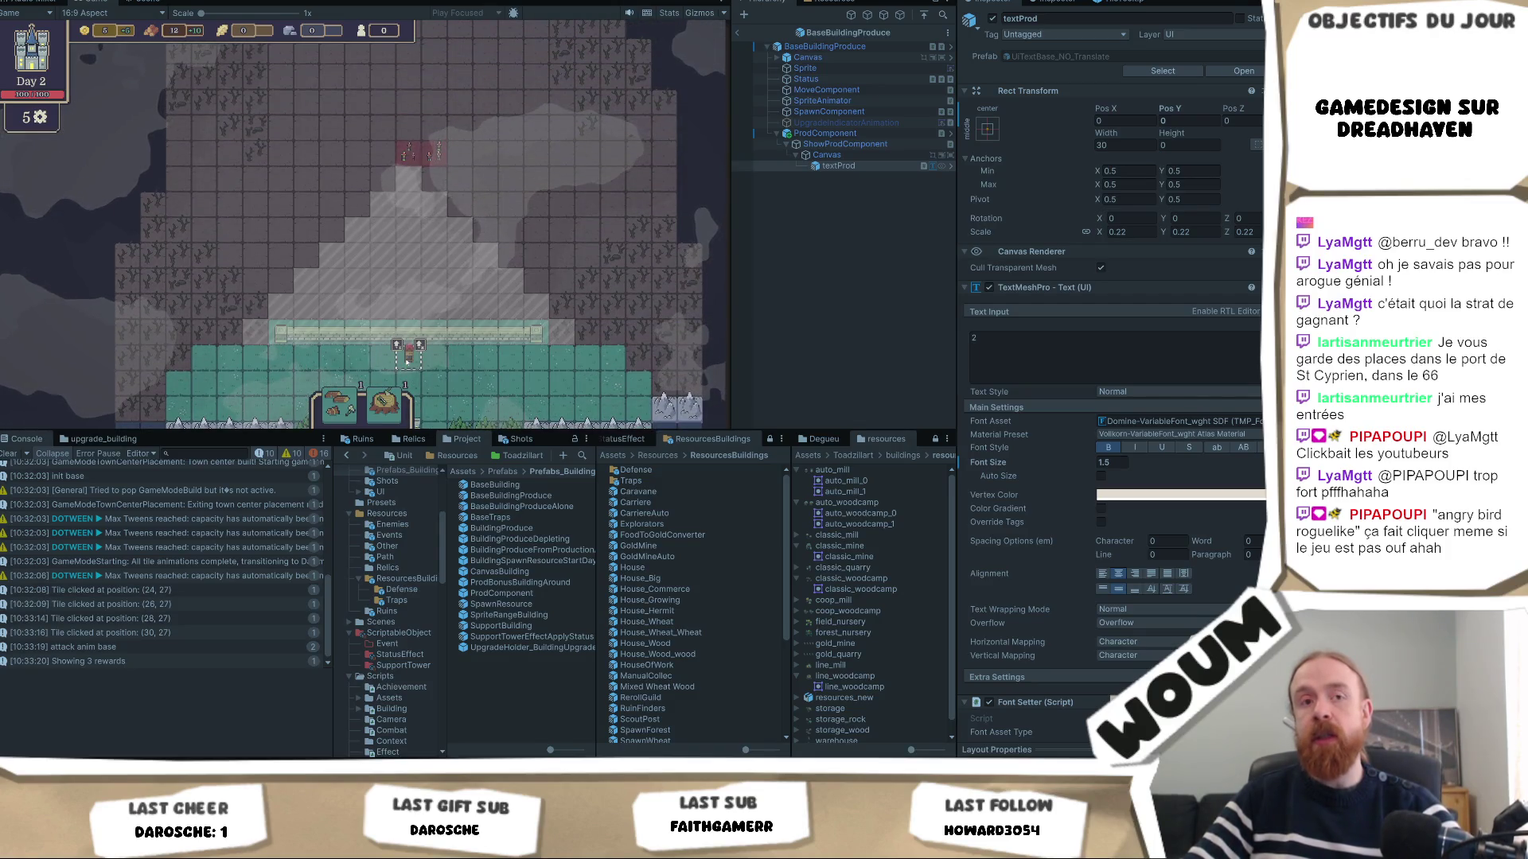
scroll(429, 263, up, 3)
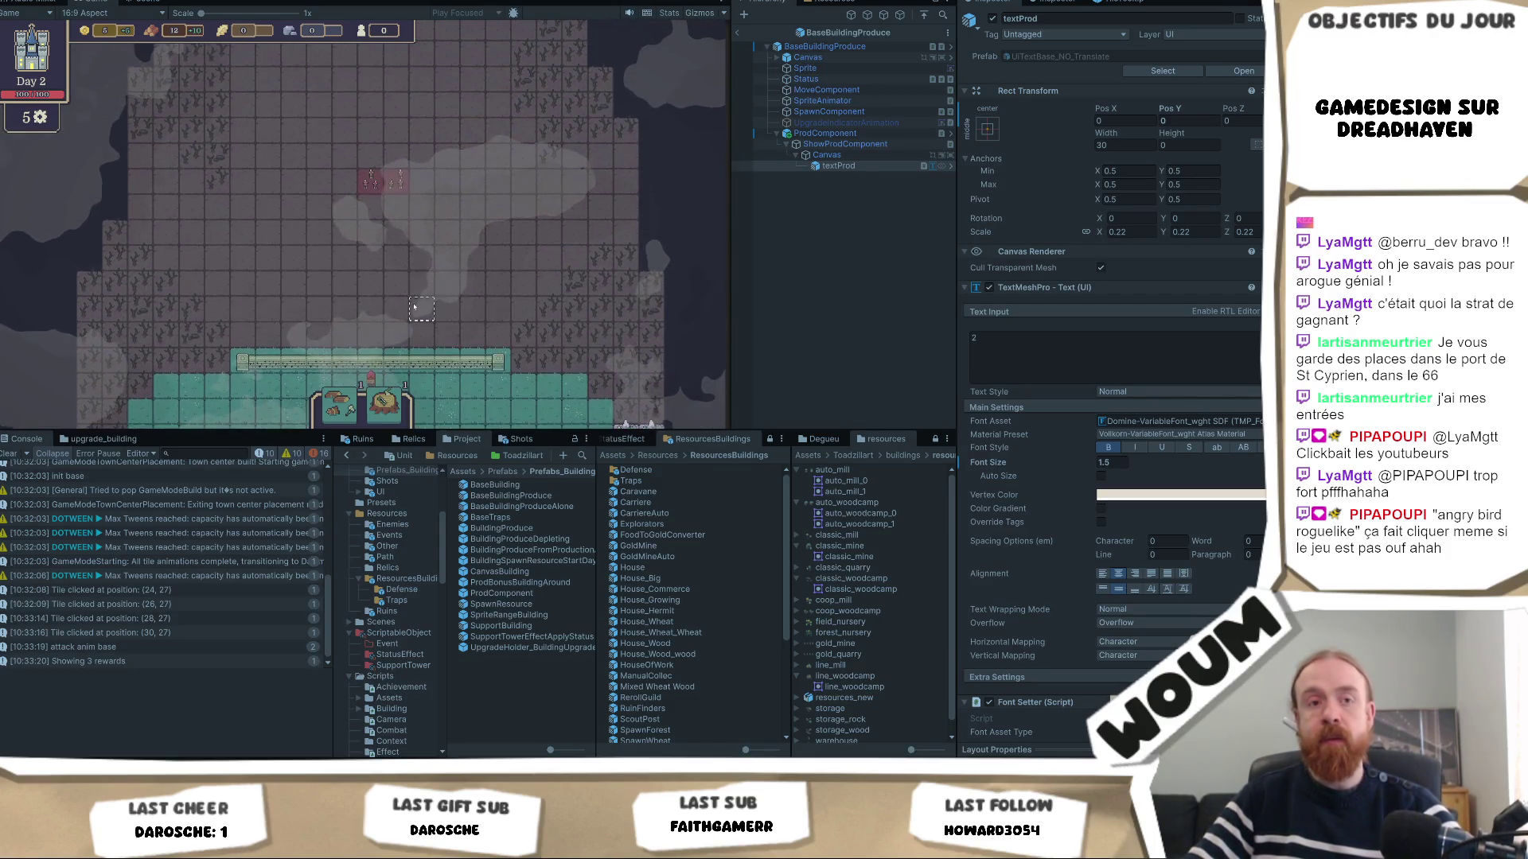
scroll(461, 238, up, 2)
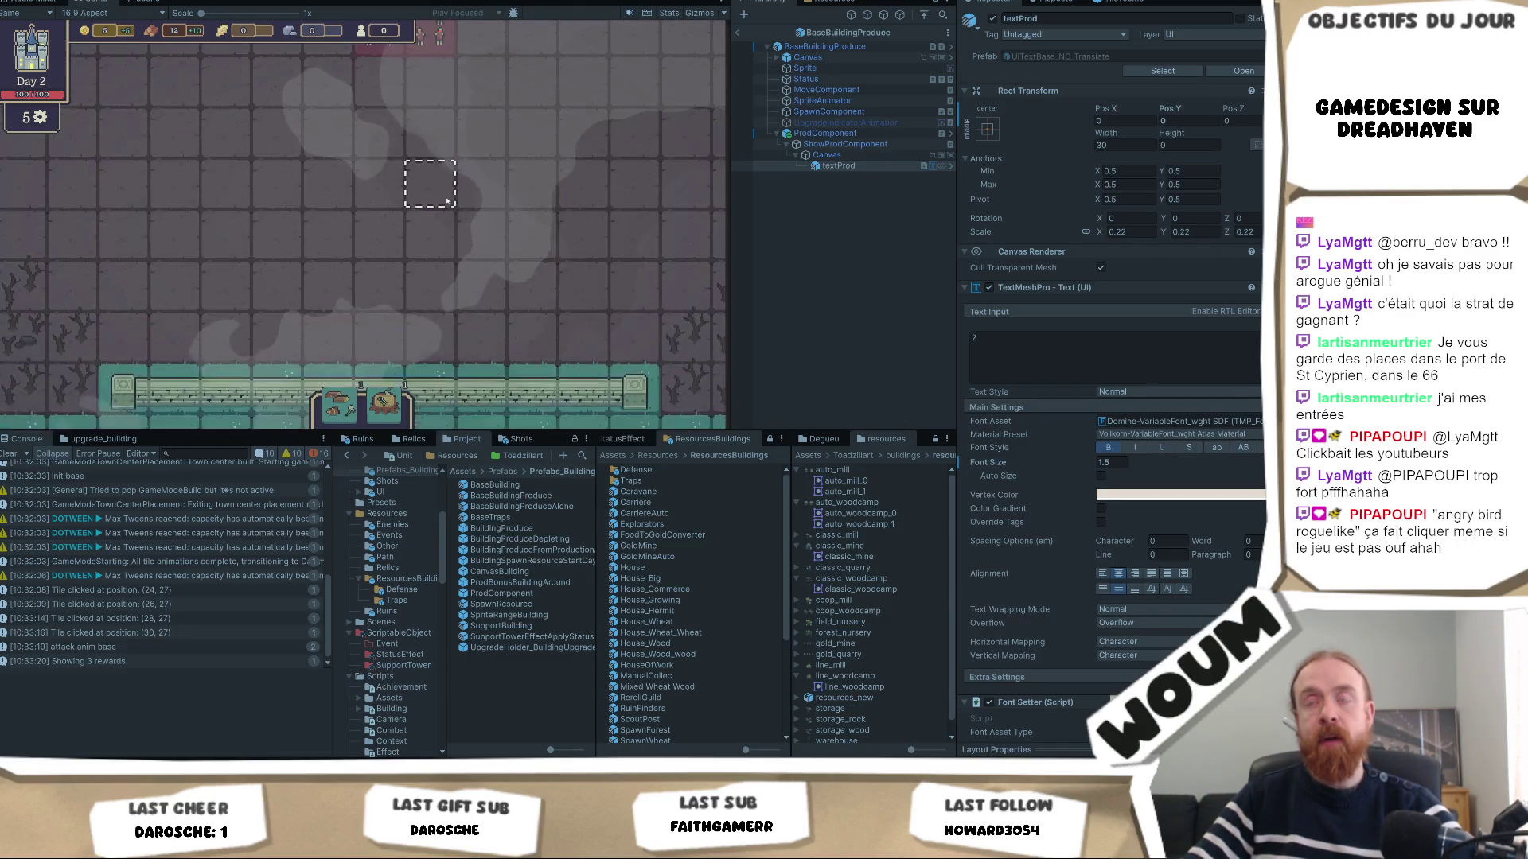
scroll(491, 271, down, 3)
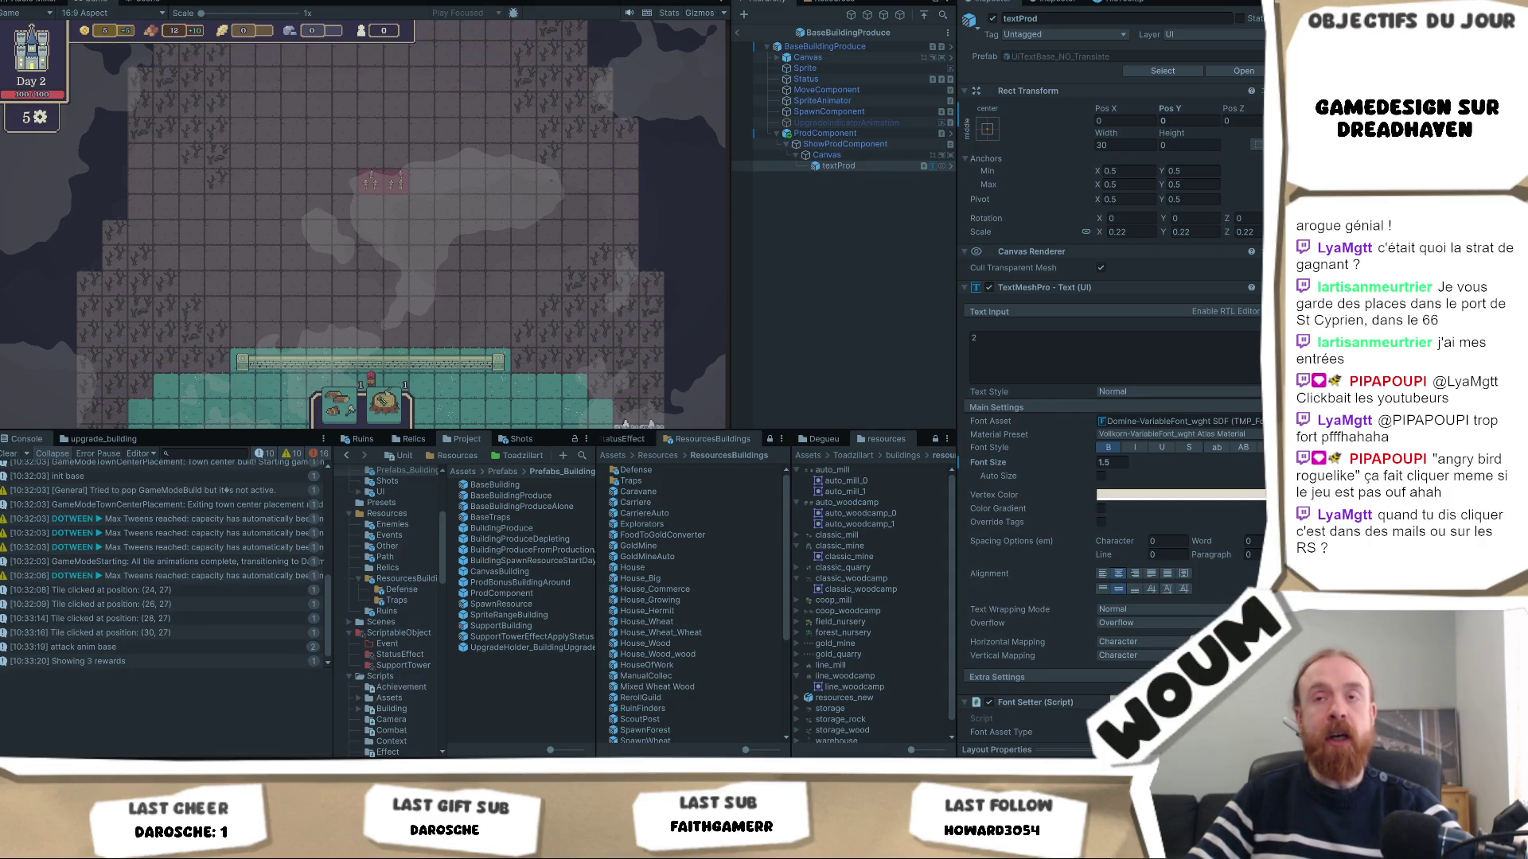
click(432, 250)
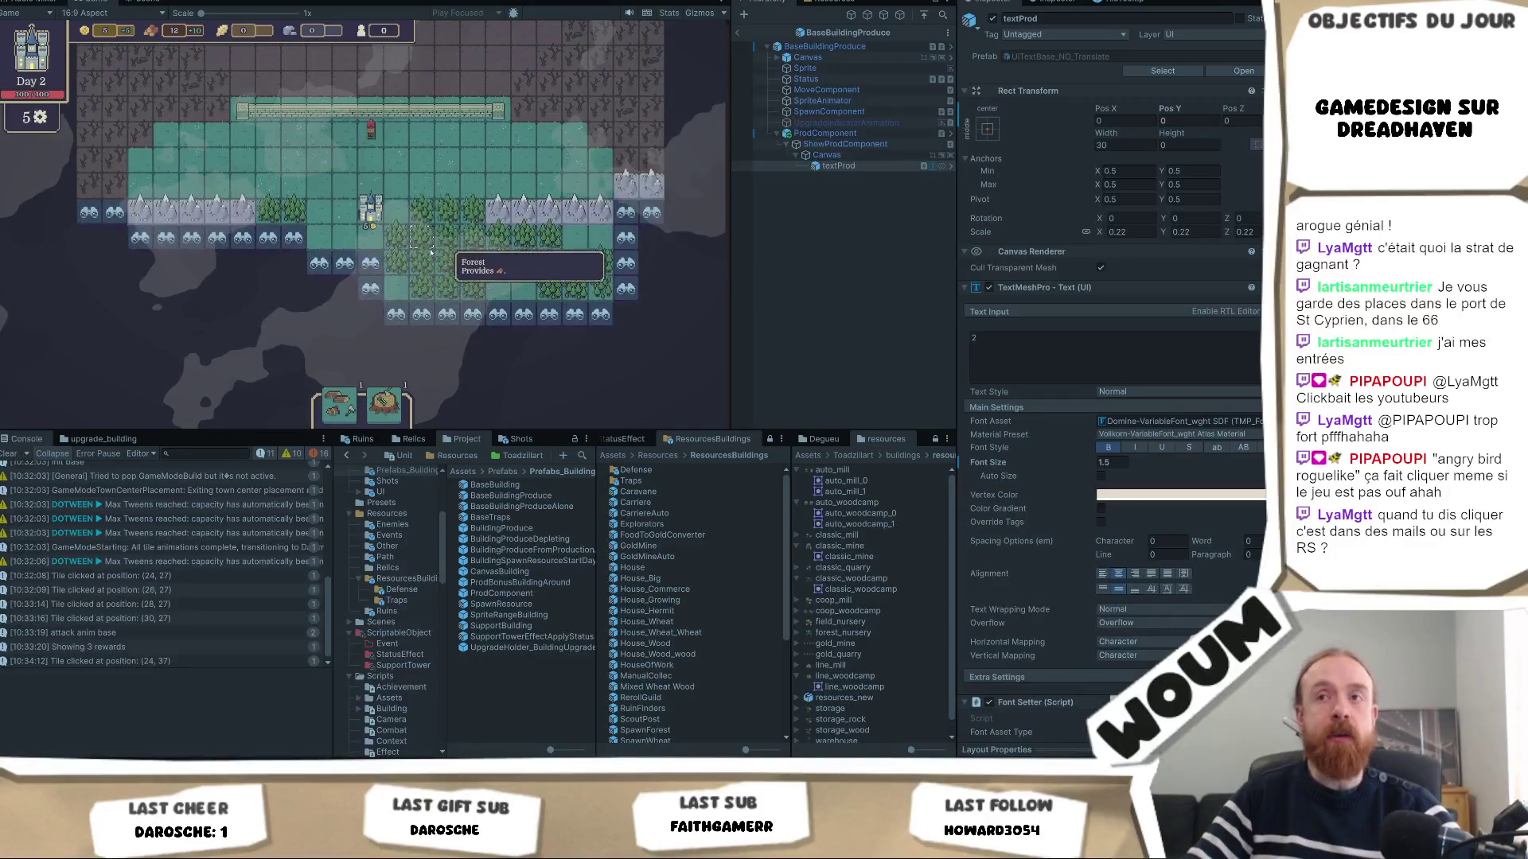
Reveal two discoverable tiles below the base.
click(374, 289)
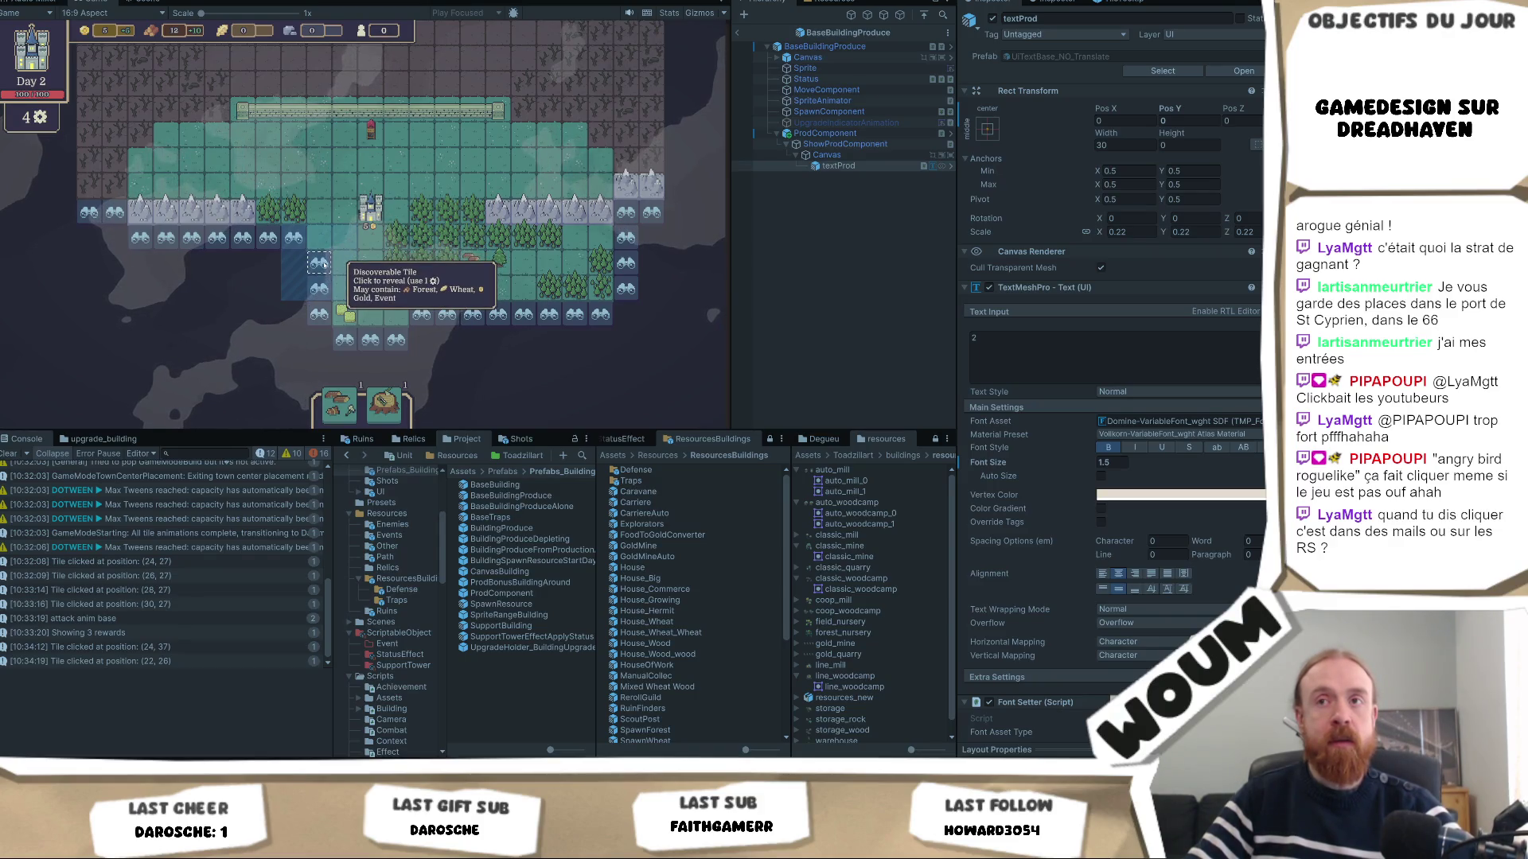
click(319, 263)
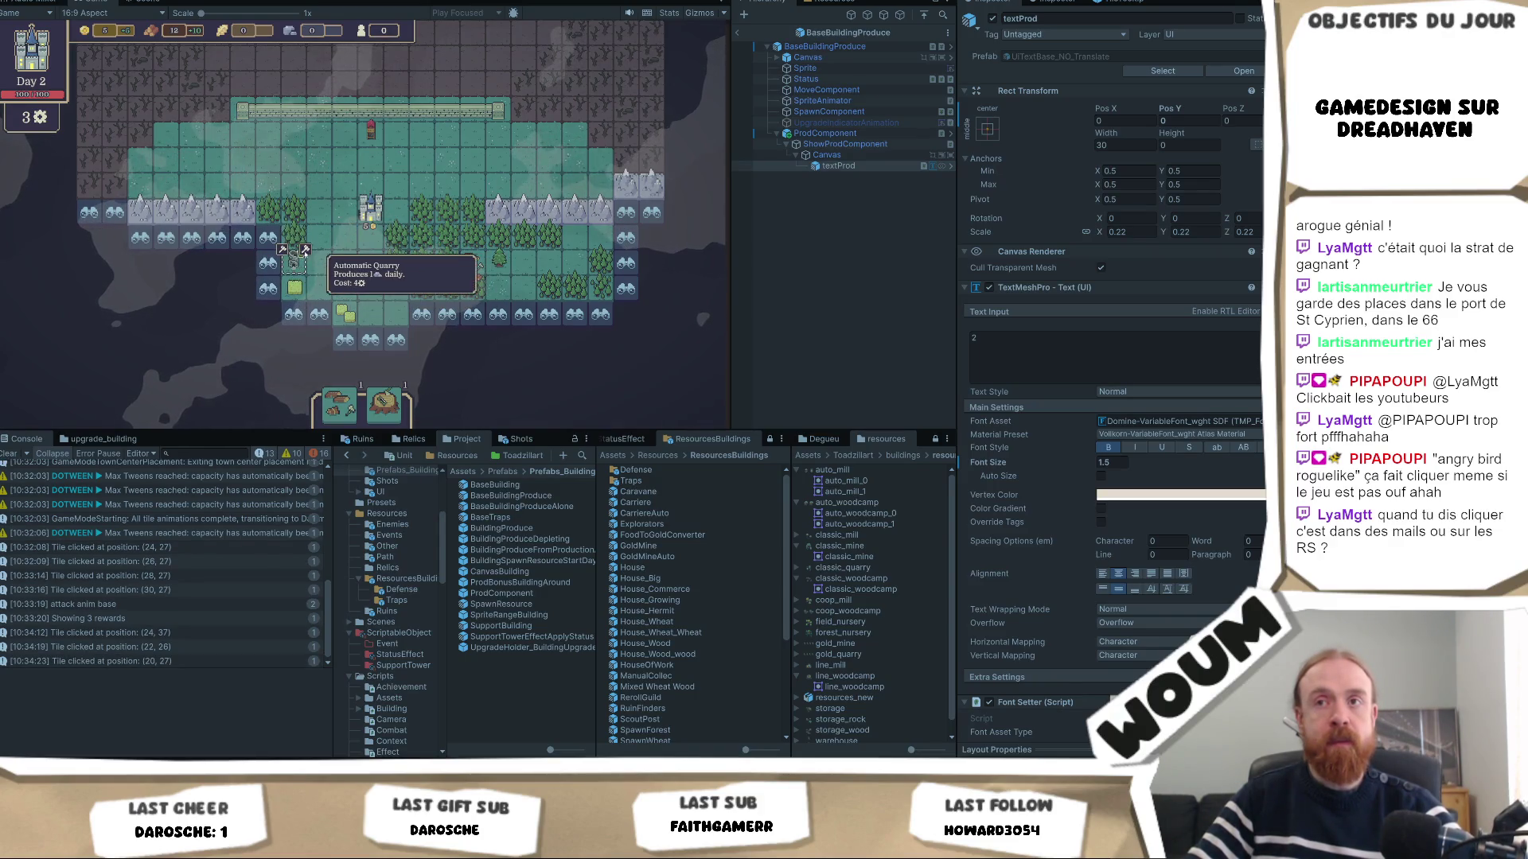
scroll(296, 265, up, 3)
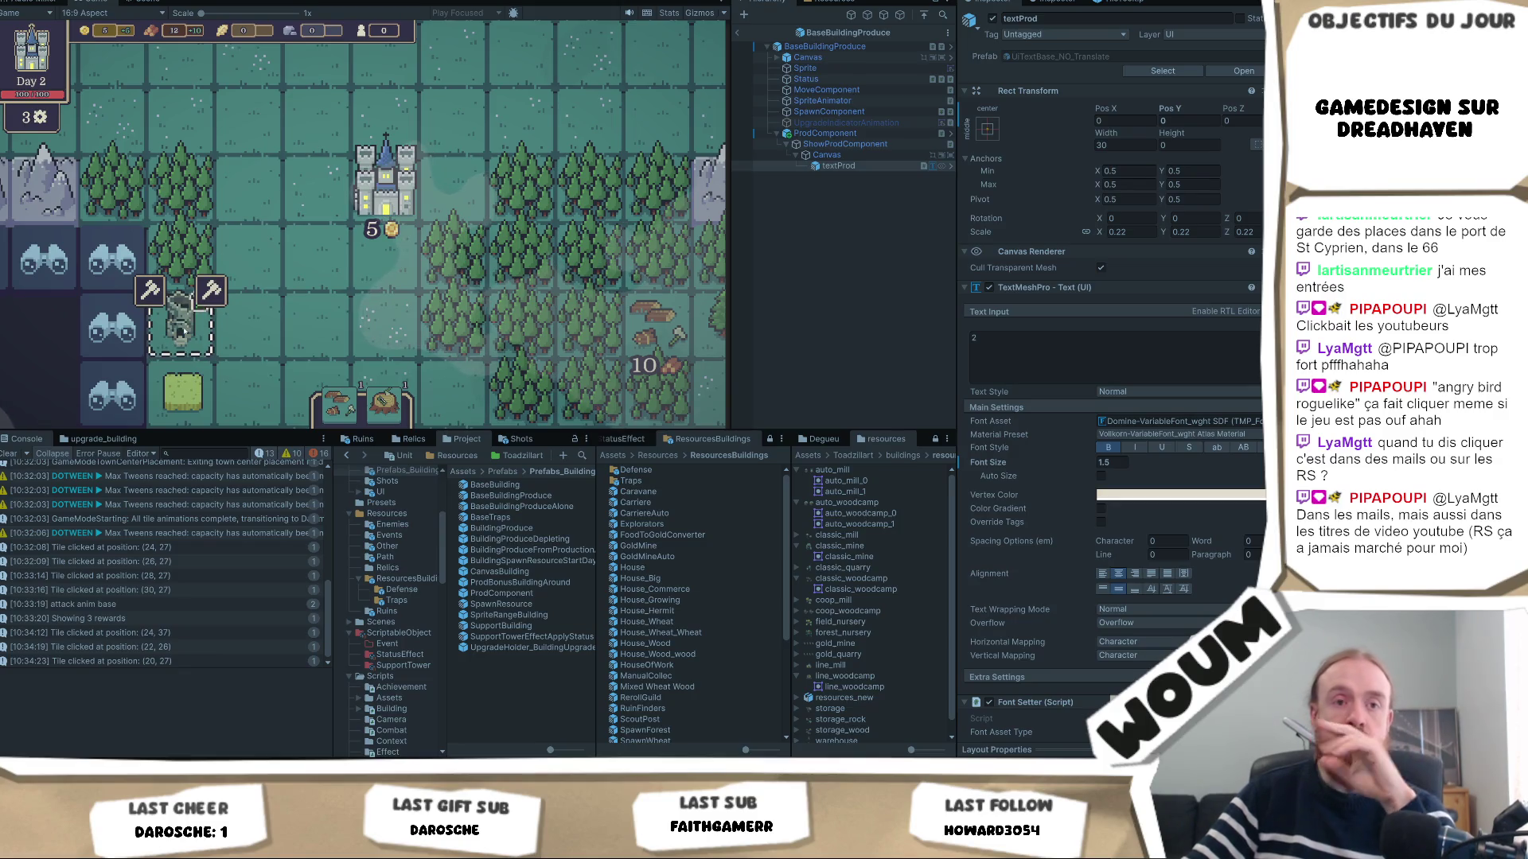
View the Automatic Gold Mine upgrade offered on the ruined mine tile.
mouse_move(163, 290)
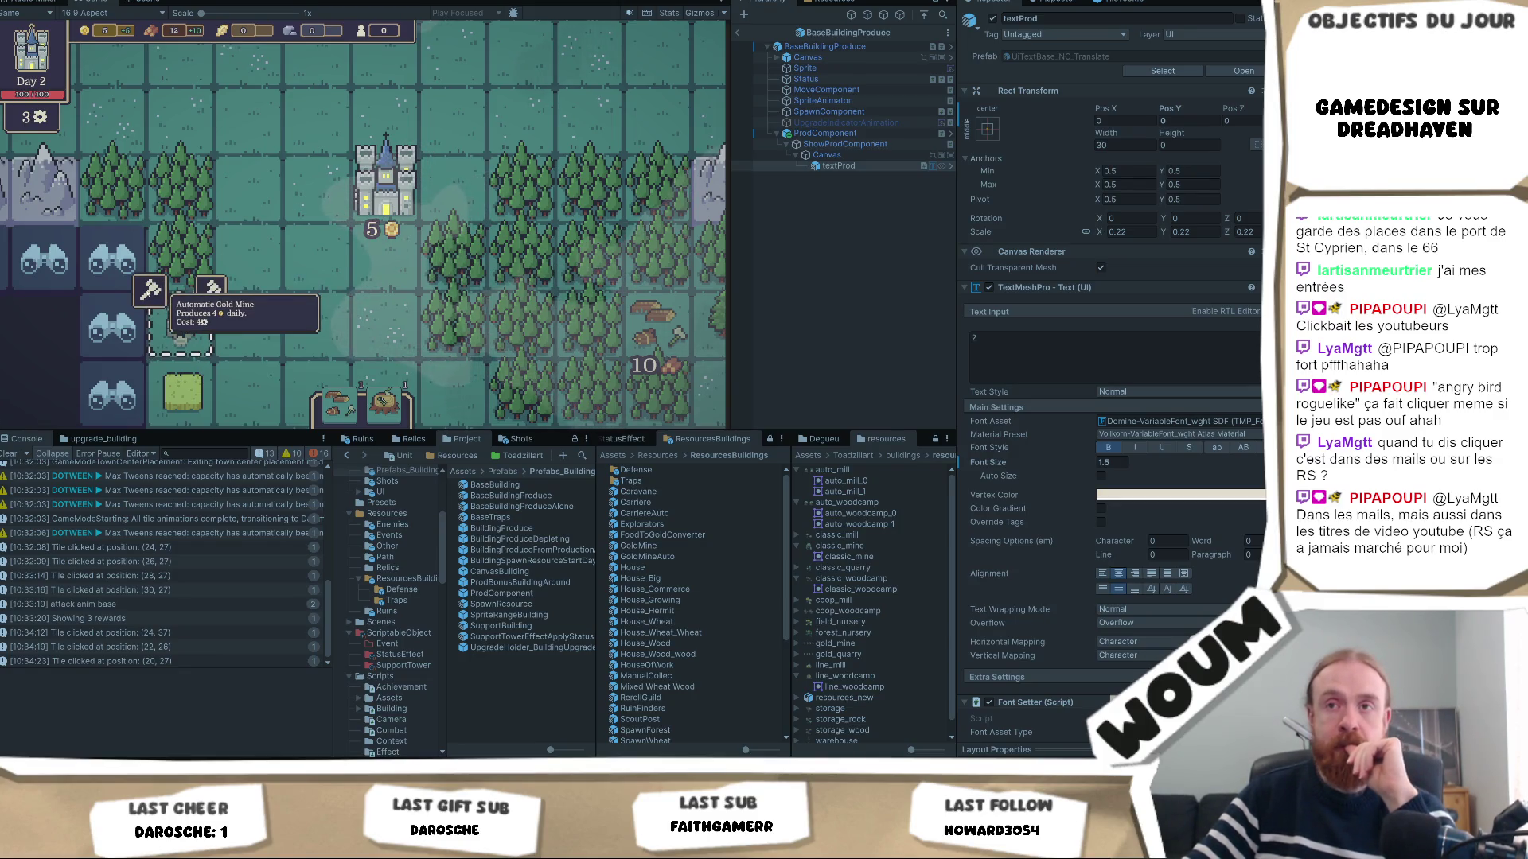
click(151, 291)
click(191, 334)
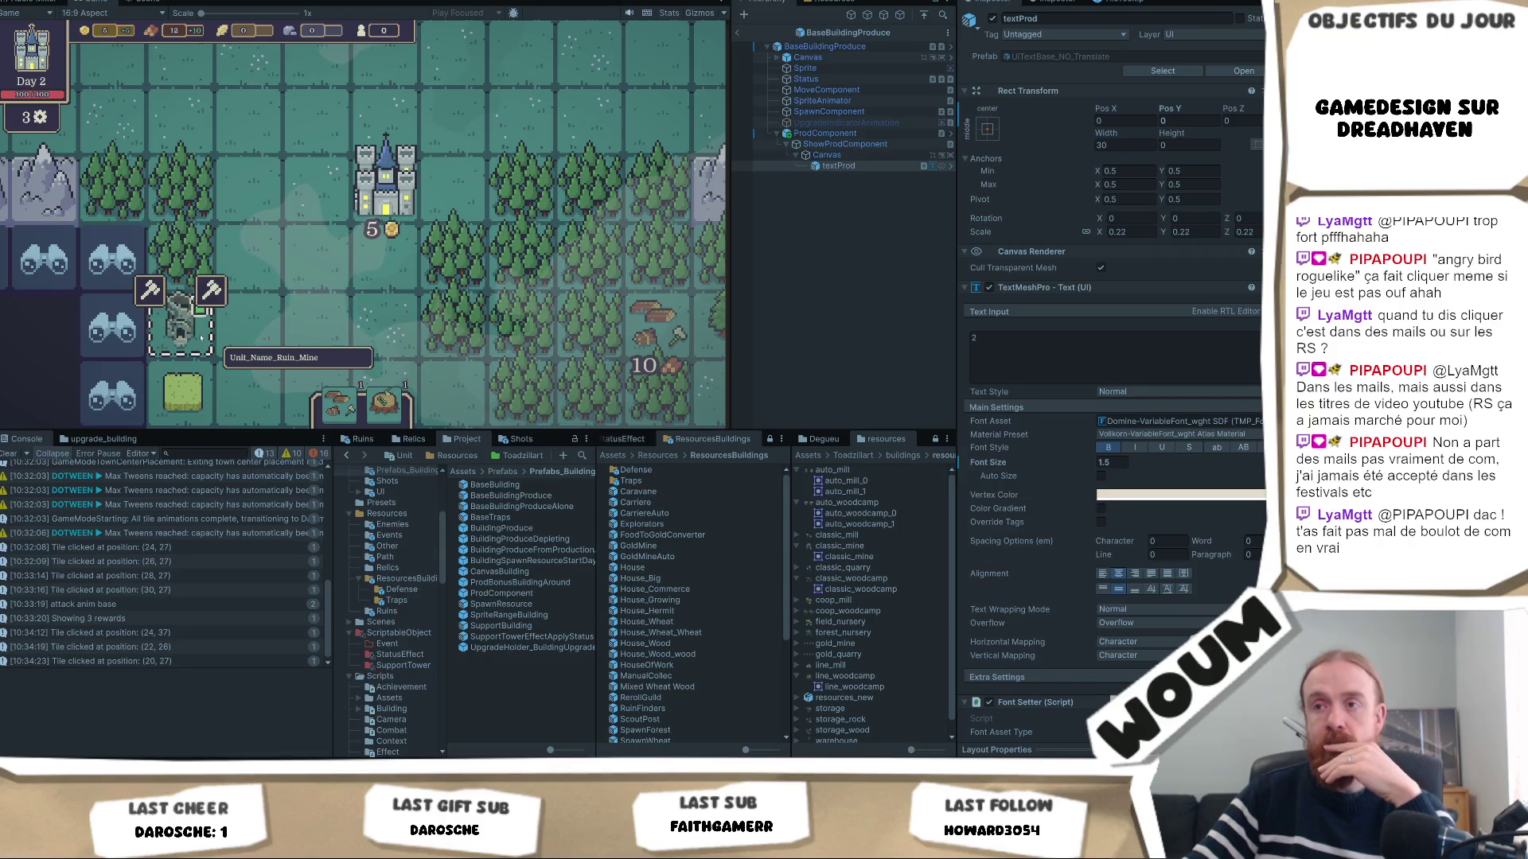
scroll(201, 338, down, 5)
Reveal two more discoverable tiles near the mine.
click(283, 284)
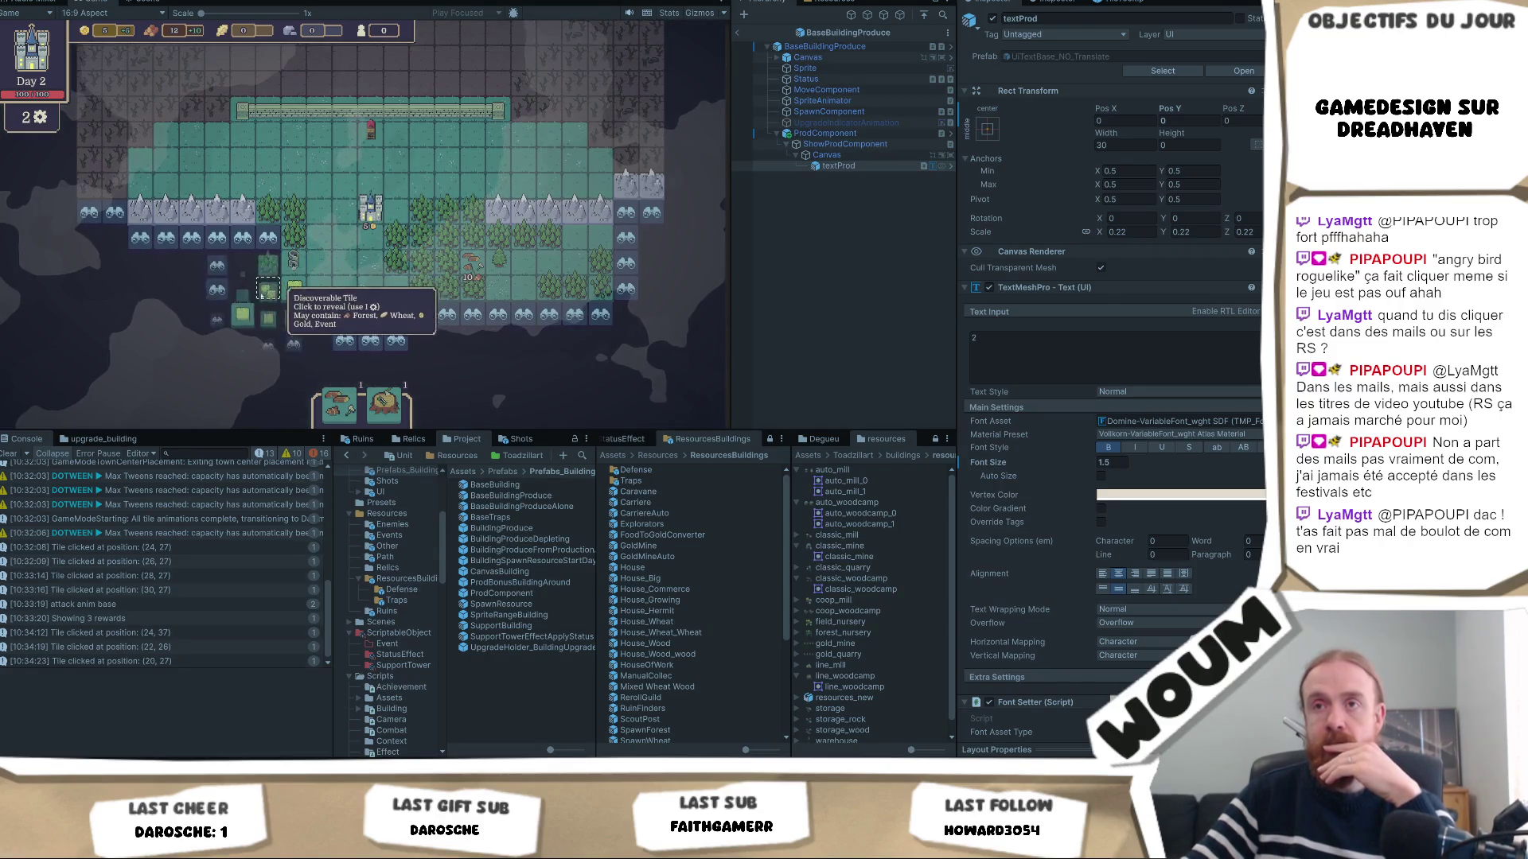
scroll(280, 318, up, 4)
click(279, 345)
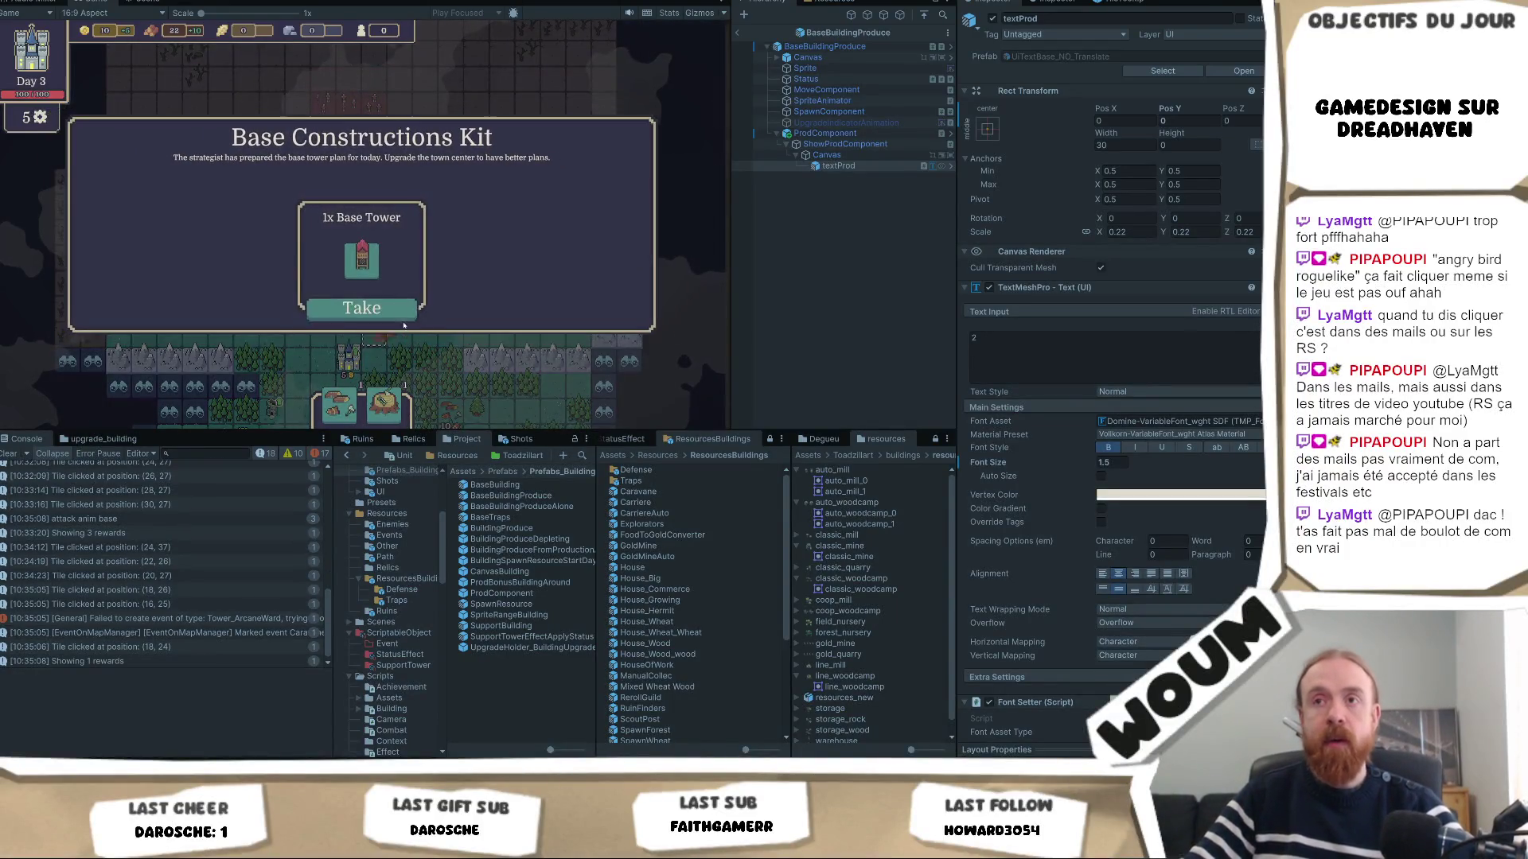
Take the Base Tower from the base kit and select the WindMillLine prefab in ResourcesBuildings.
click(363, 308)
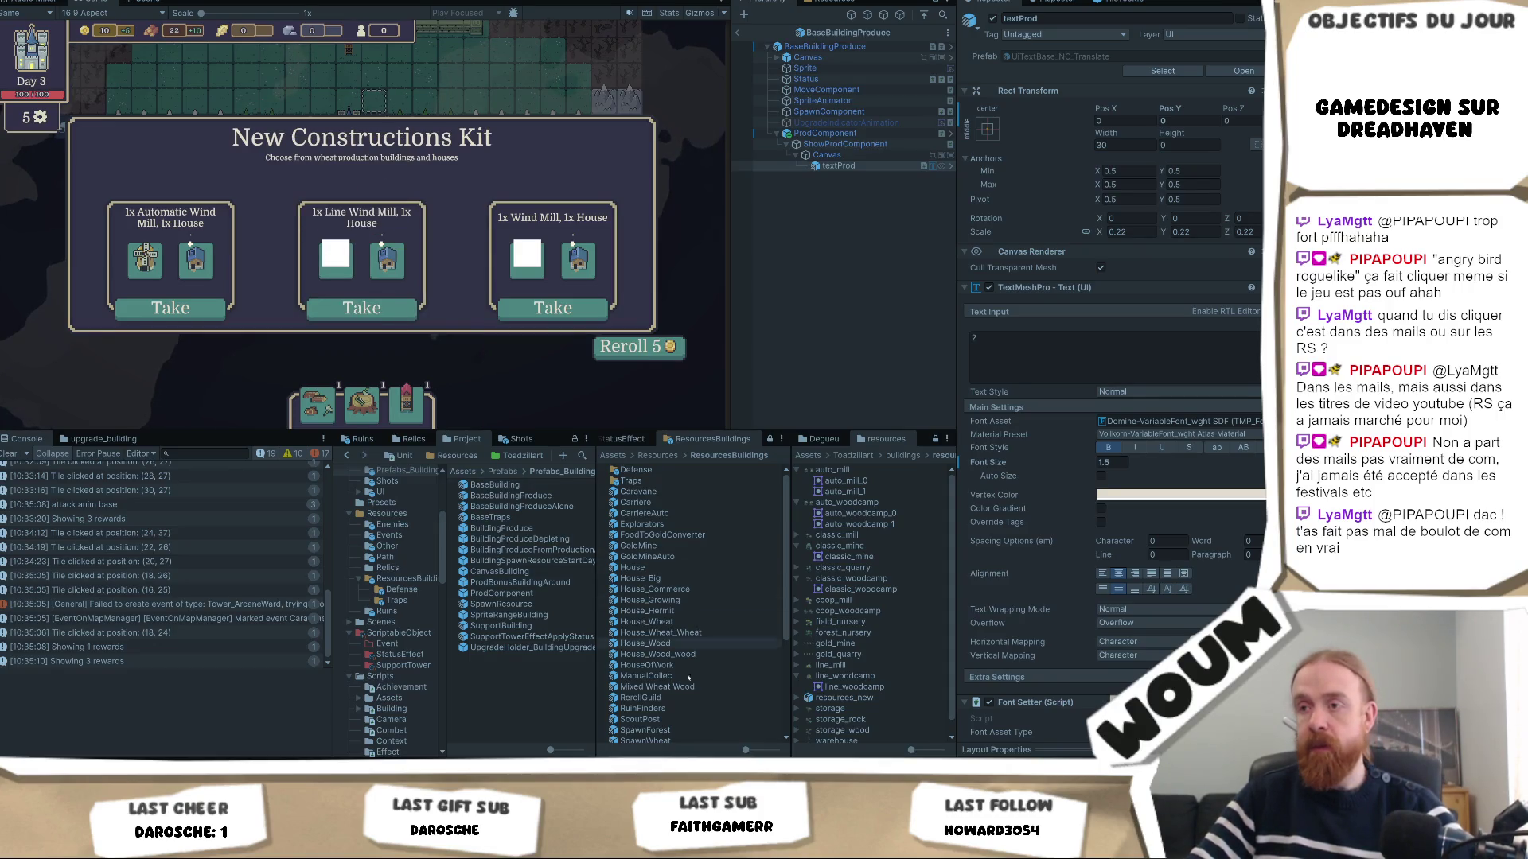
scroll(680, 677, down, 5)
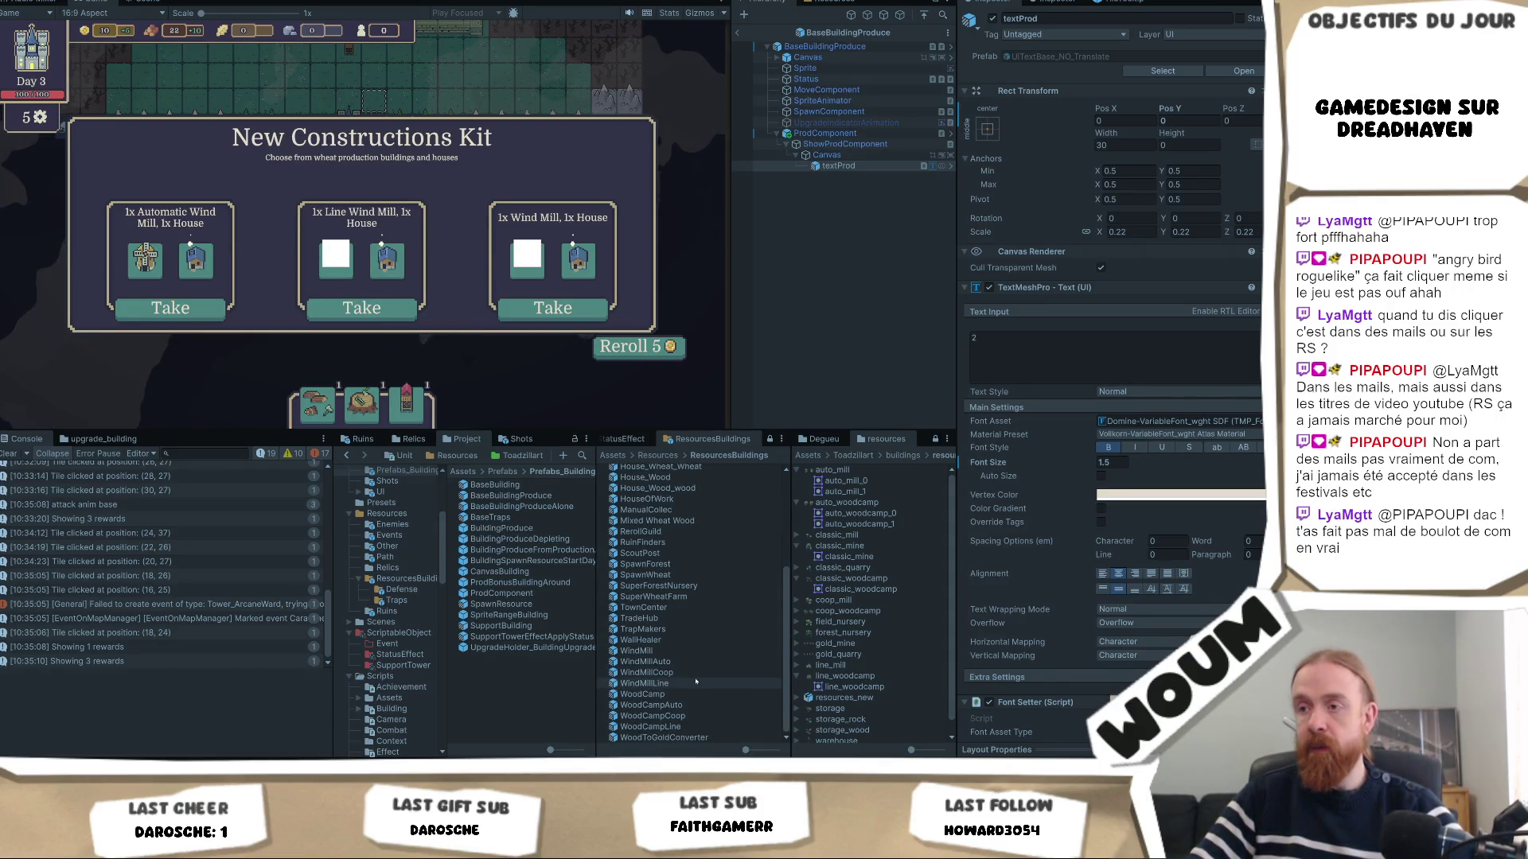
click(669, 684)
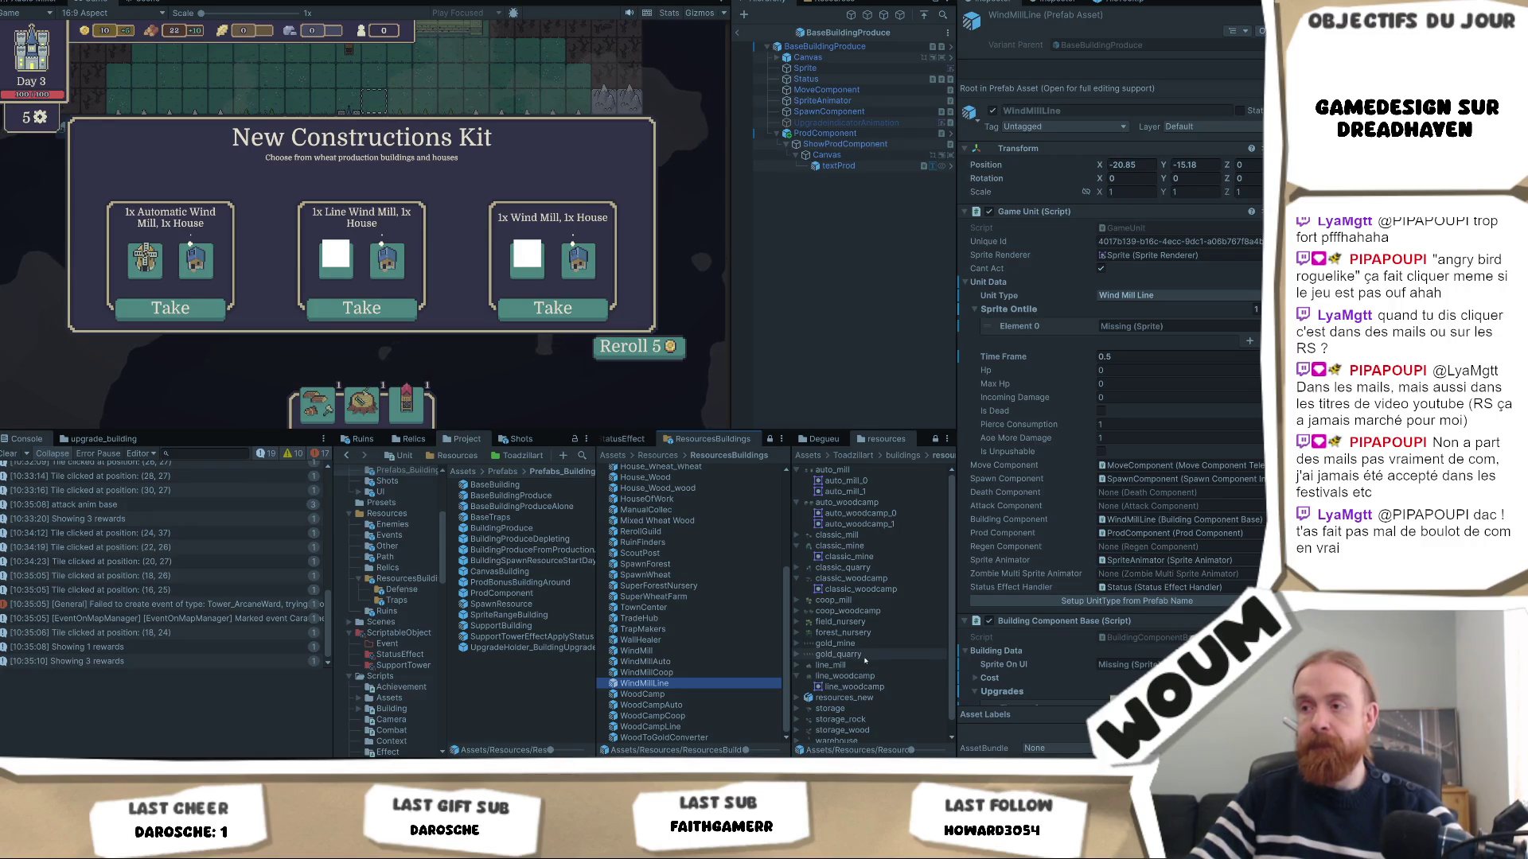
Assign the line_mill sprite to WindMillLine's Sprite On UI and Sprite OnTile Element 0.
drag(845, 676, 1139, 675)
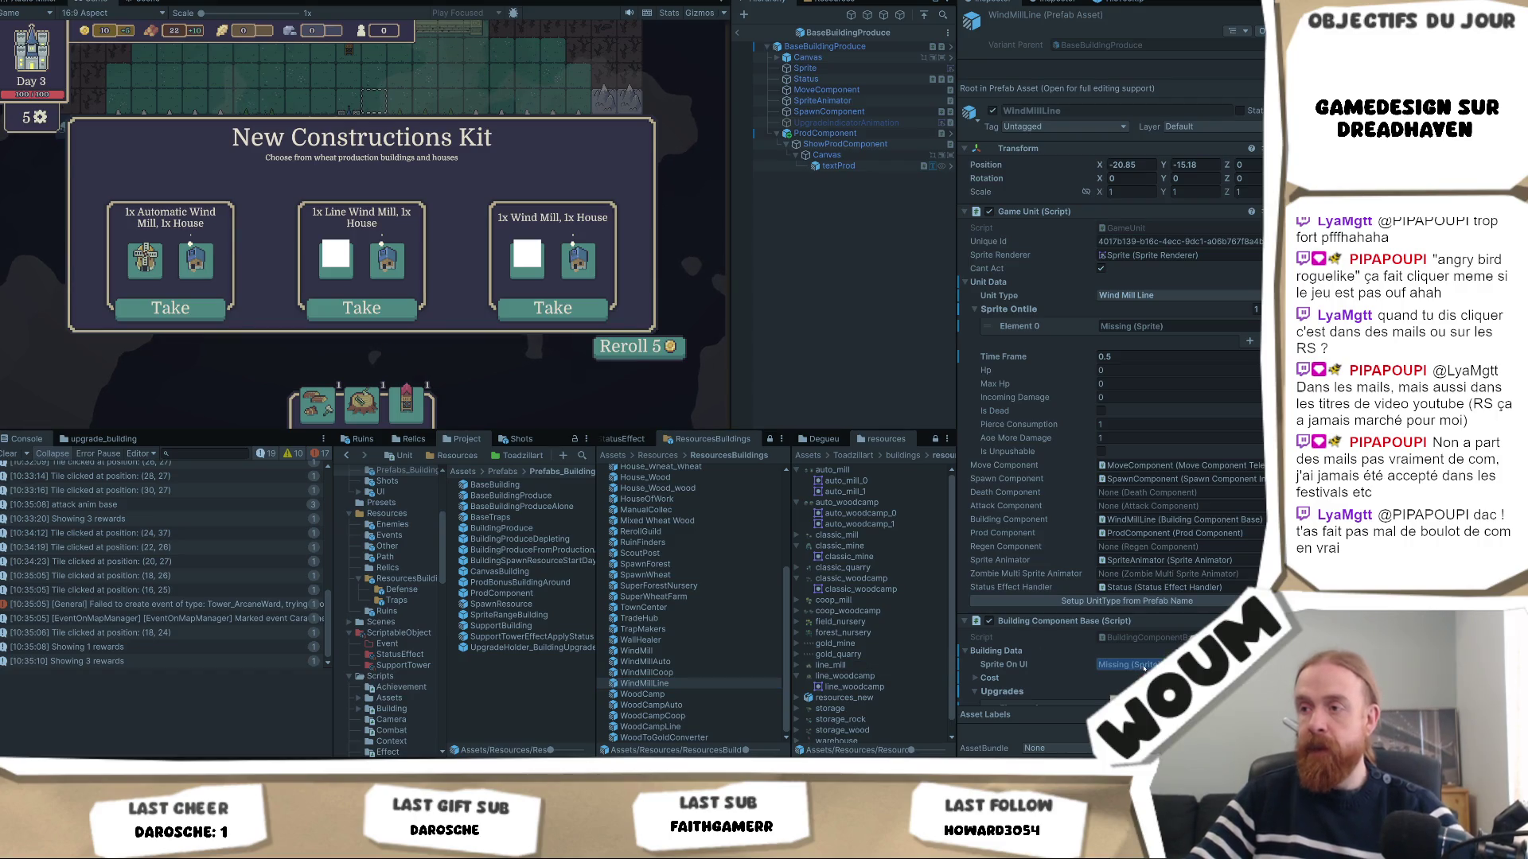
click(1139, 666)
click(1139, 328)
key(ctrl+v)
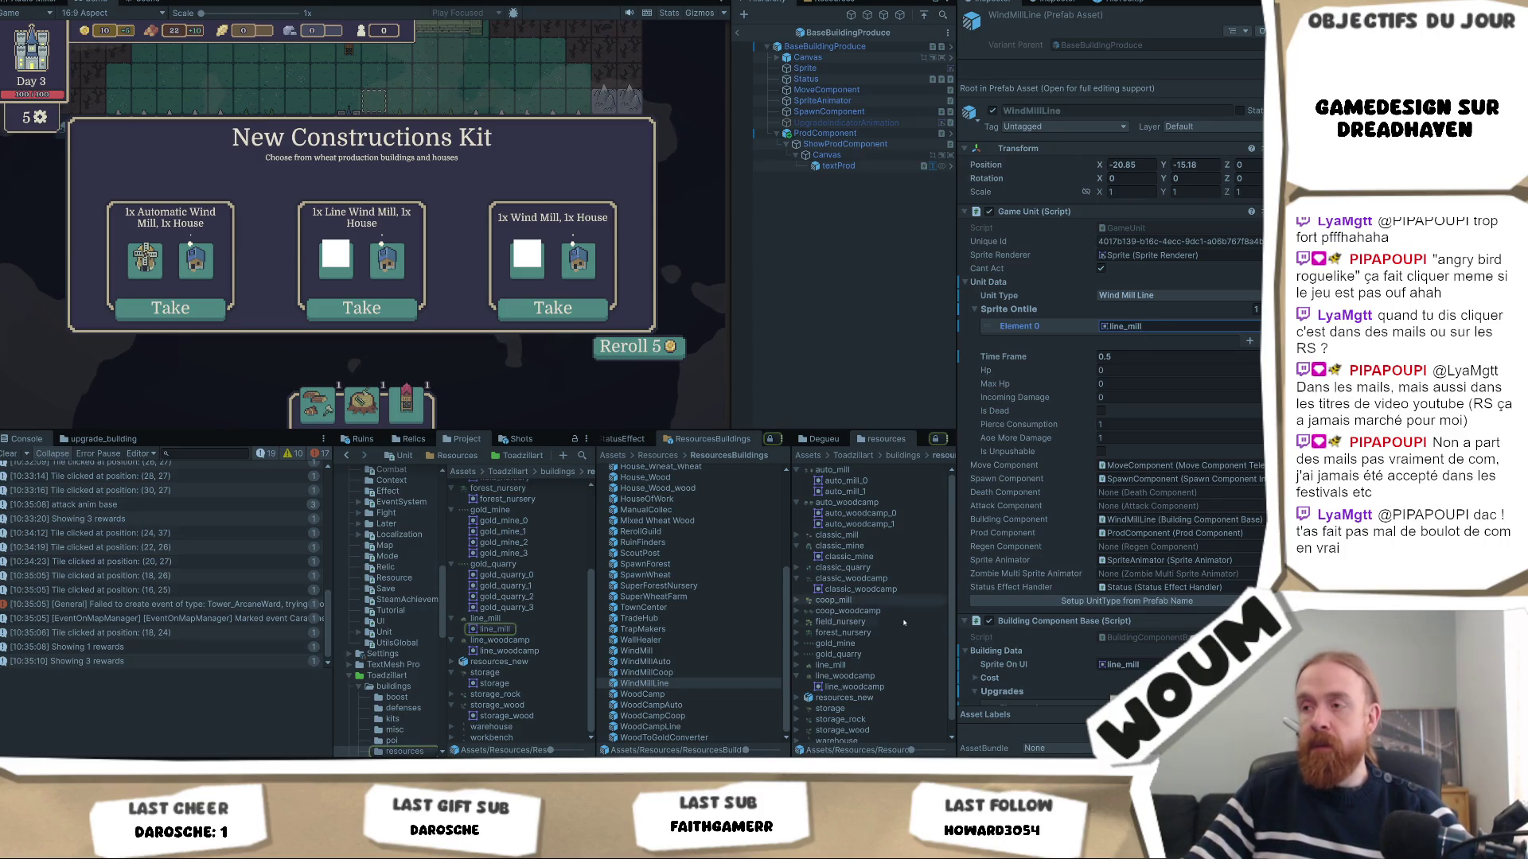
Compare sprites on the WindMill, WindMillAuto, WoodCamp, WoodToGoldConverter and WoodCampCoop prefabs.
click(677, 651)
click(1138, 326)
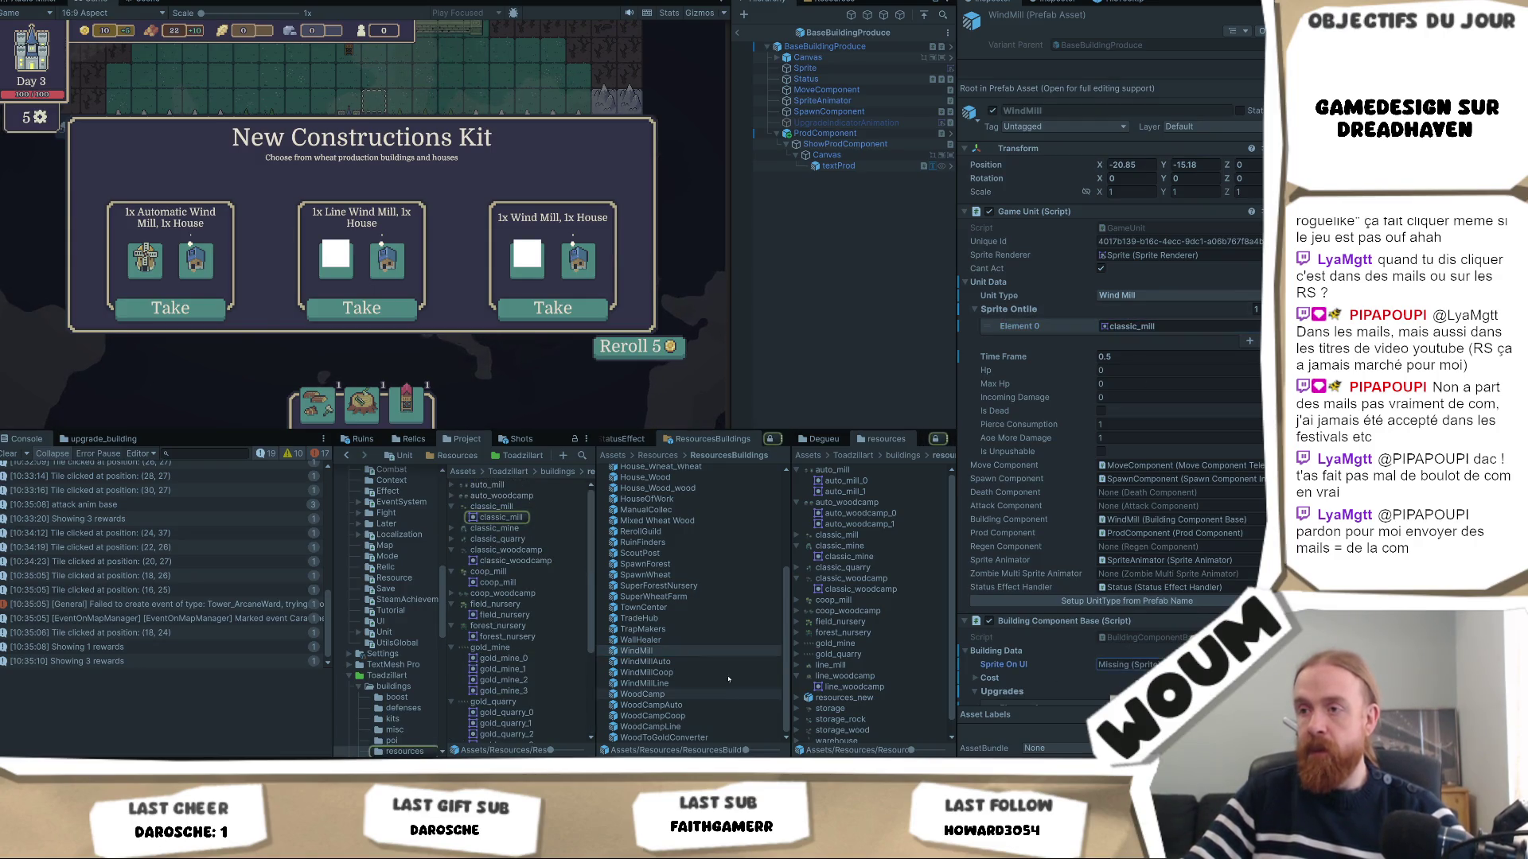
click(678, 661)
click(644, 694)
key(Down)
key(Down)
key(Down)
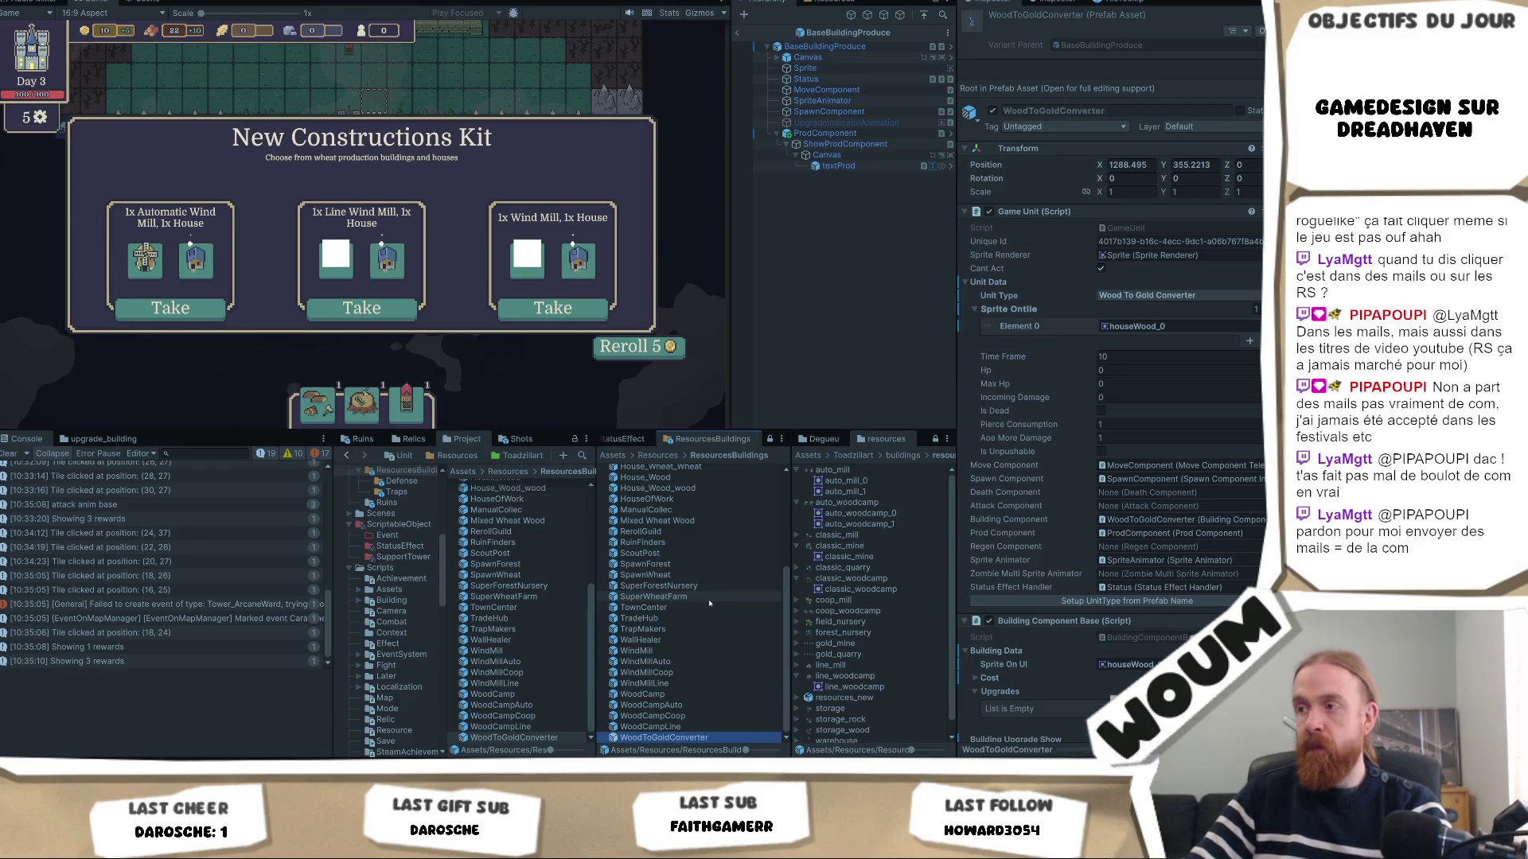
key(Up)
key(Up)
Inspect CarriereAuto and the house prefabs down to House_Wheat and HouseOfWork.
scroll(679, 482, up, 5)
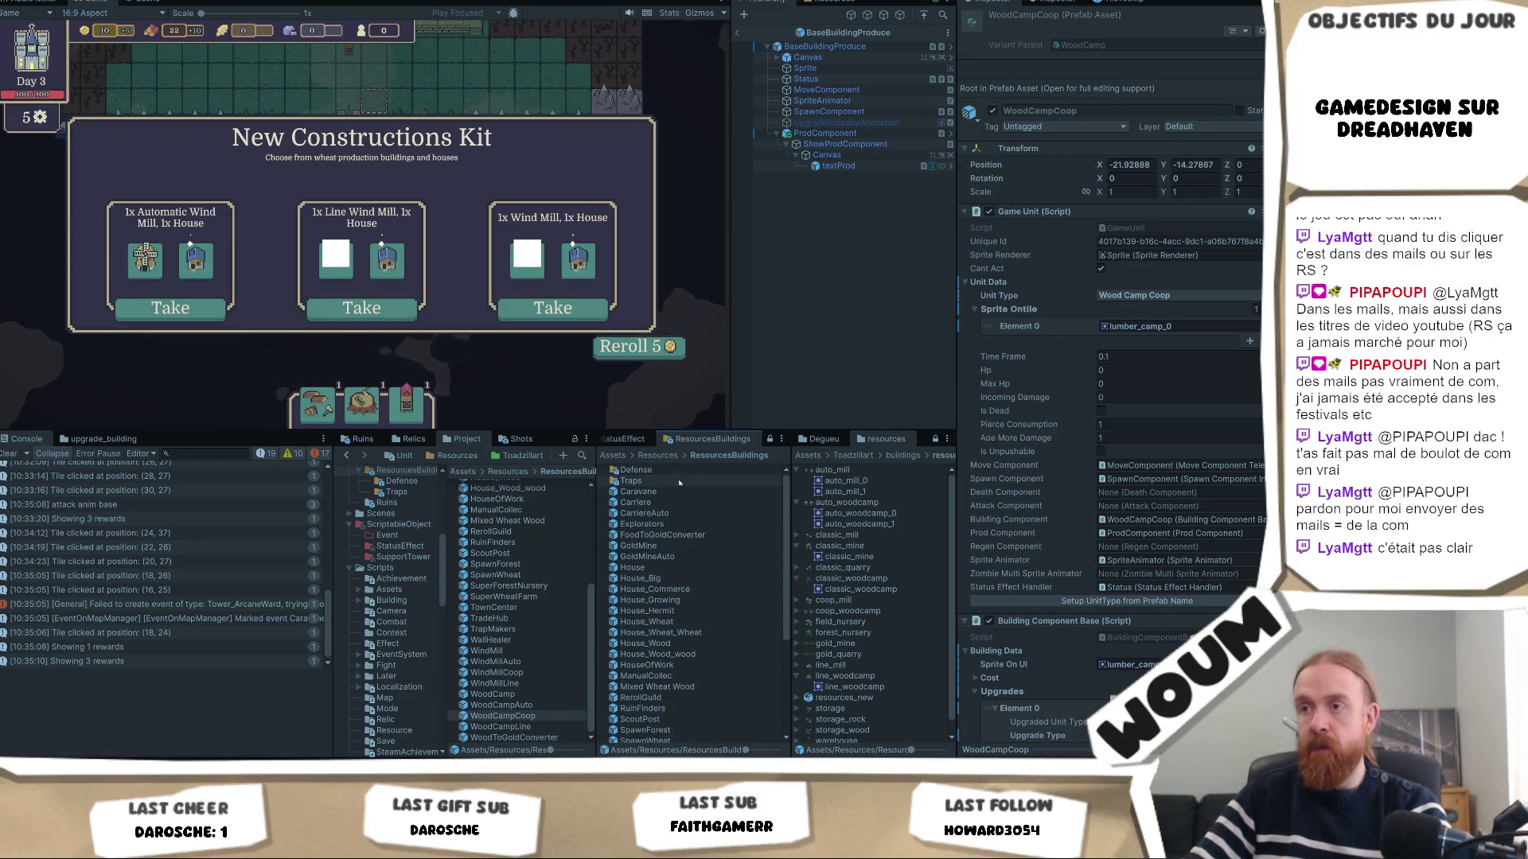
click(653, 492)
click(661, 502)
click(675, 514)
key(Down)
key(Down)
key(Down)
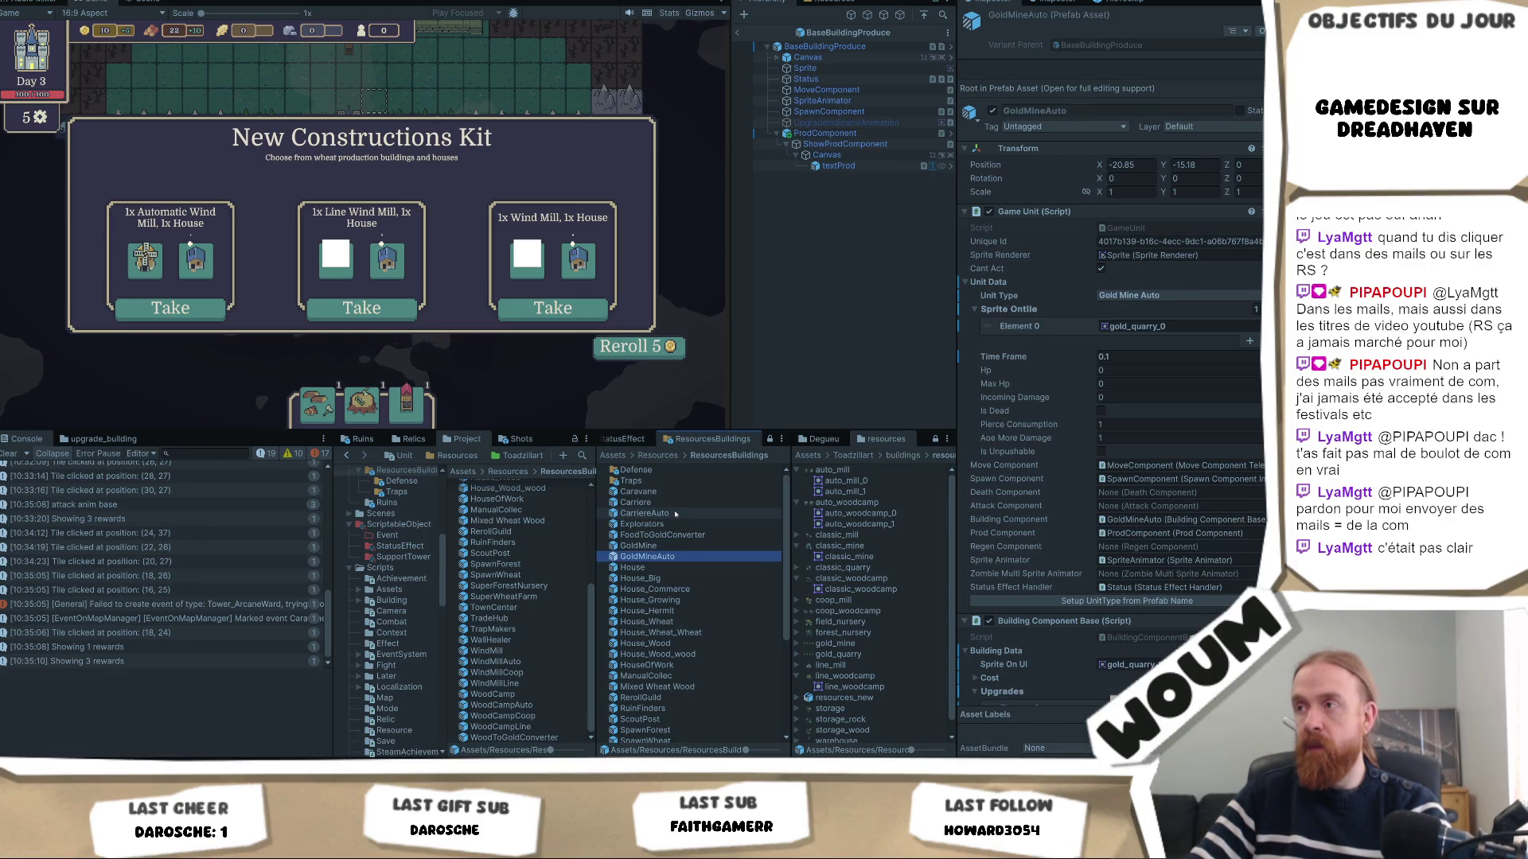
key(Down)
key(Down)
key(Down)
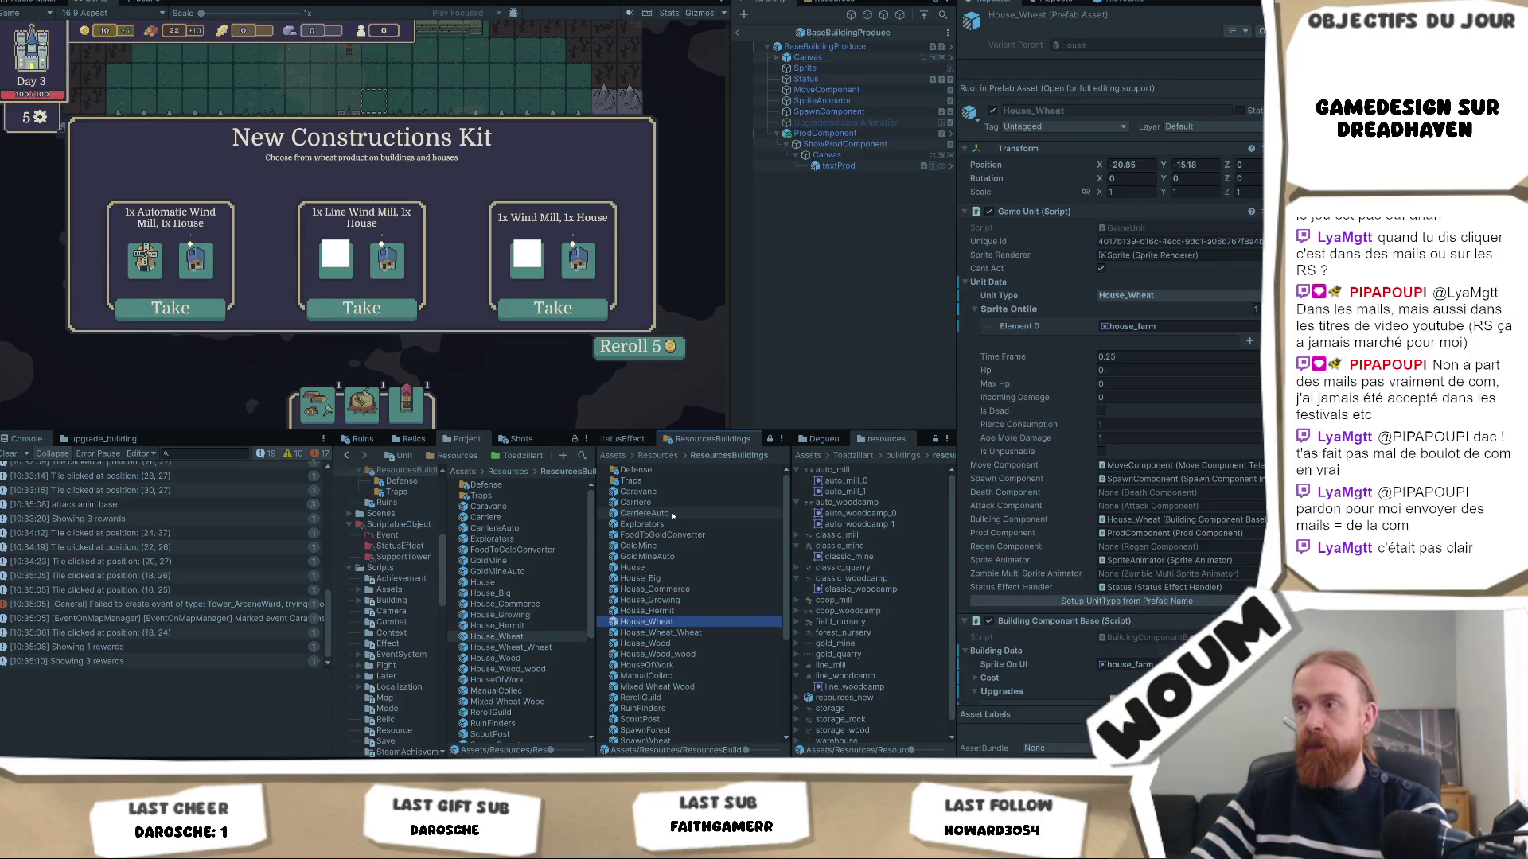
key(Down)
key(Down)
key(Down)
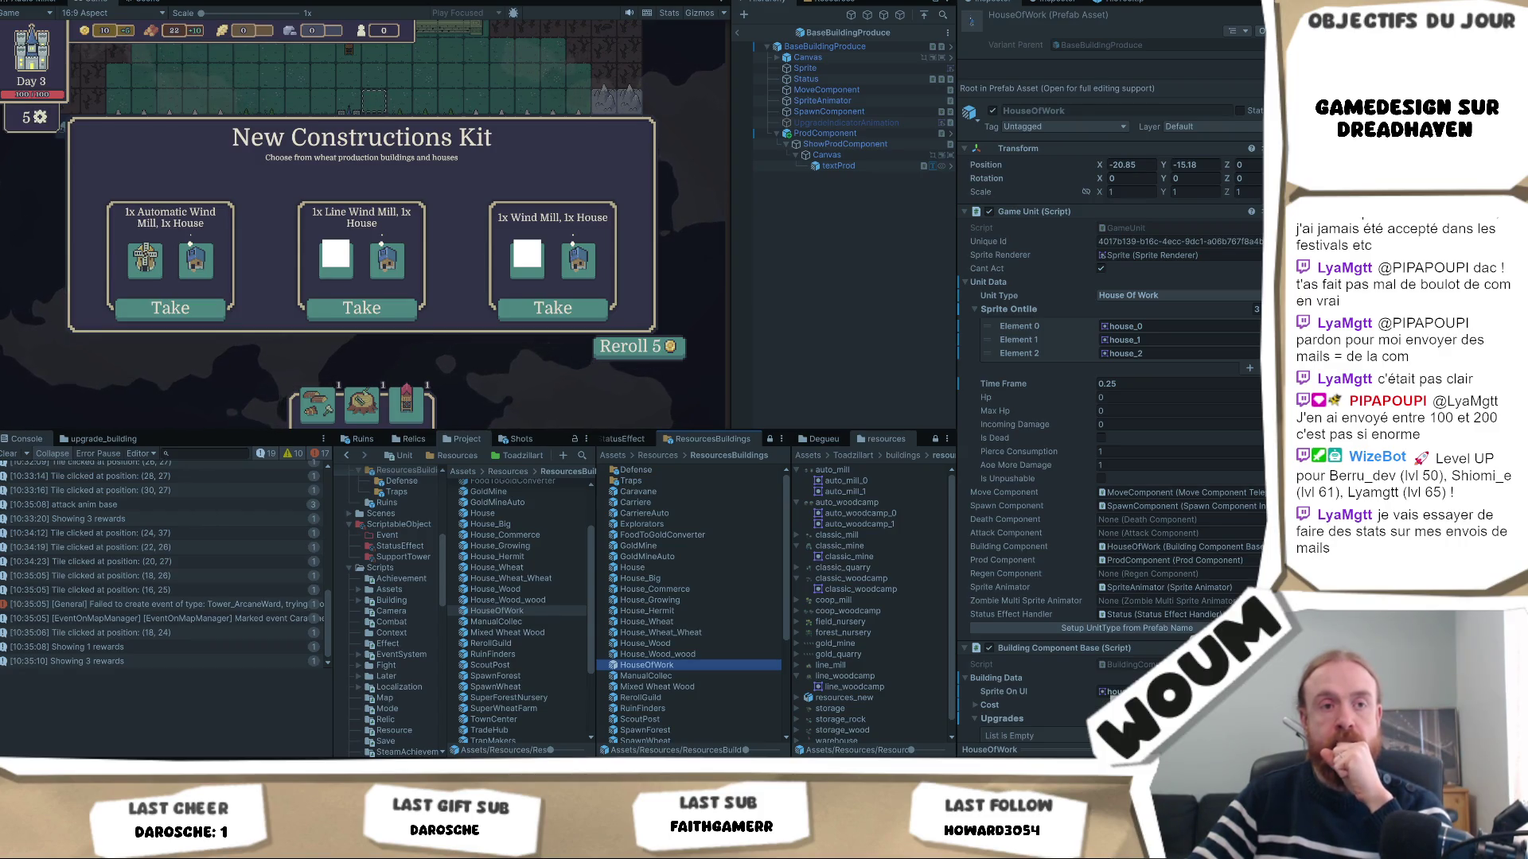
click(265, 378)
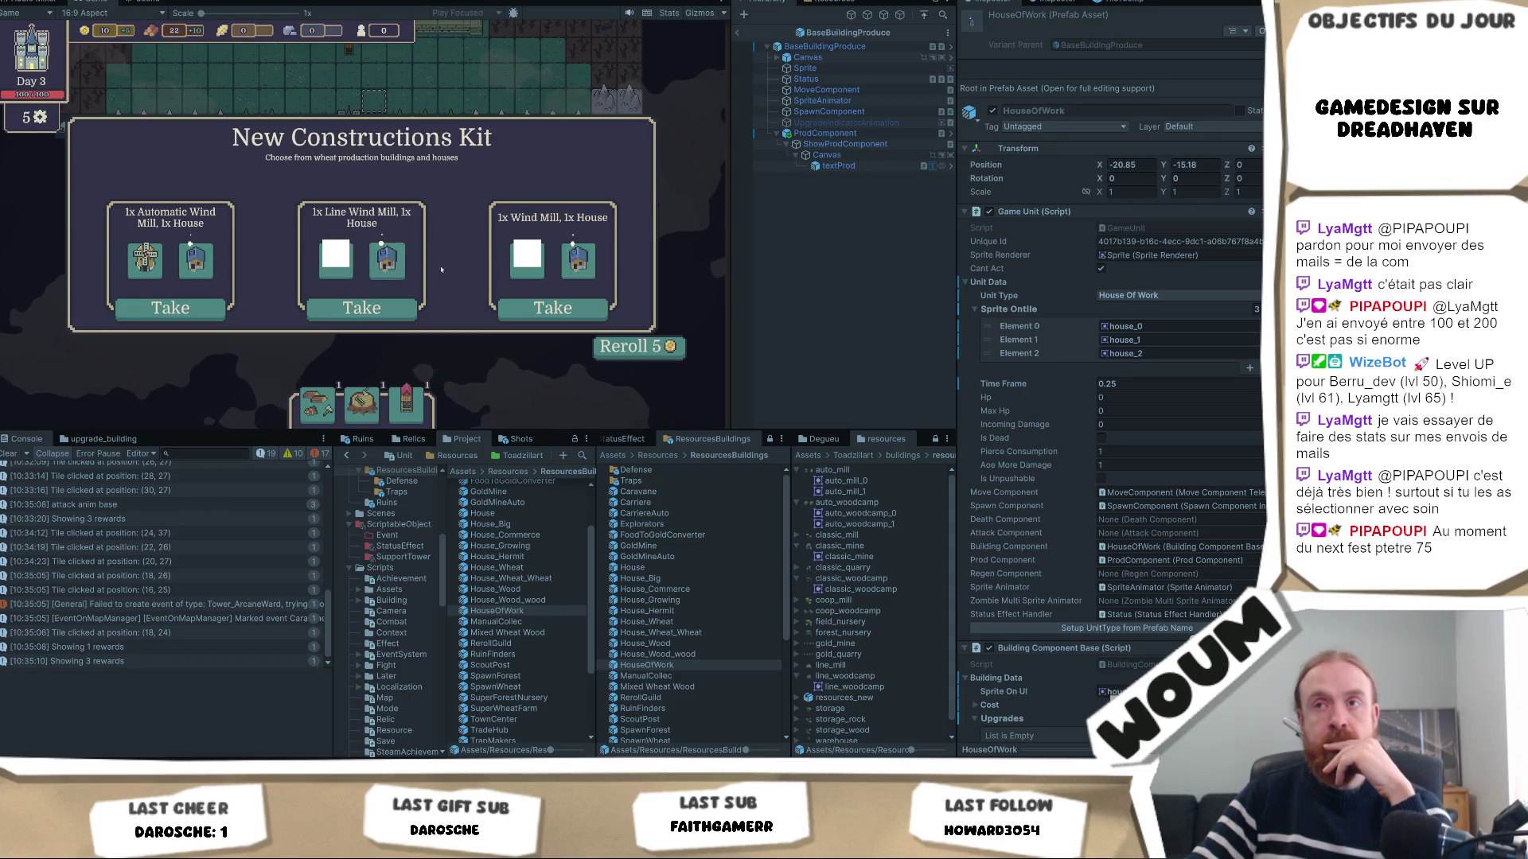
Reroll the kits, check the new windmill building icons, and maximize the Game view.
click(602, 353)
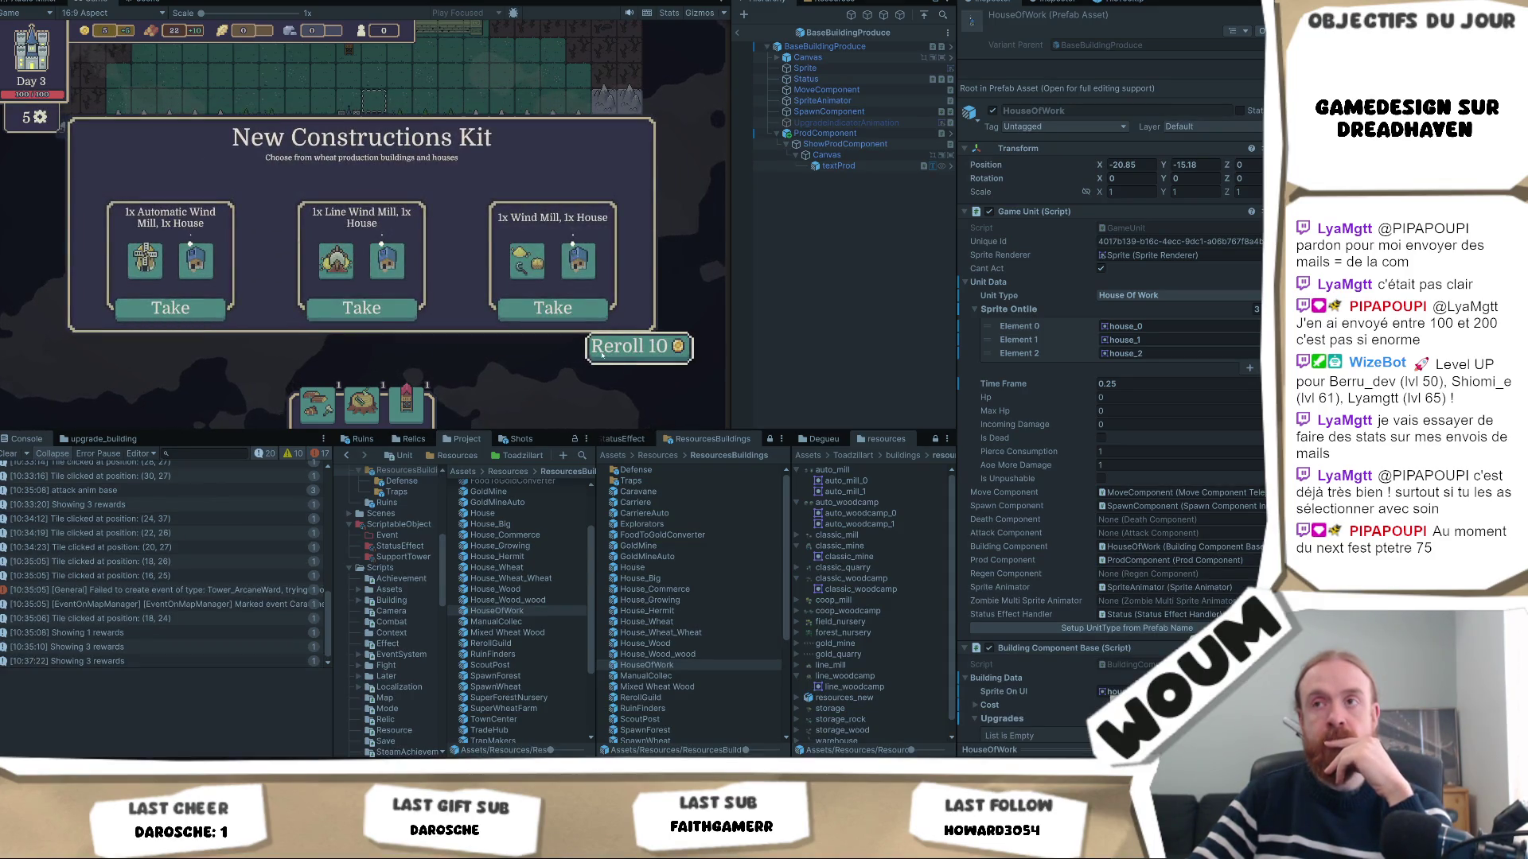
mouse_move(510, 268)
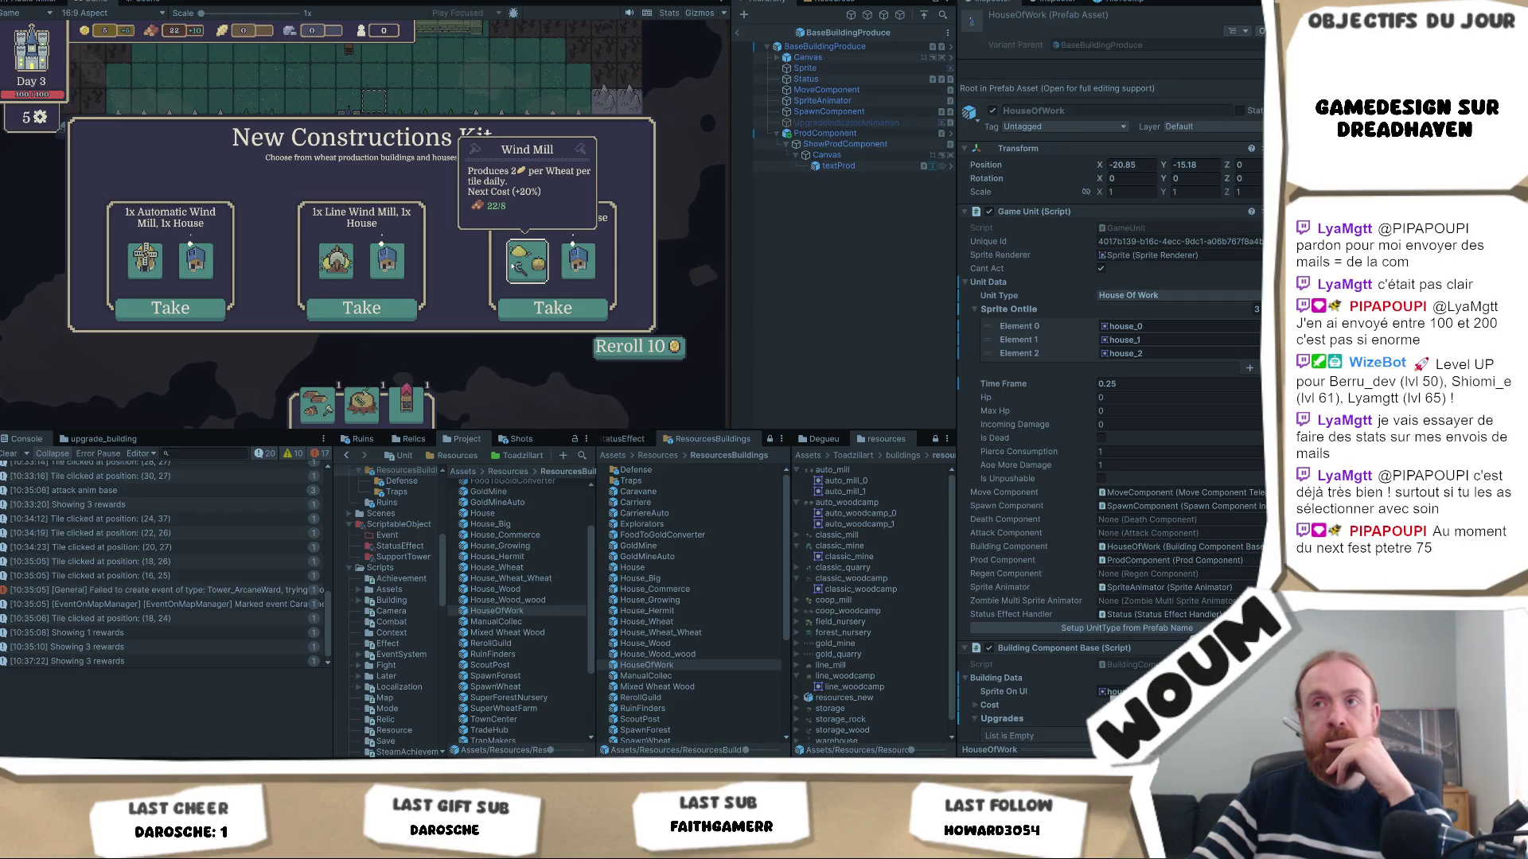
mouse_move(330, 268)
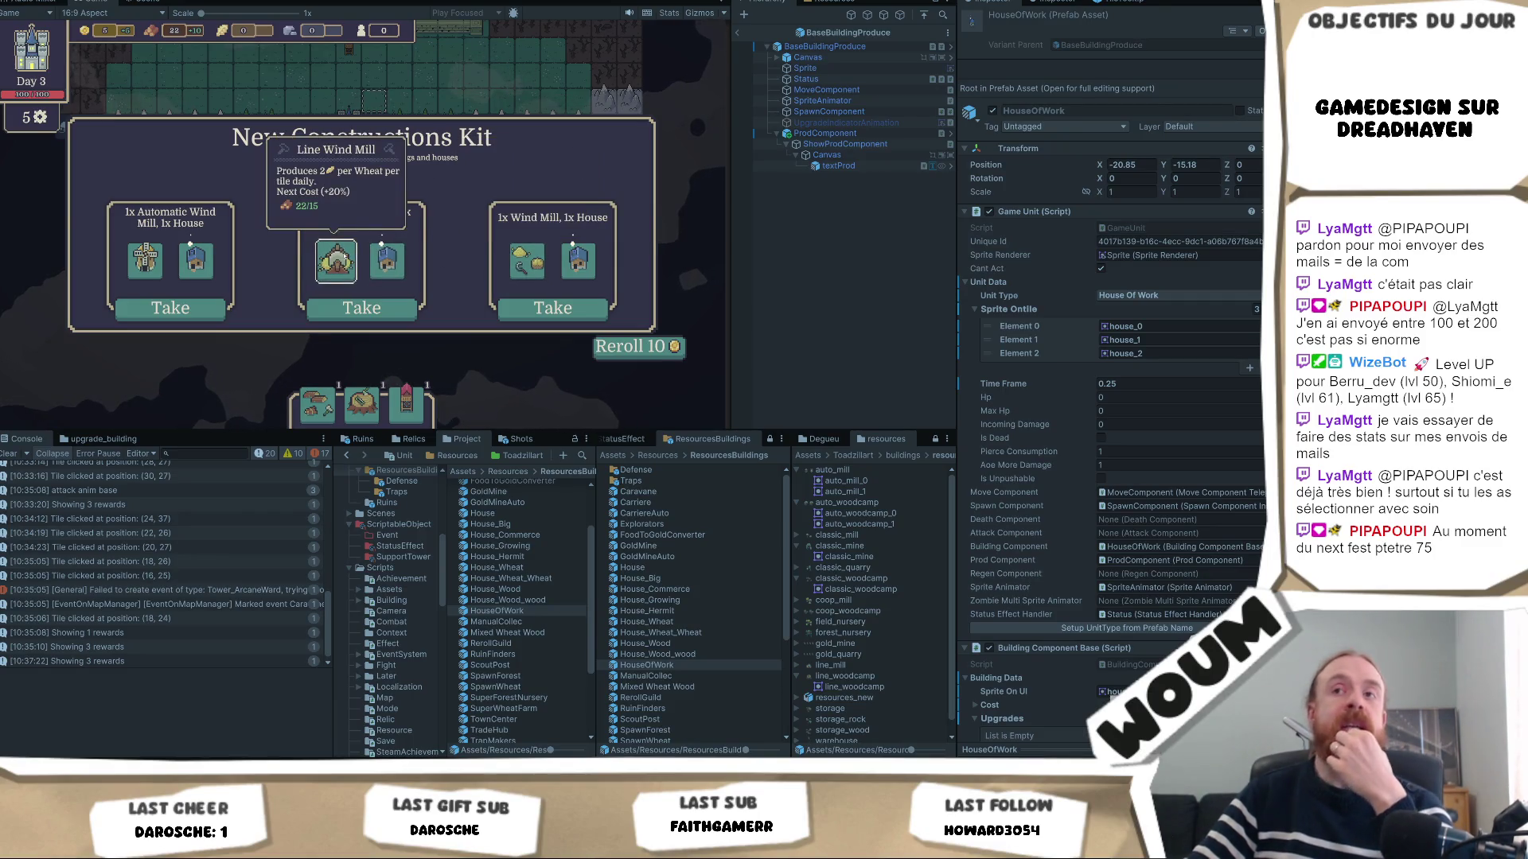
mouse_move(546, 249)
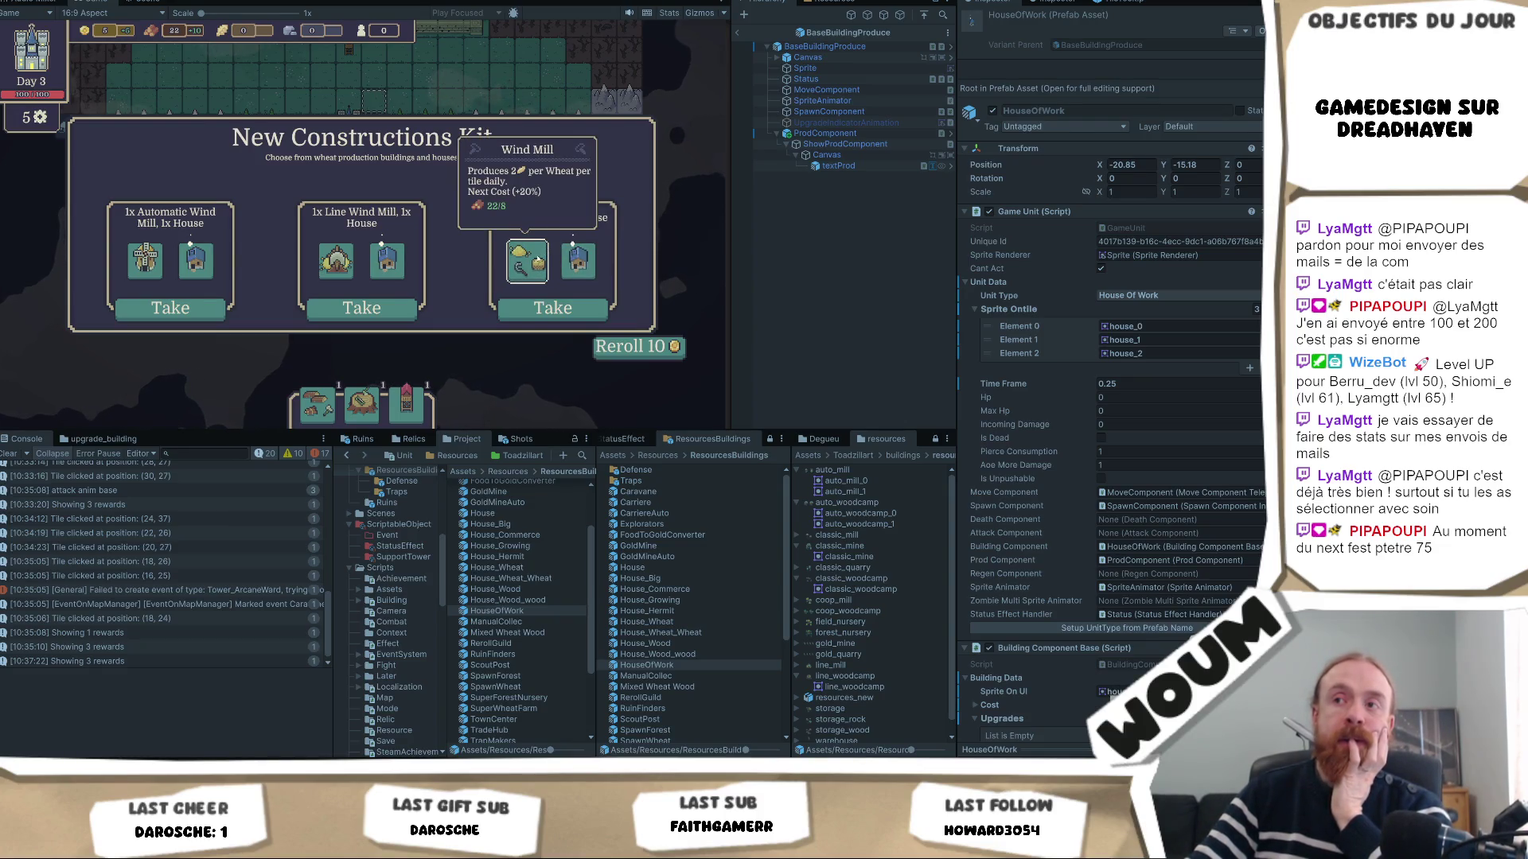
mouse_move(129, 265)
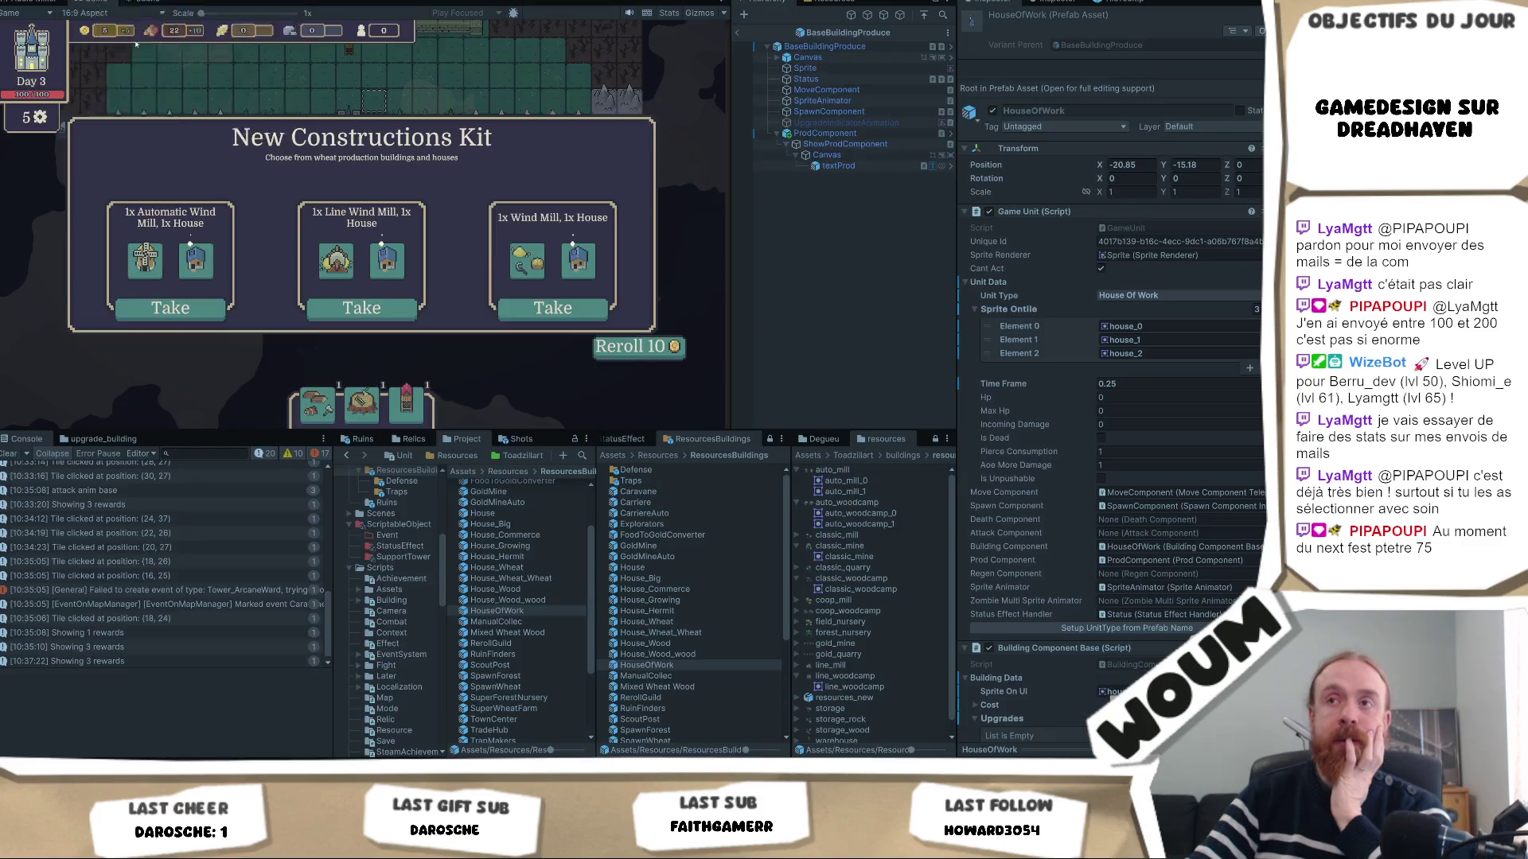
key(shift+space)
mouse_move(974, 467)
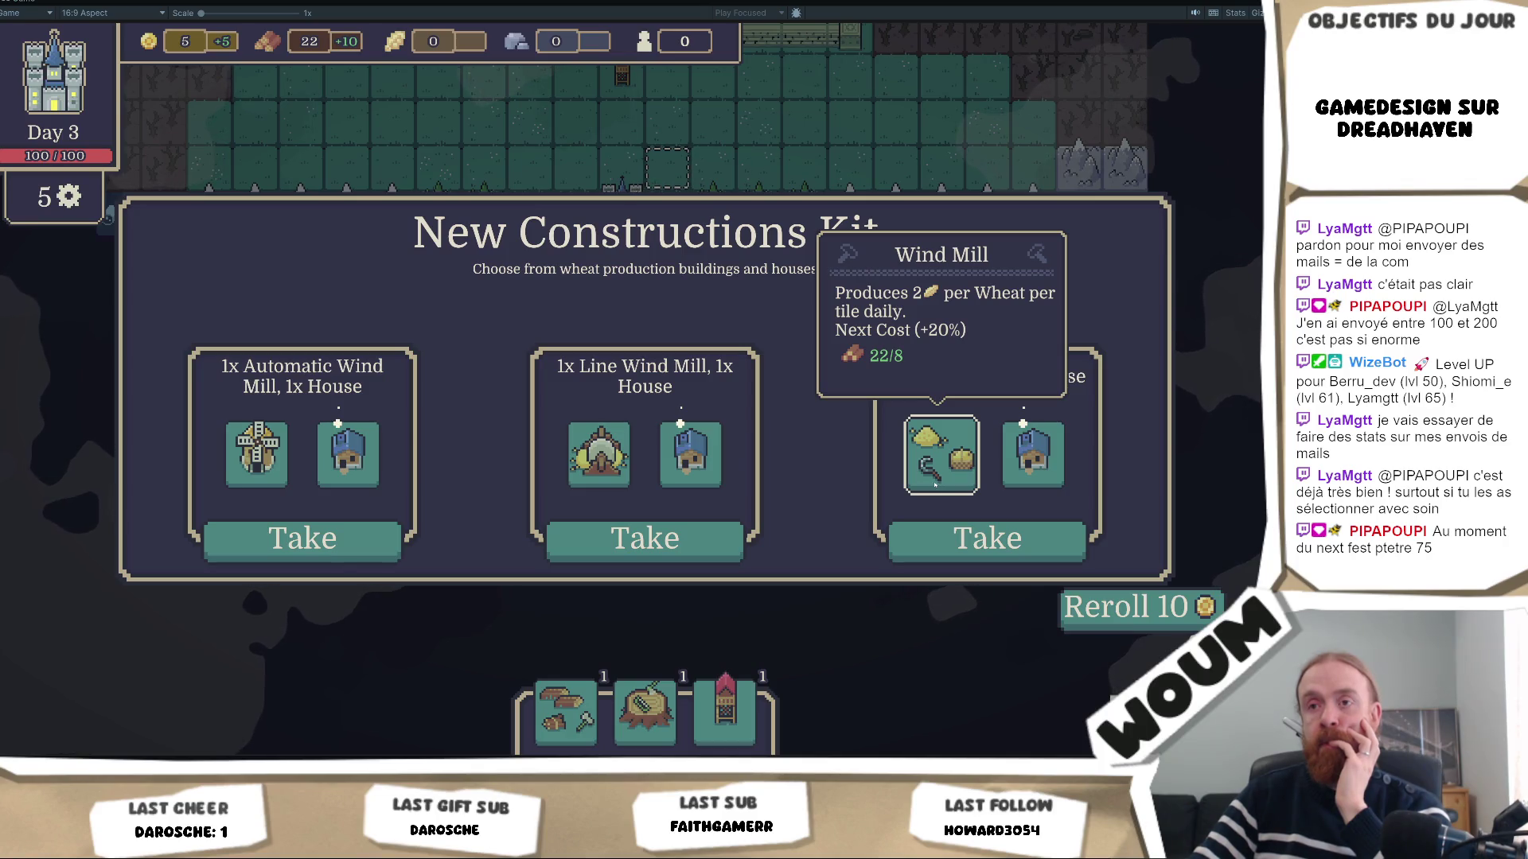
Take the 1x Wind Mill, 1x House kit and reveal the tile beside the forest.
click(987, 539)
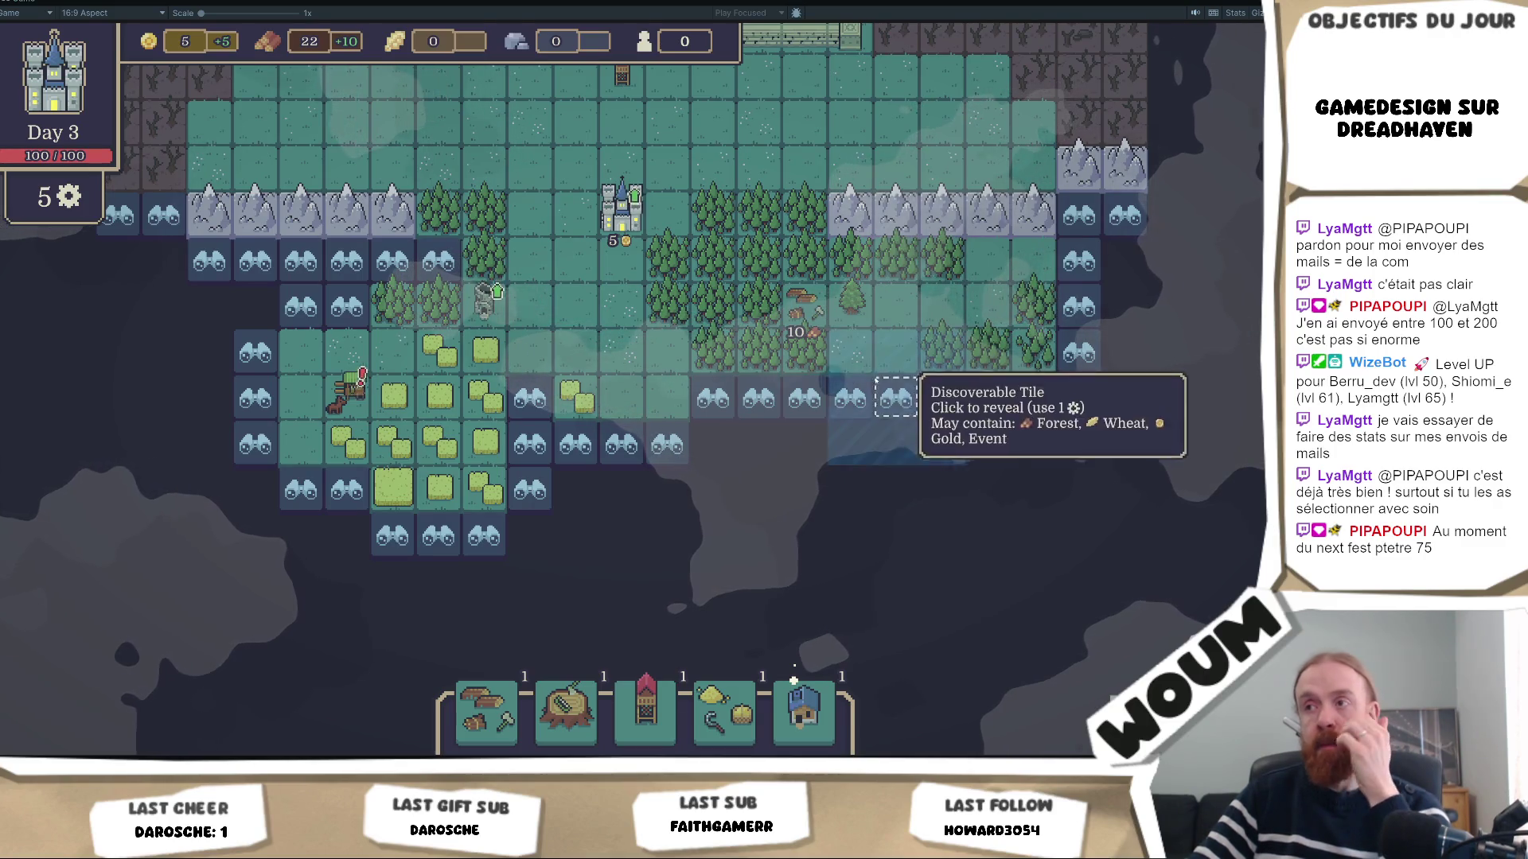
click(876, 380)
Select the Line Woodcamp card and reveal two discoverable tiles, leaving 2 reveal charges.
click(523, 748)
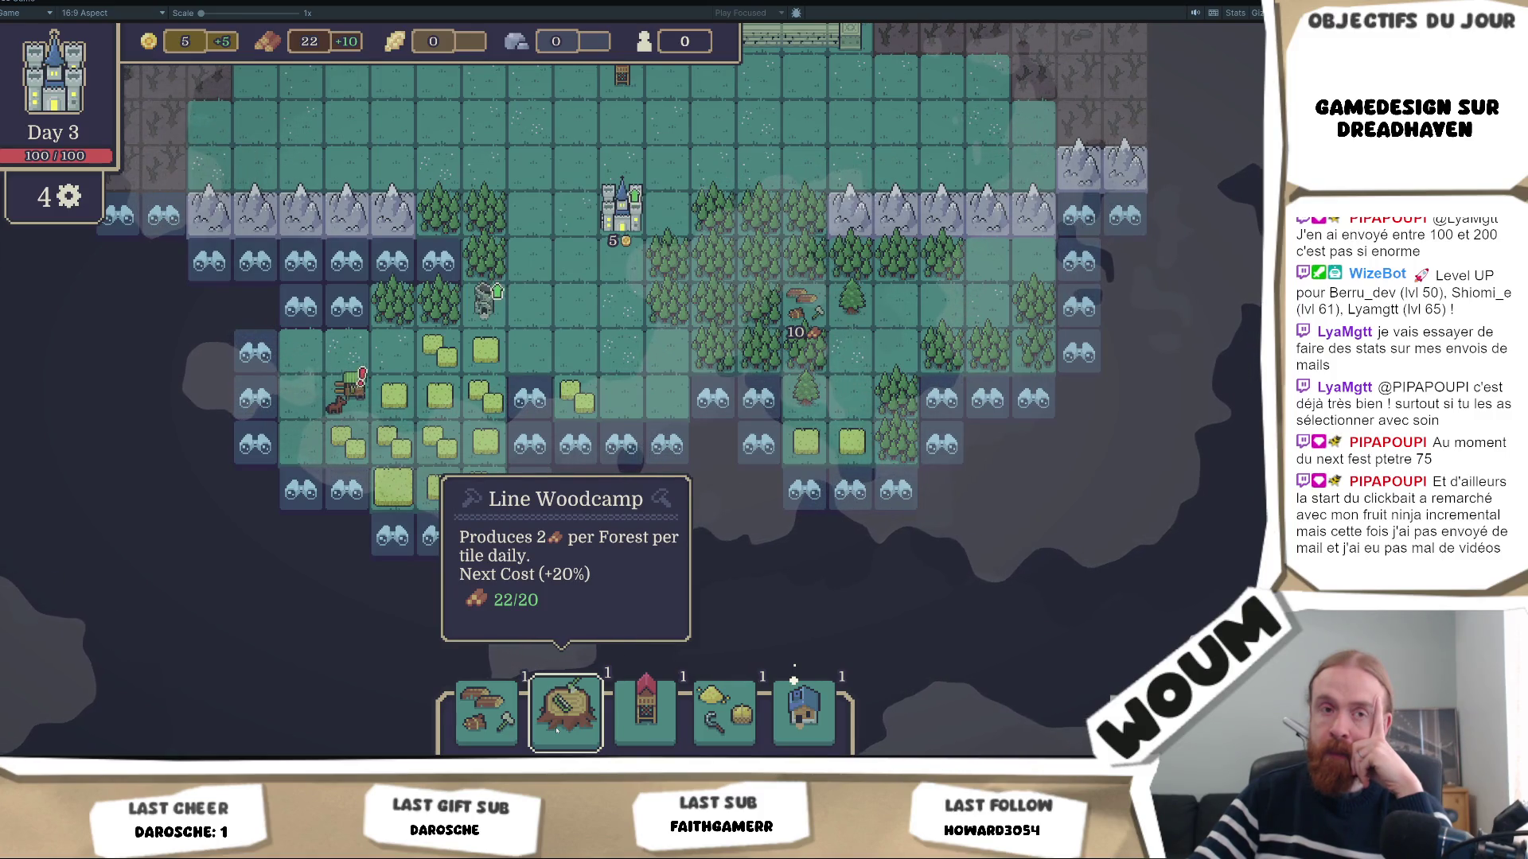
click(717, 422)
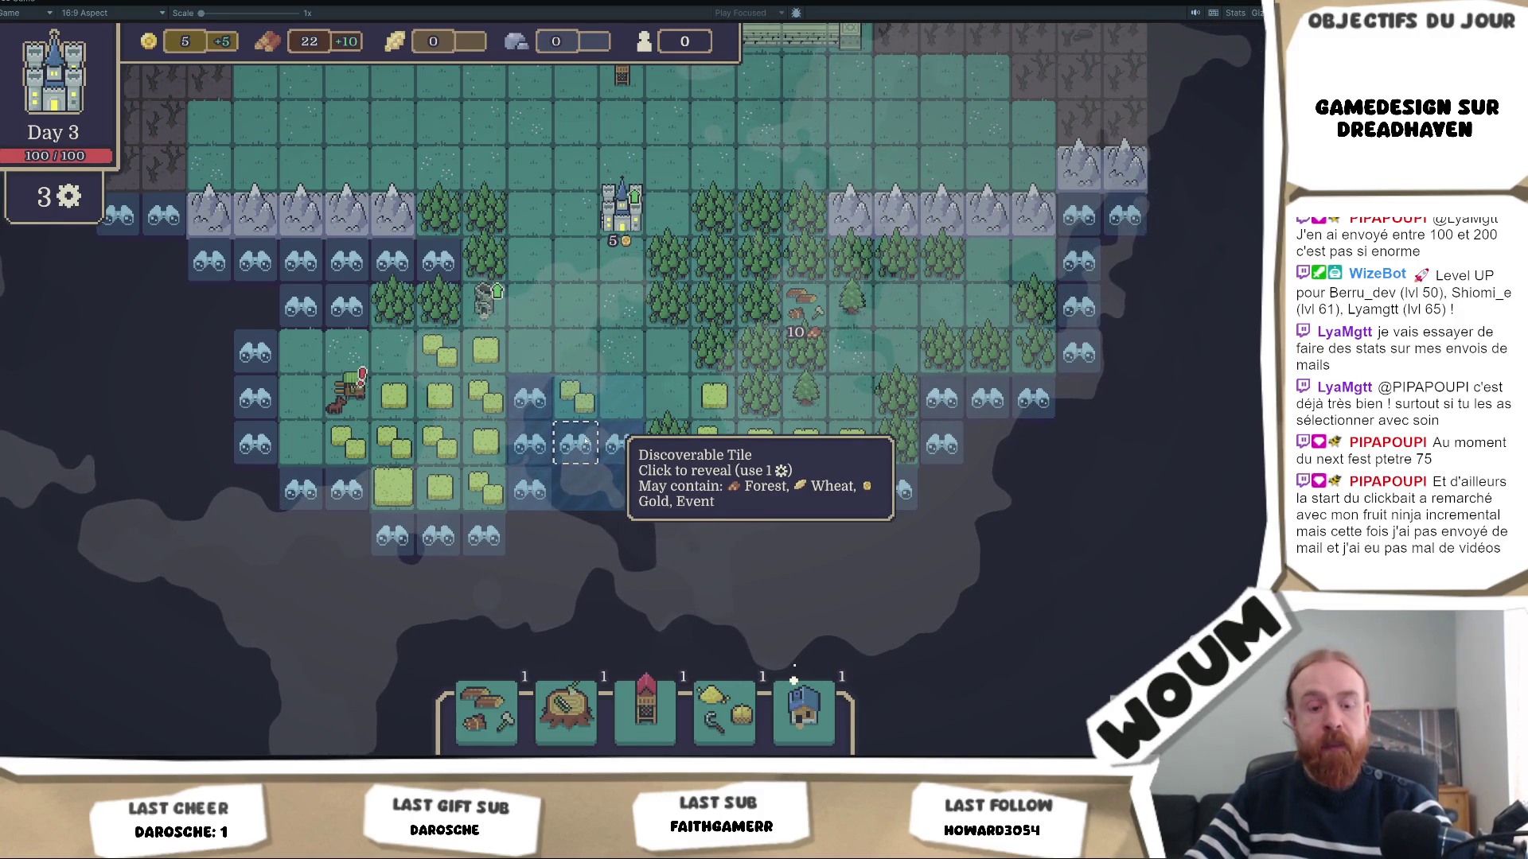
click(585, 441)
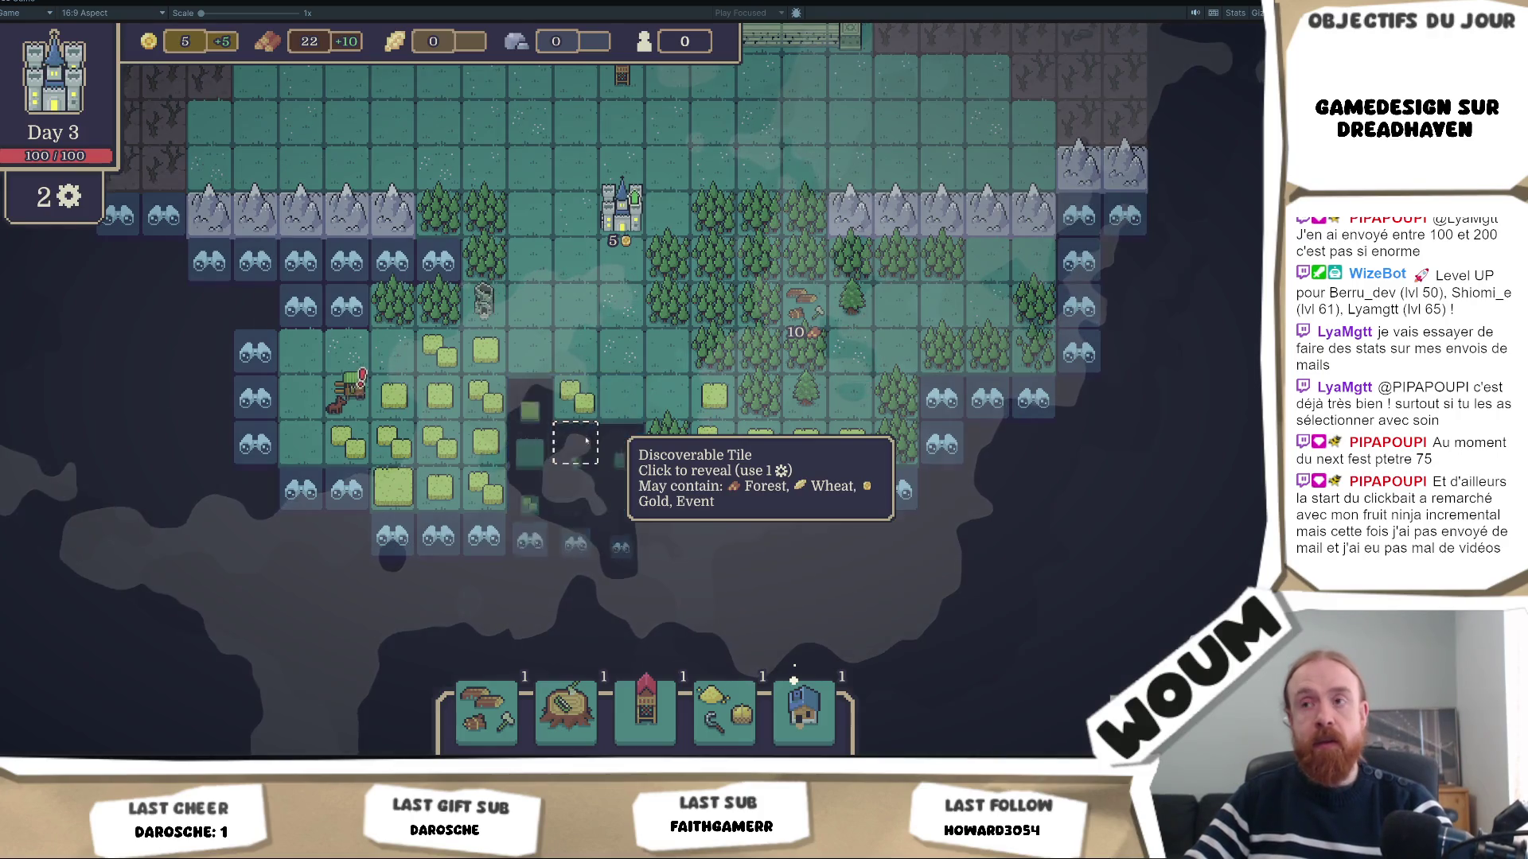
key(d)
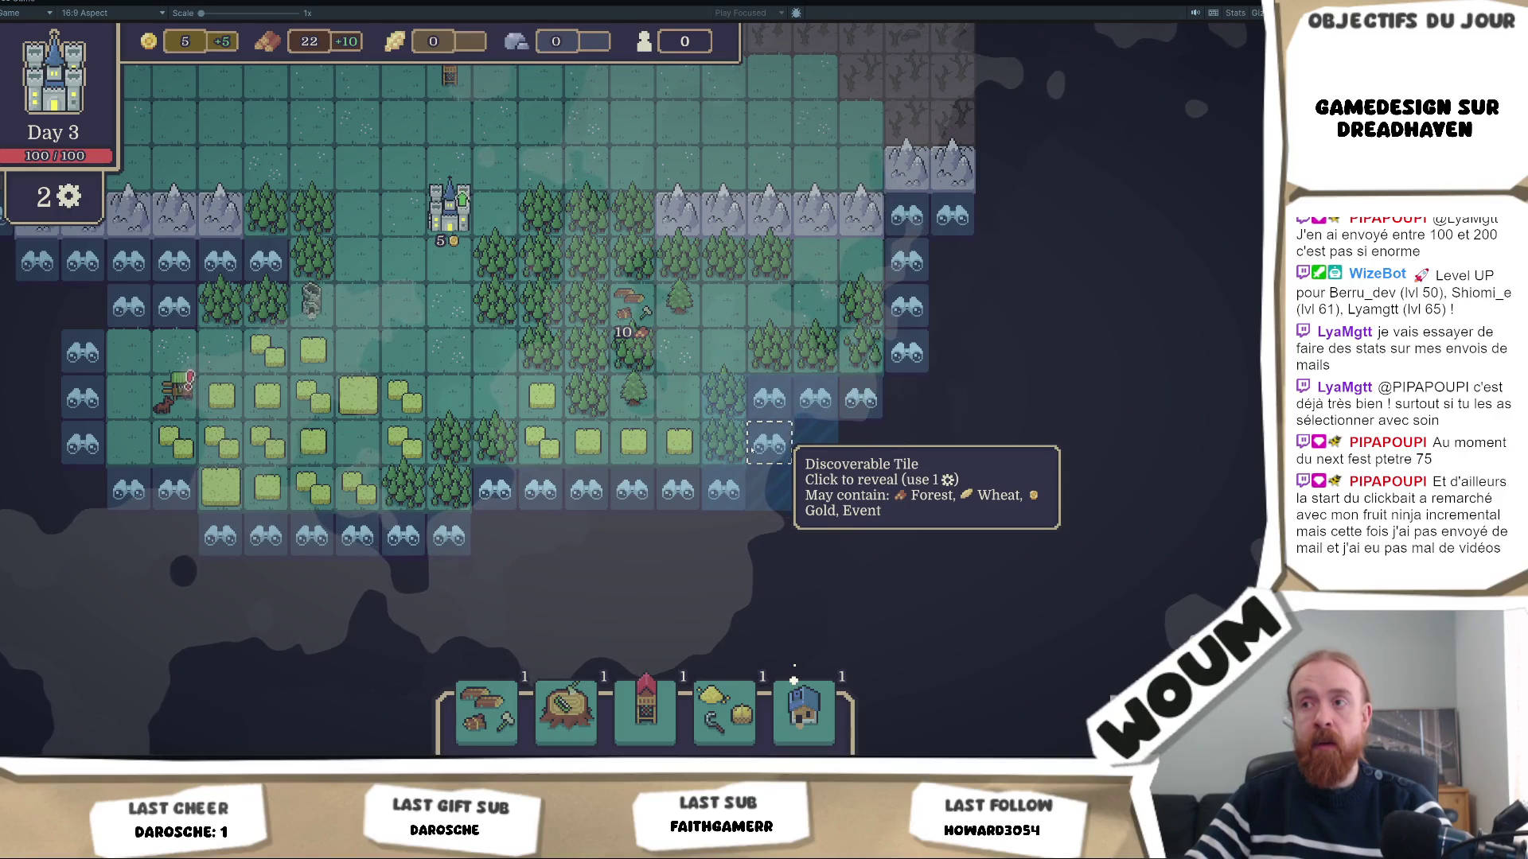
key(a)
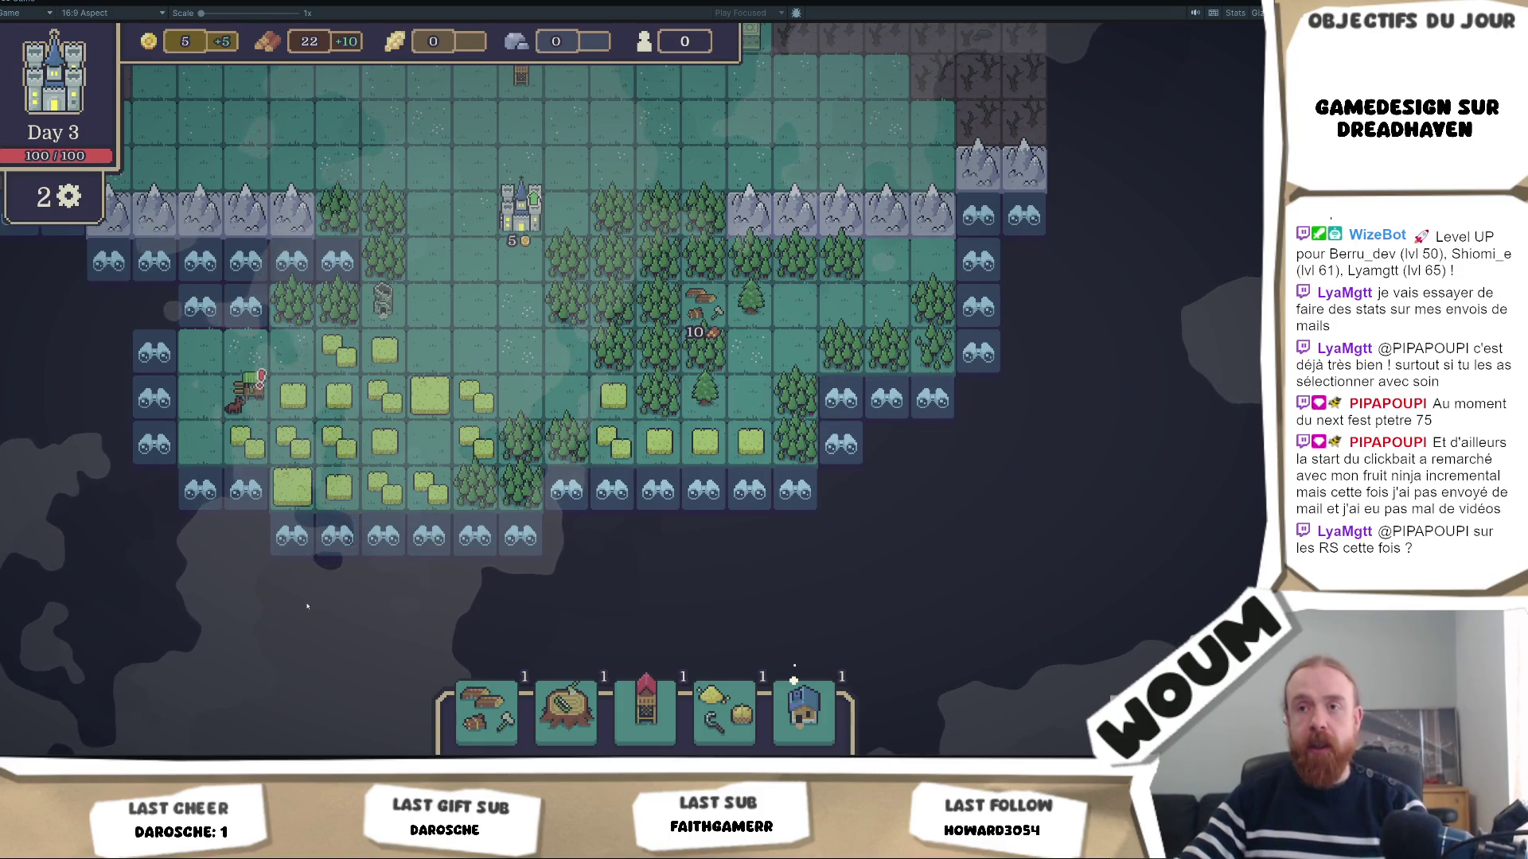
Reveal the discoverable tile south of the forest, then pick up the Line Woodcamp card.
click(567, 486)
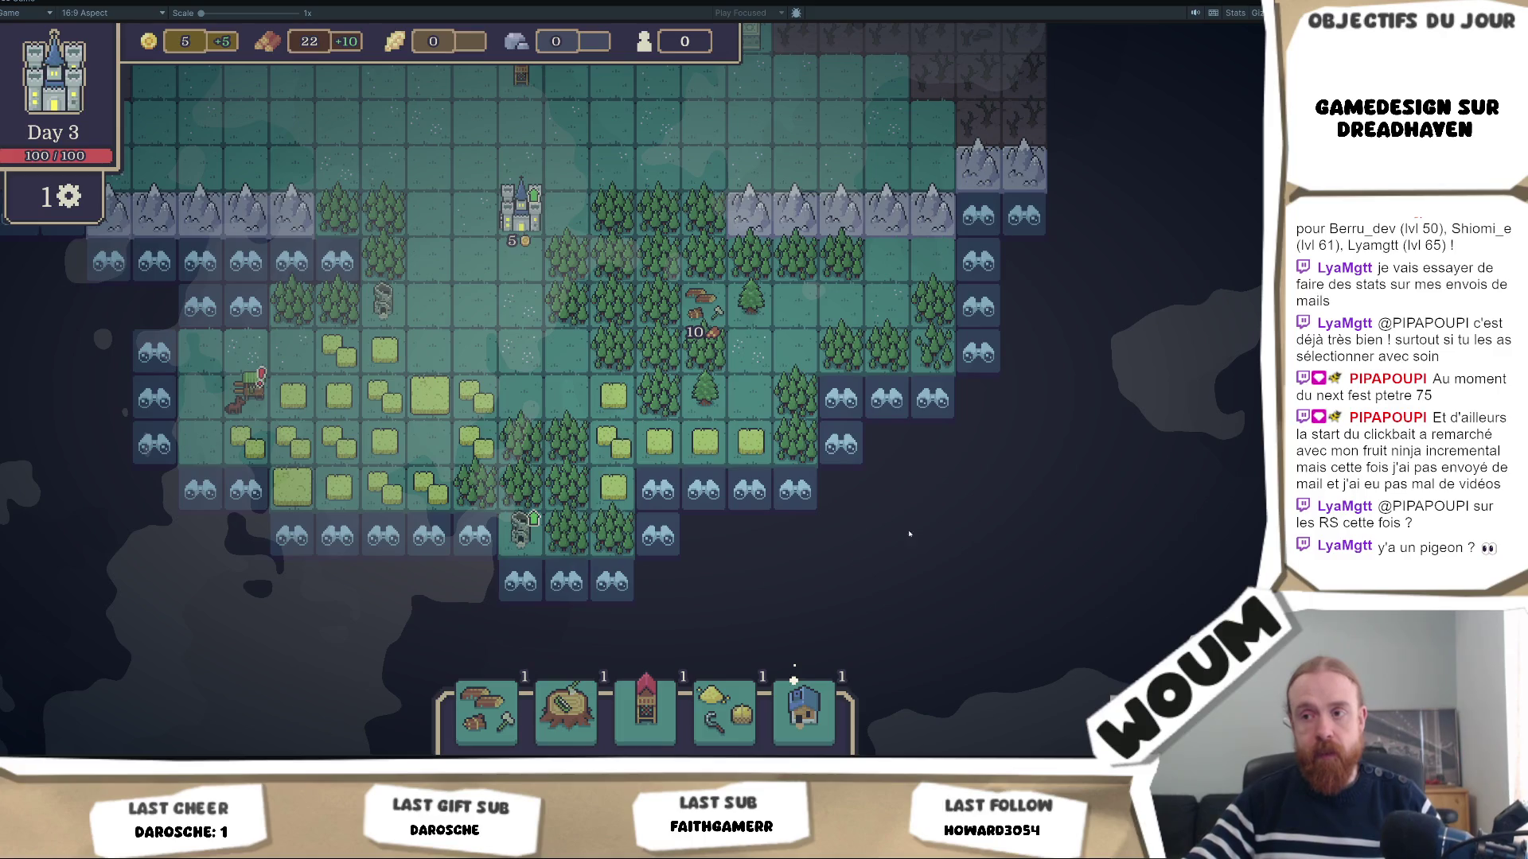
mouse_move(577, 724)
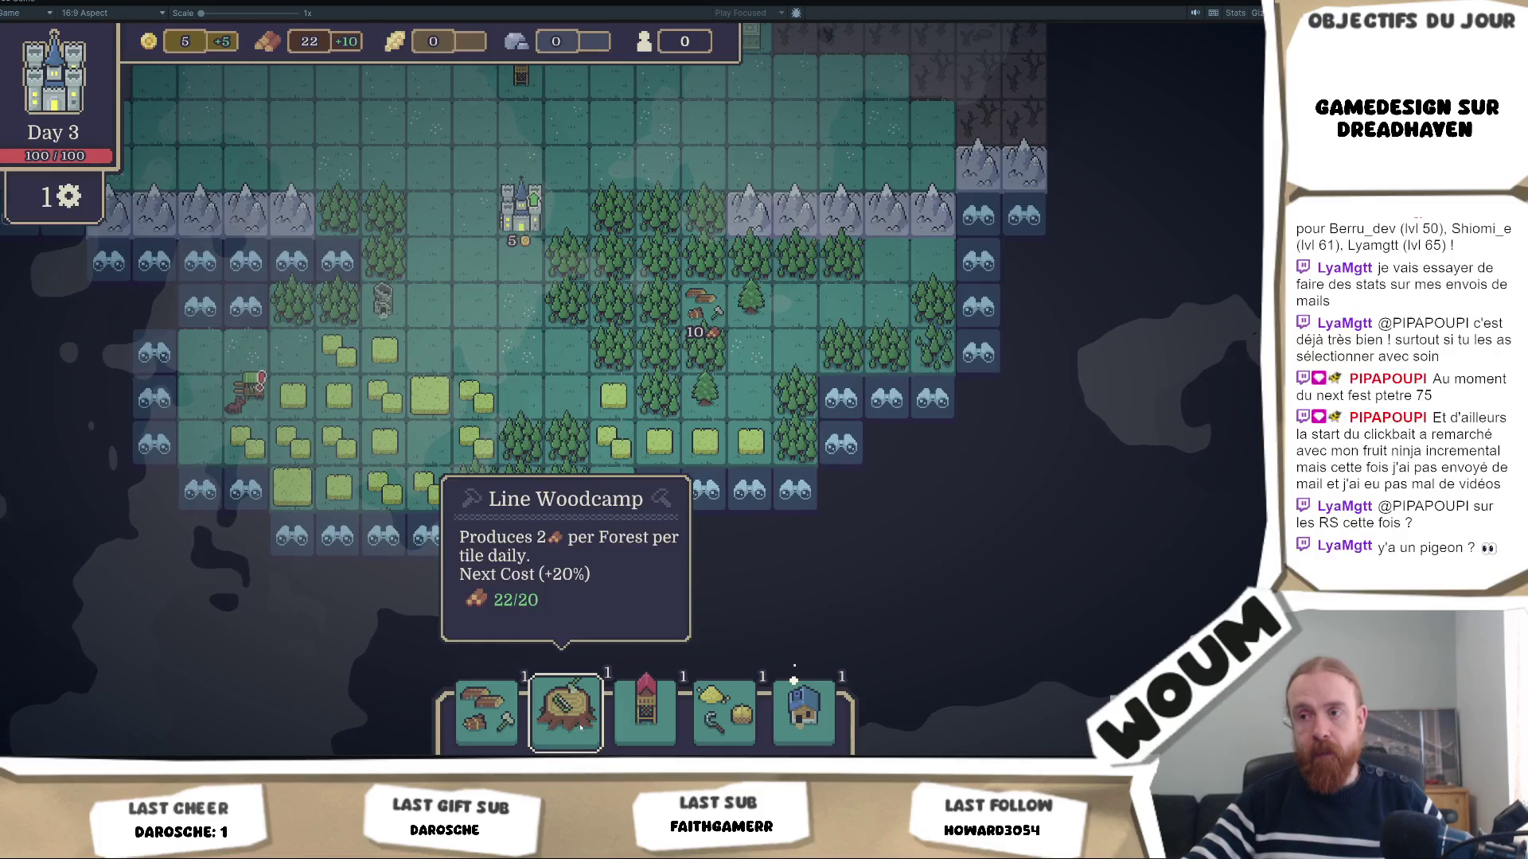
click(581, 727)
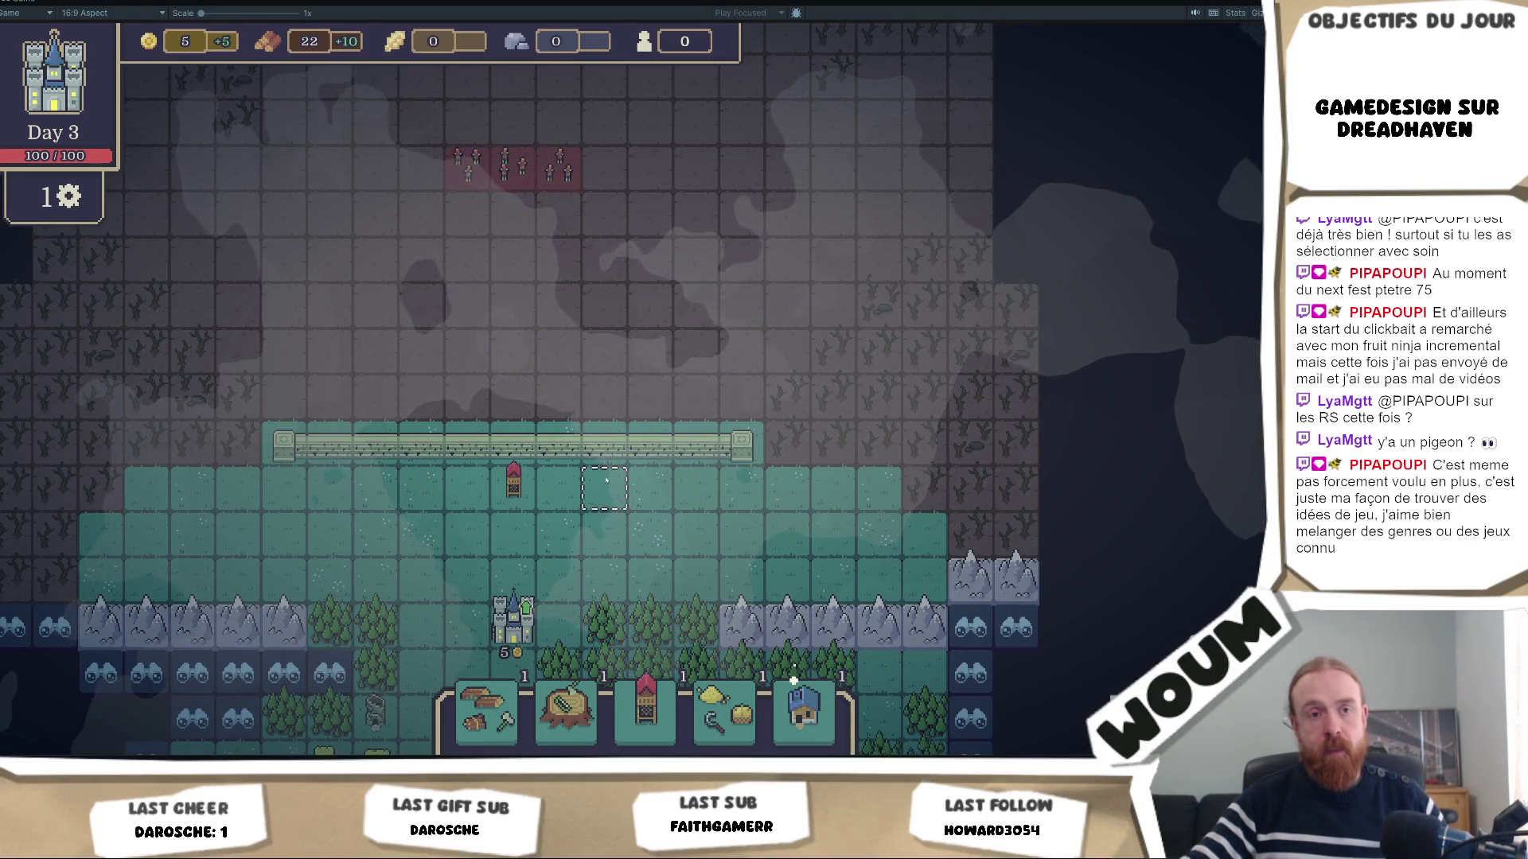
key(s)
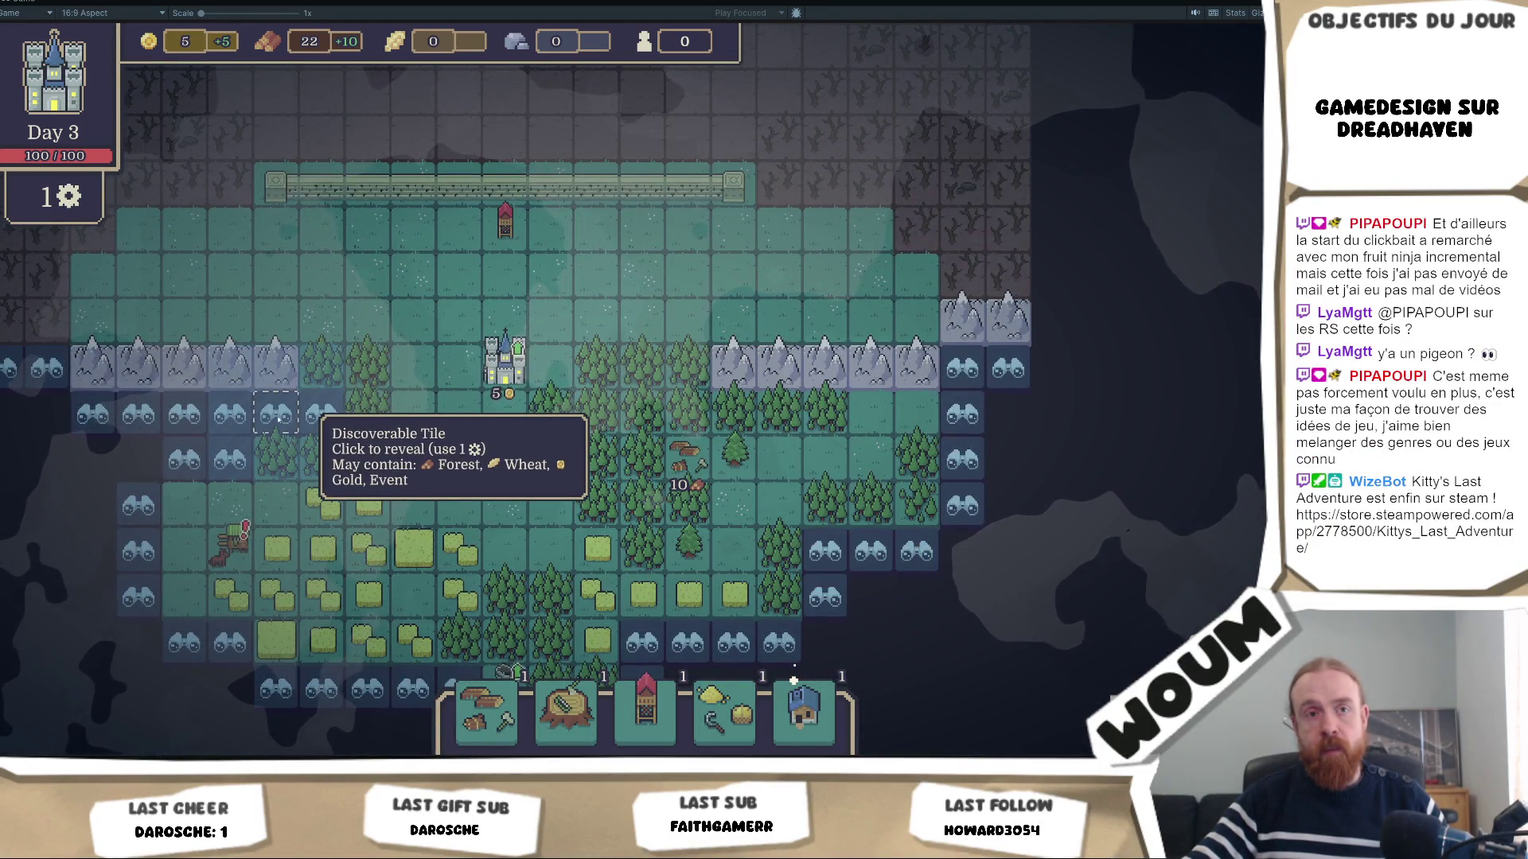
Reveal one last discoverable tile and end the day to start Day 4.
click(279, 417)
key(w)
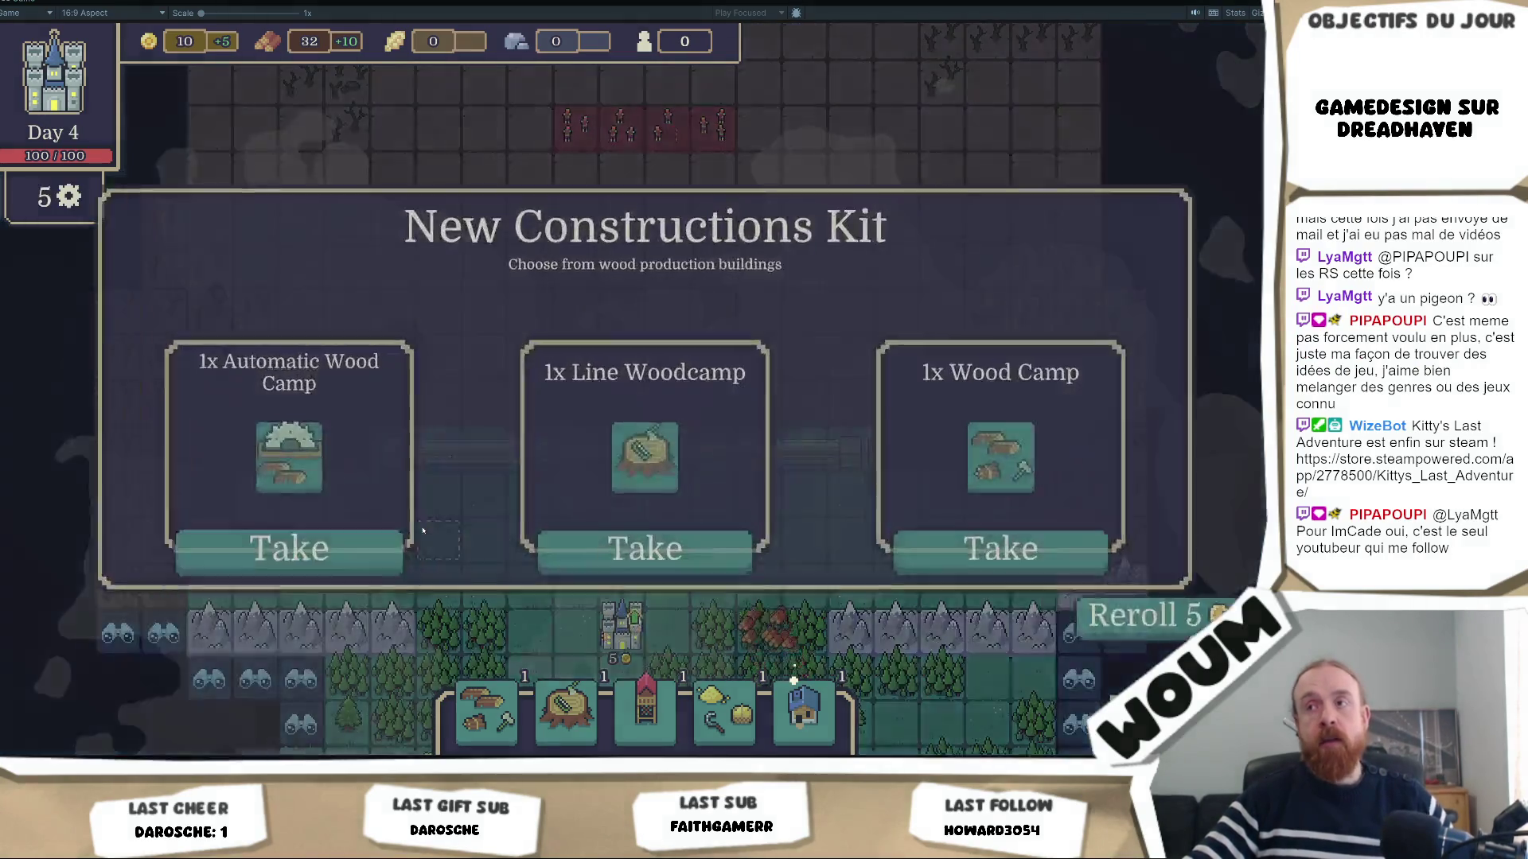
Take the Automatic Wood Camp, then the Super Forest Nursery, from the construction kits.
mouse_move(348, 473)
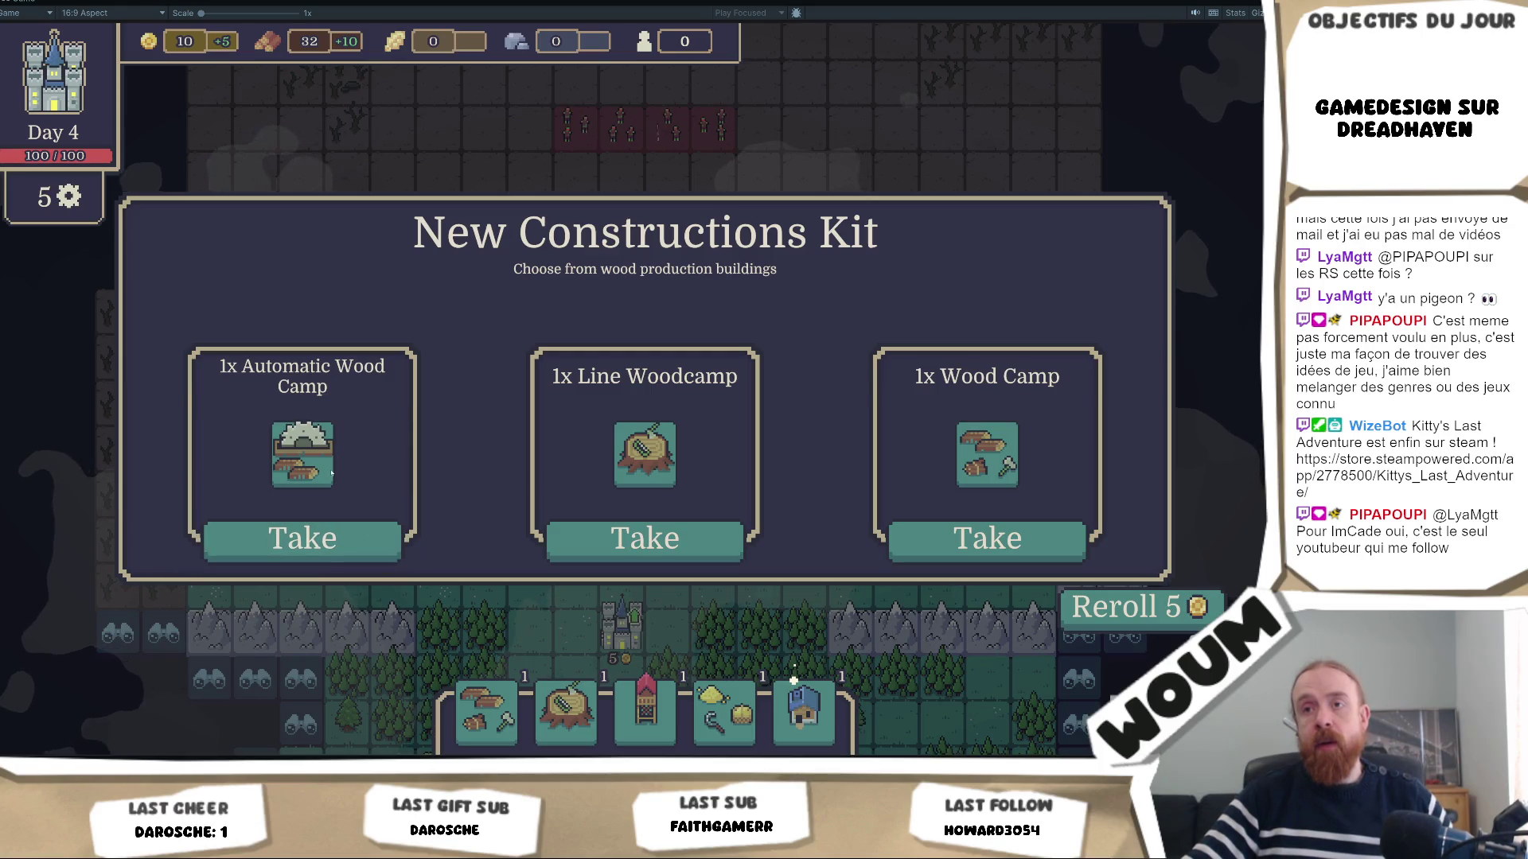
click(306, 538)
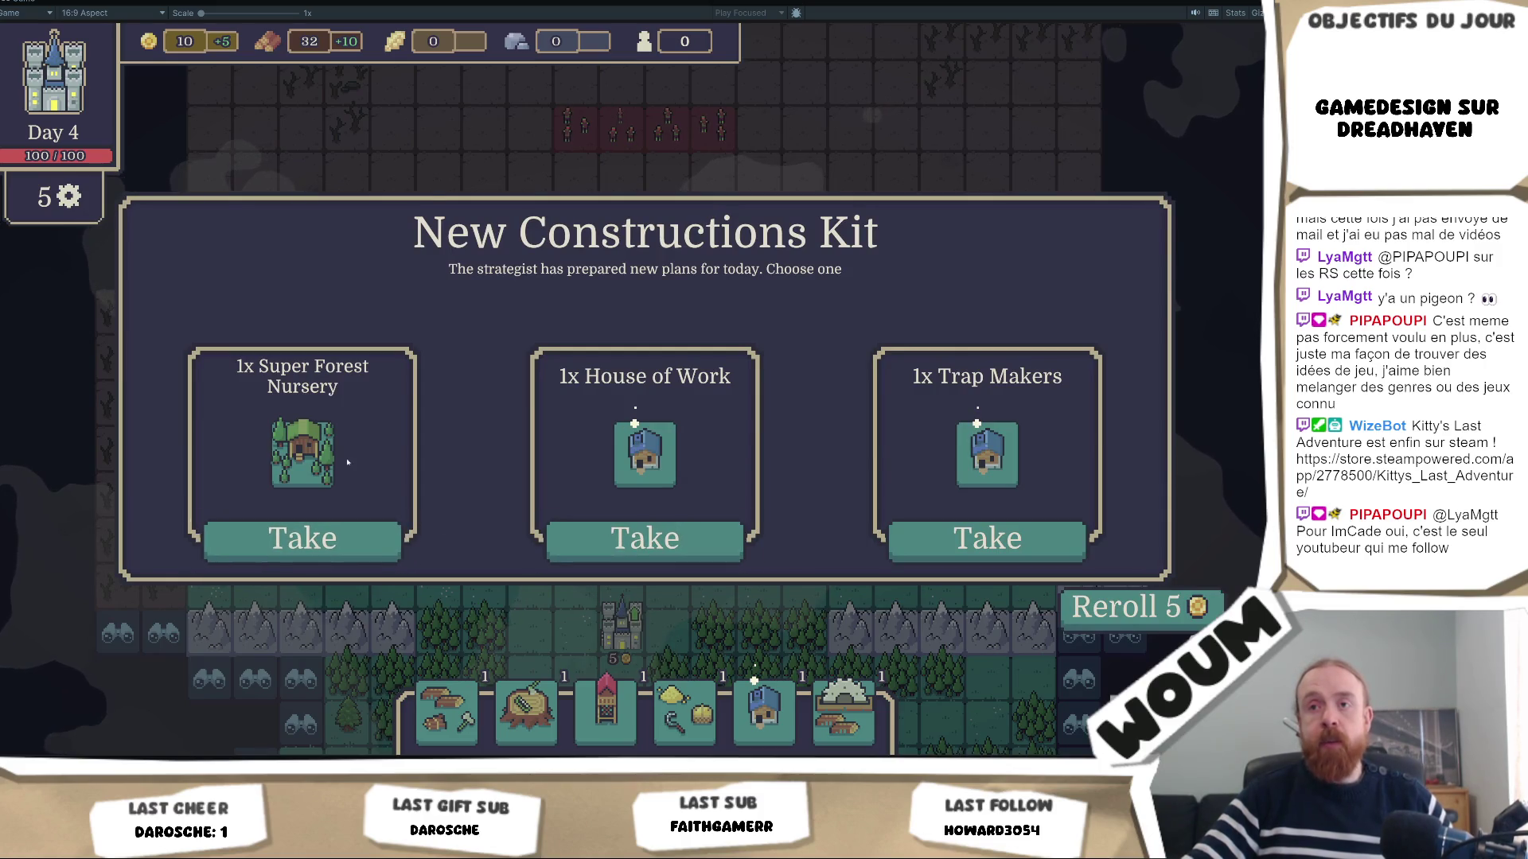
mouse_move(317, 472)
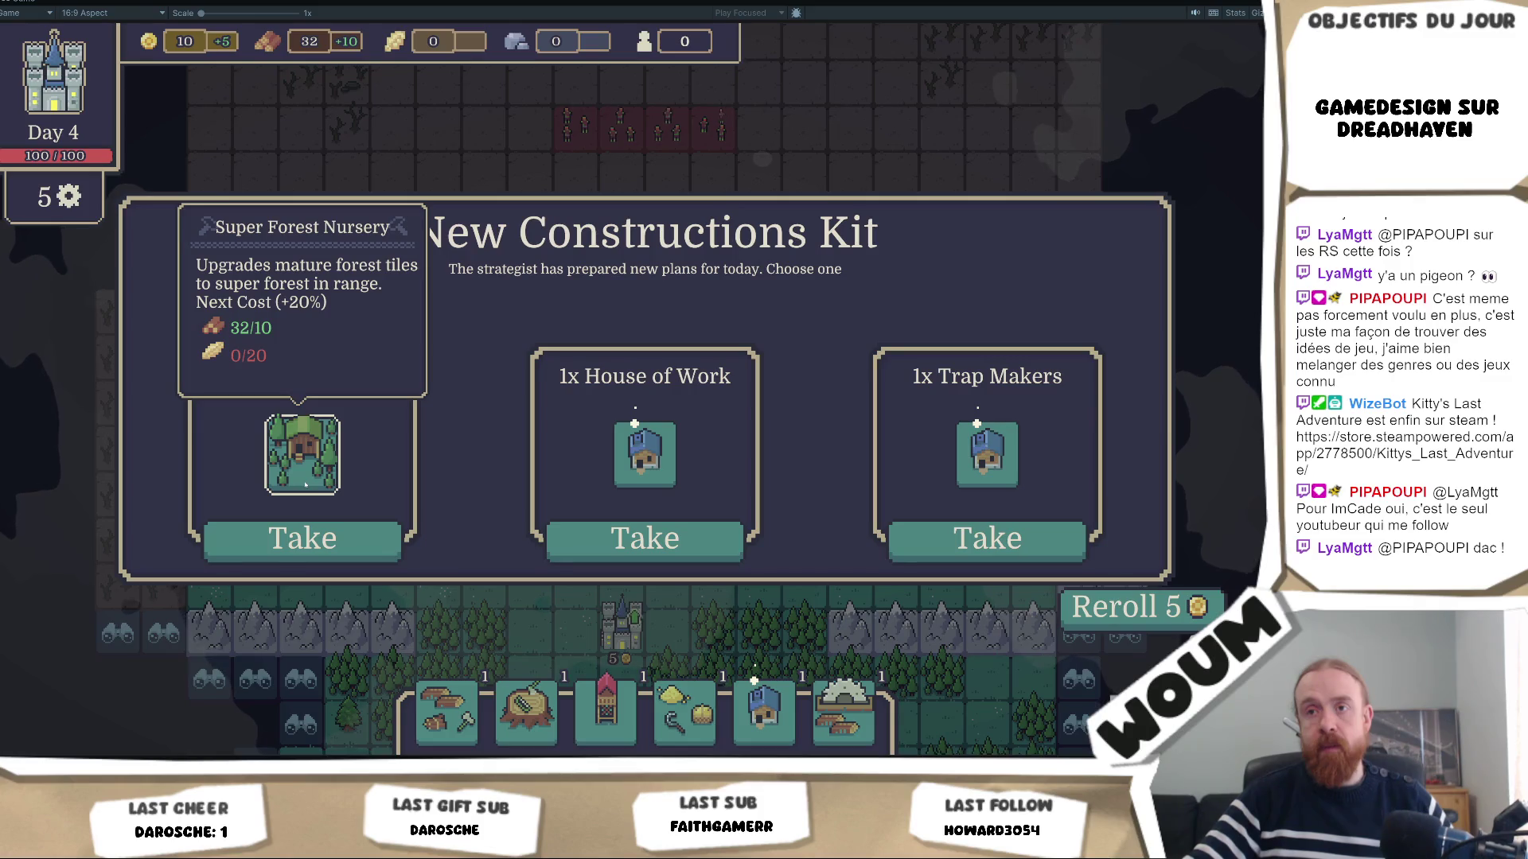
click(303, 540)
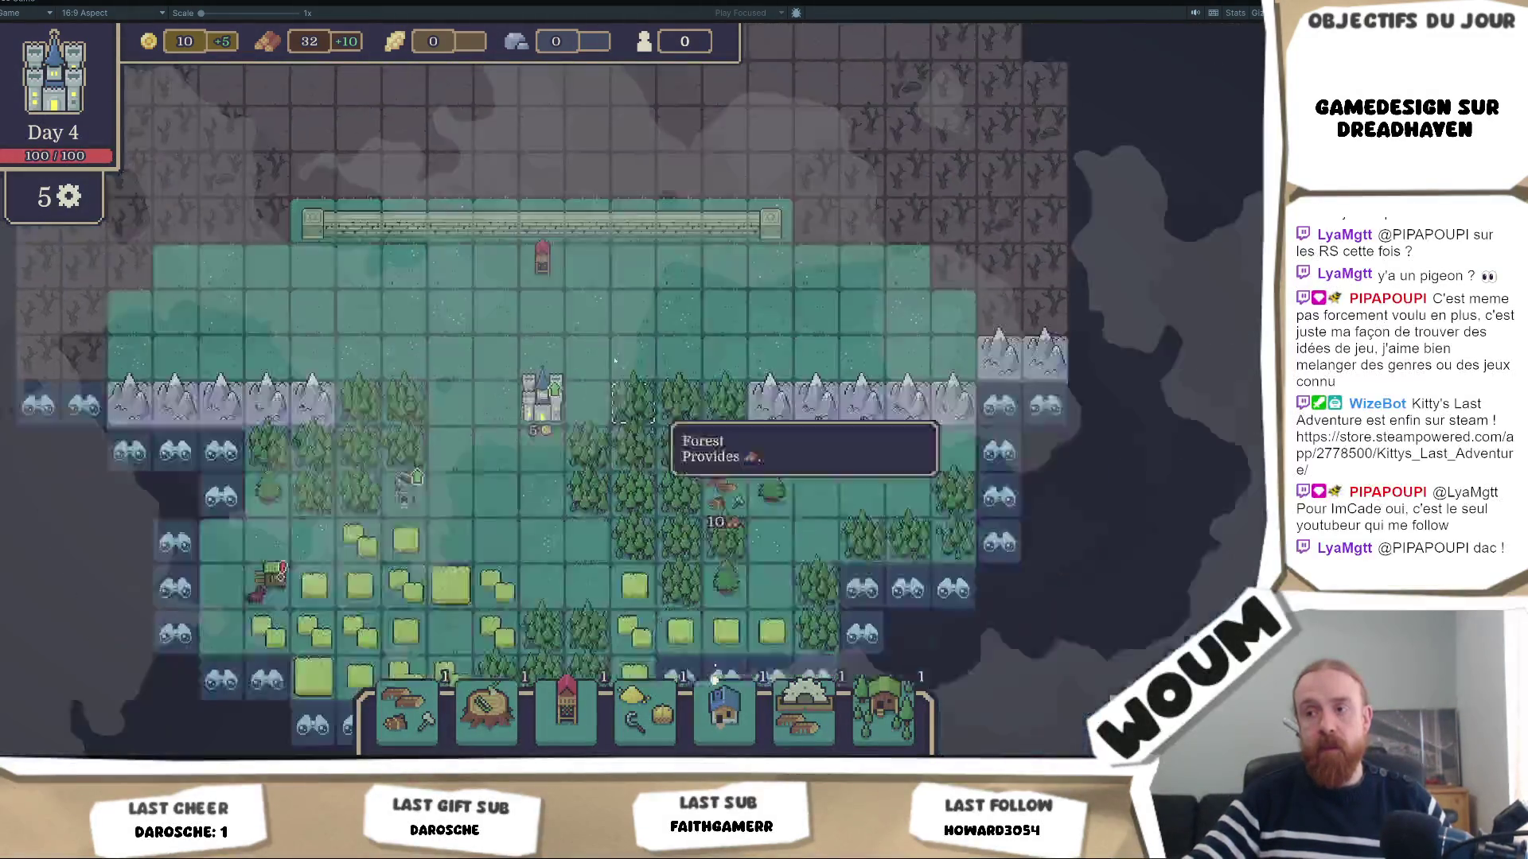
mouse_move(867, 733)
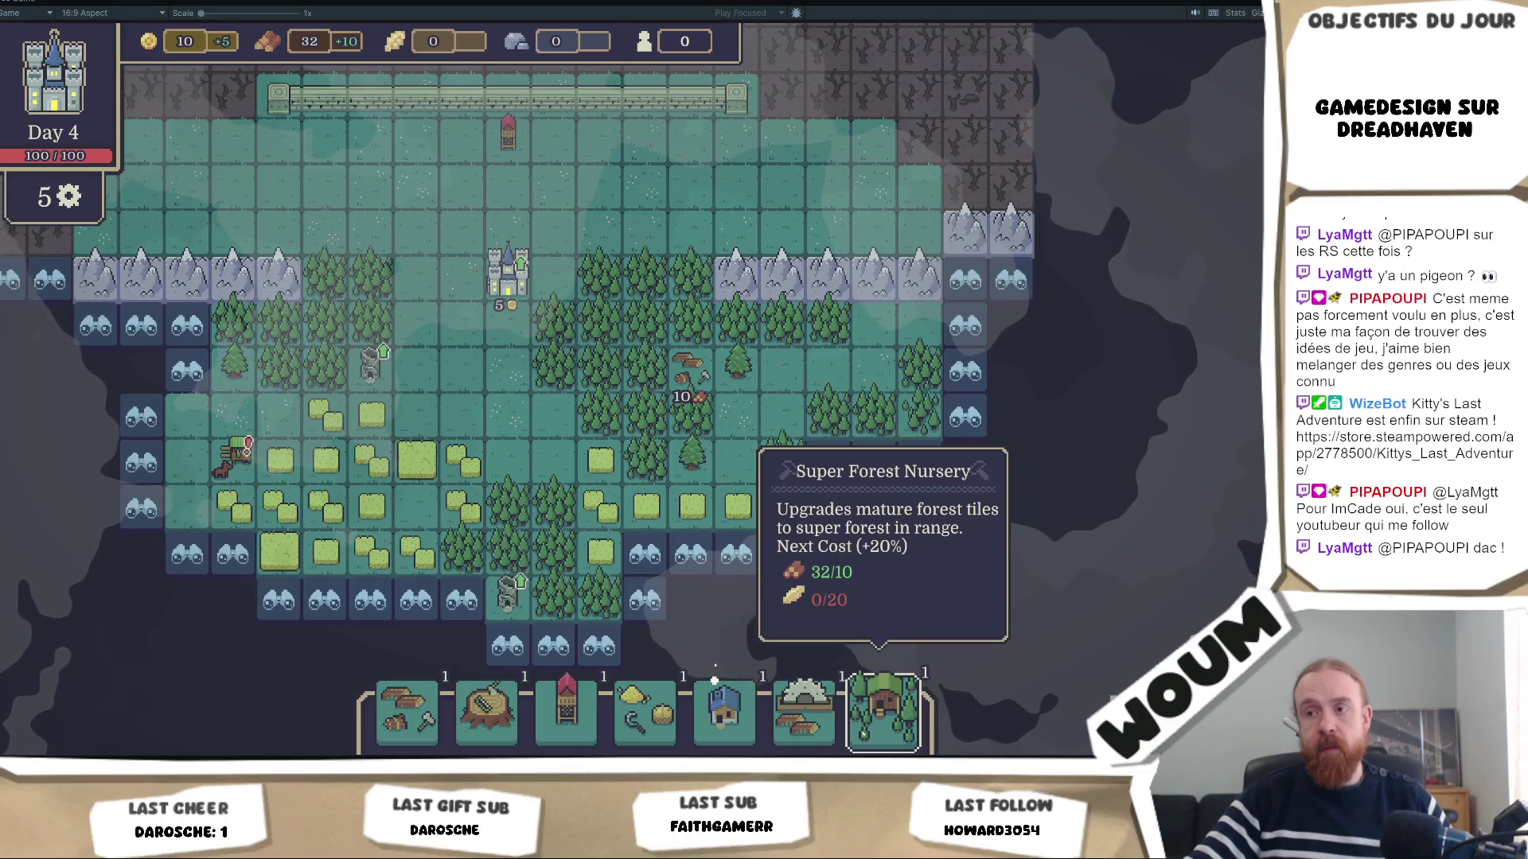
mouse_move(739, 732)
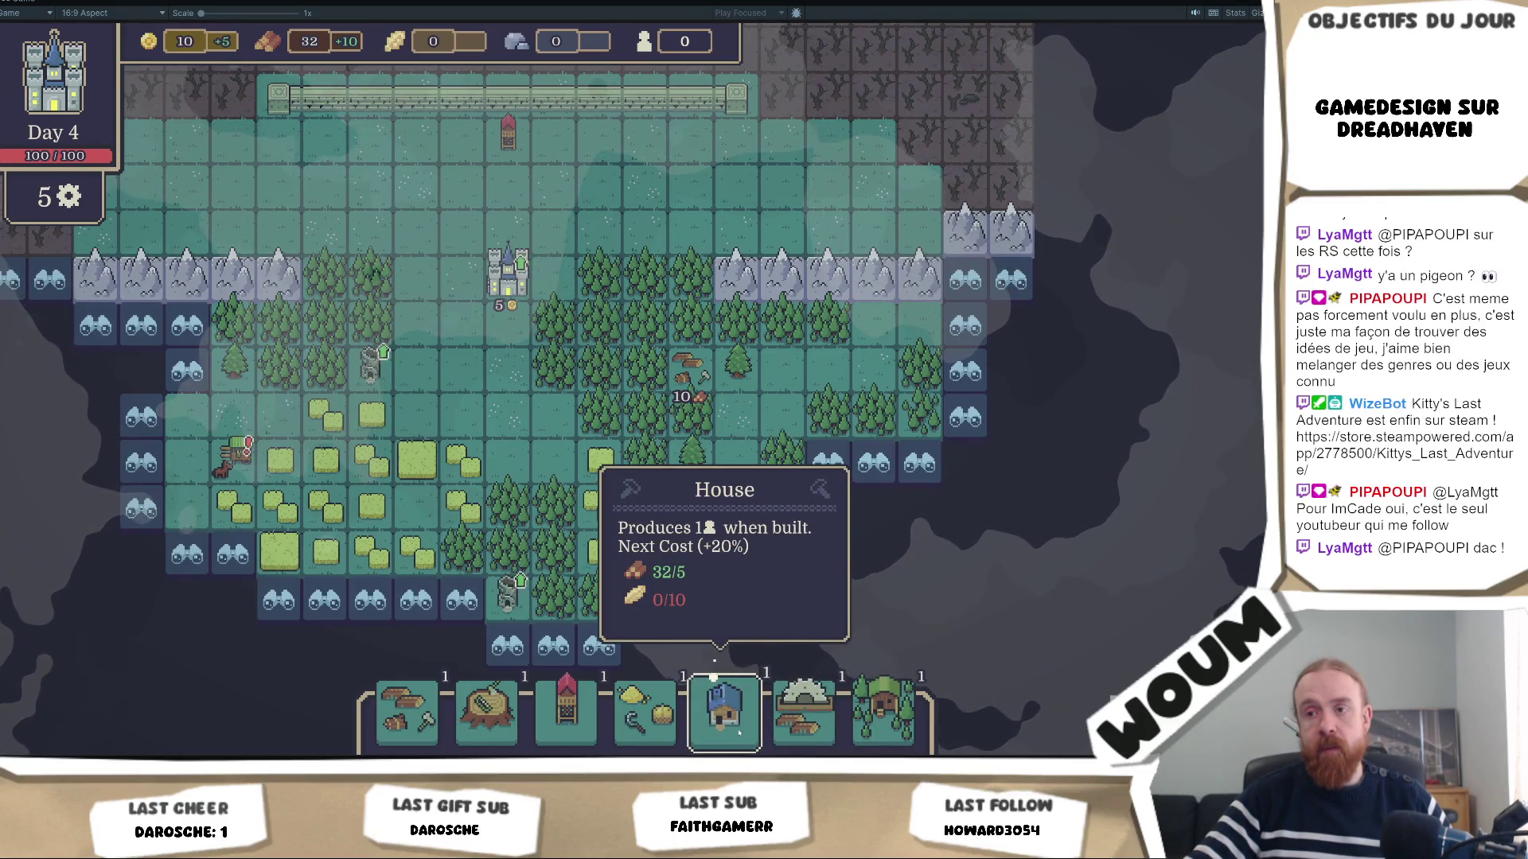
mouse_move(493, 724)
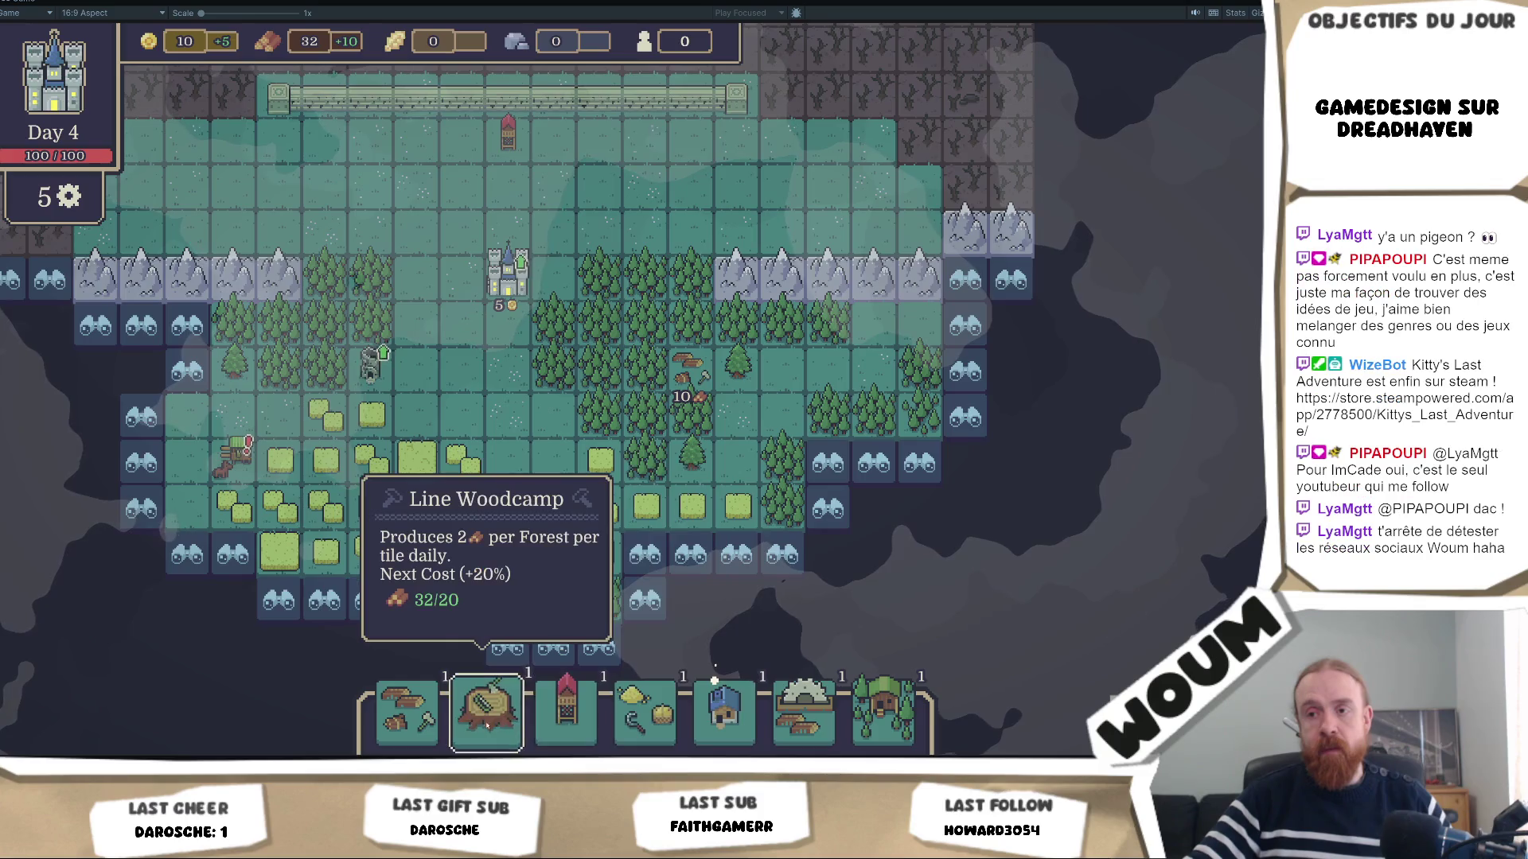
mouse_move(403, 726)
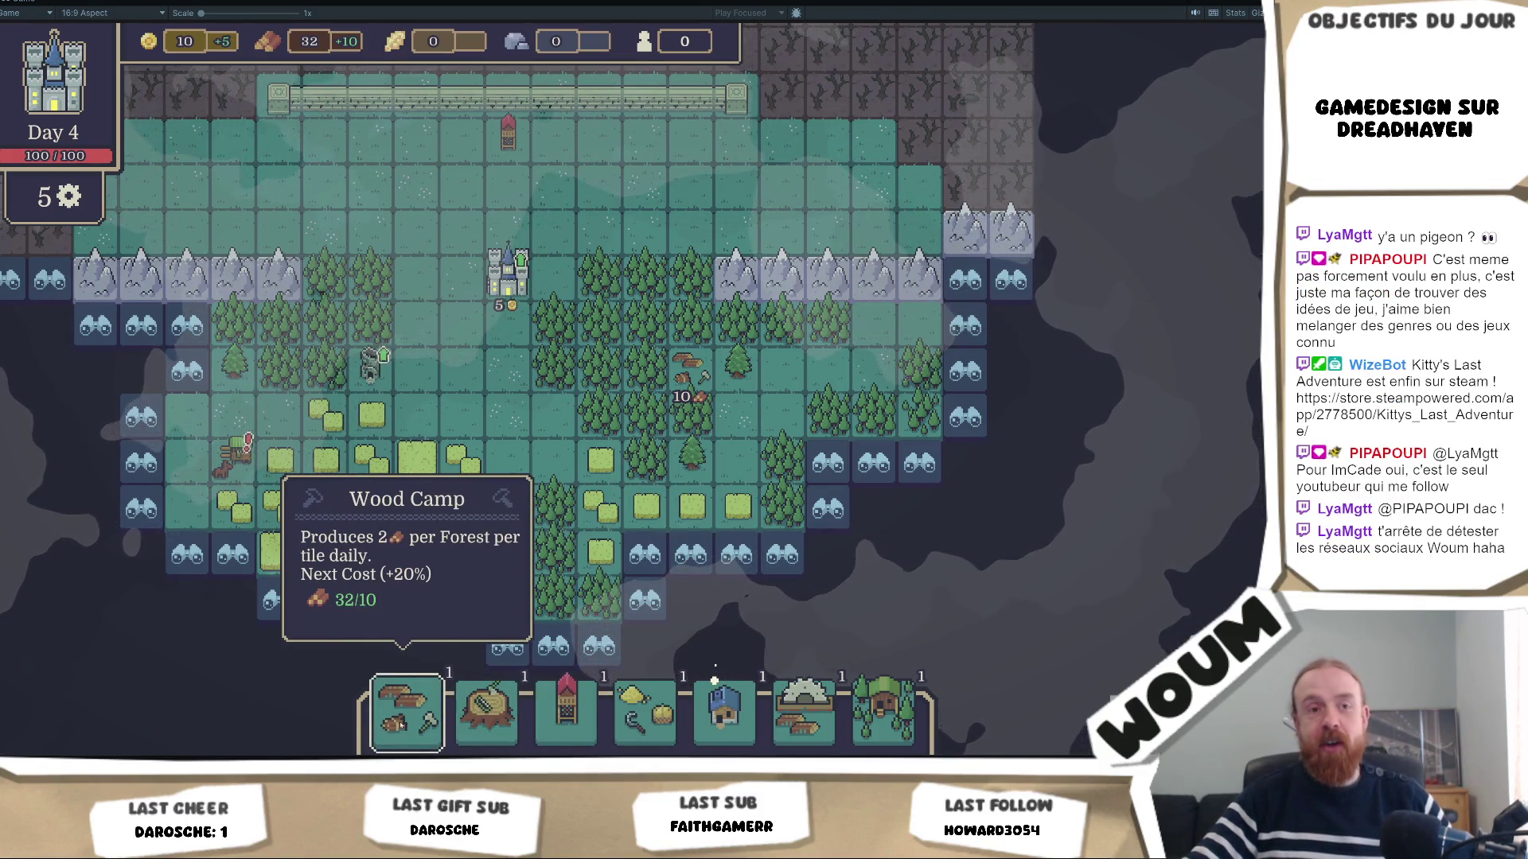
drag(403, 726, 507, 593)
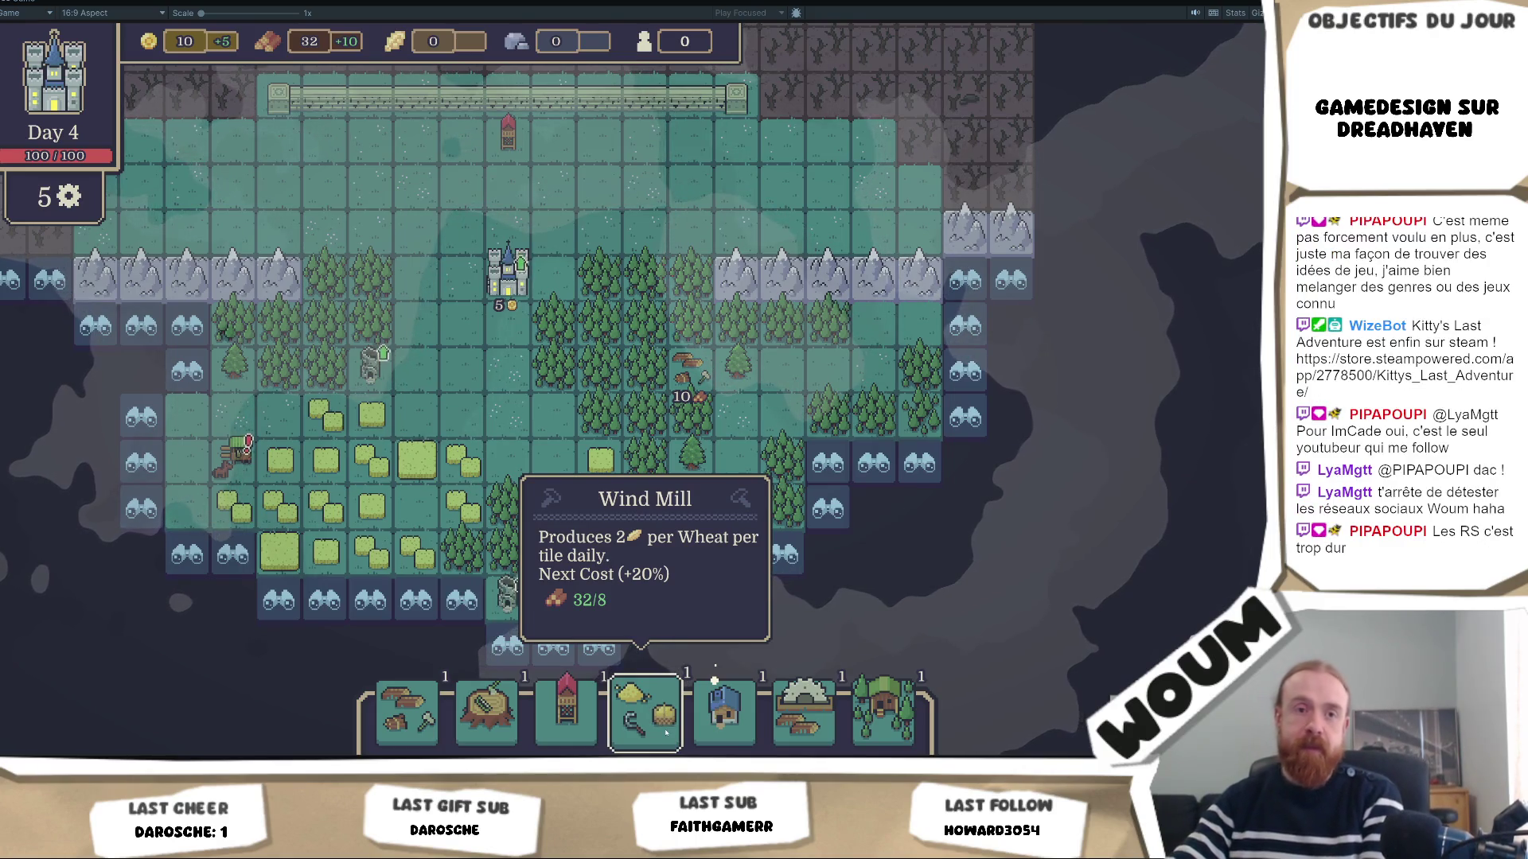
click(465, 564)
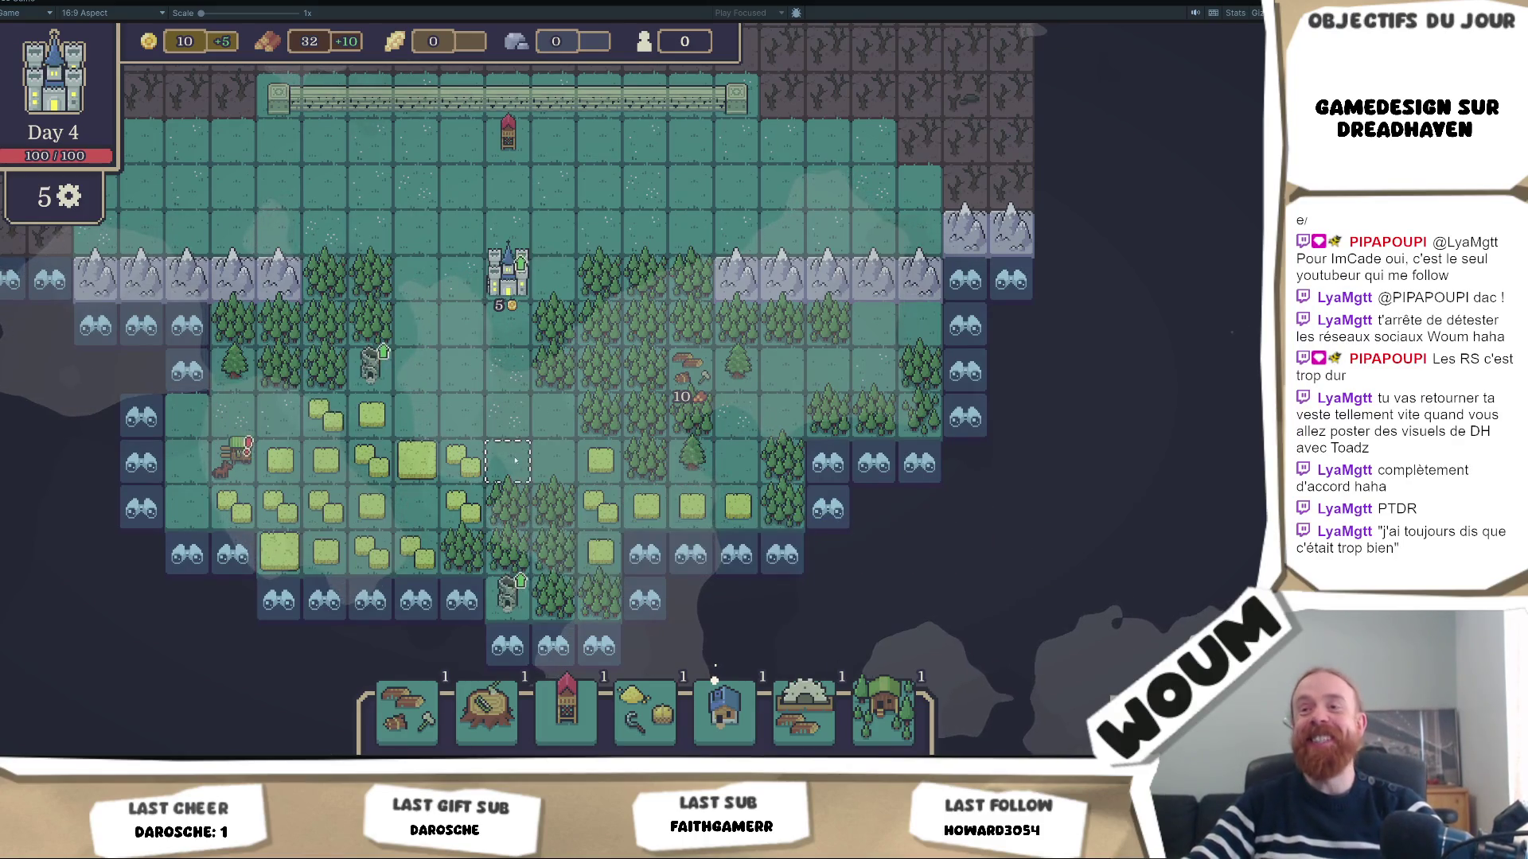
Build a Wood Camp on a forest tile.
key(s)
key(d)
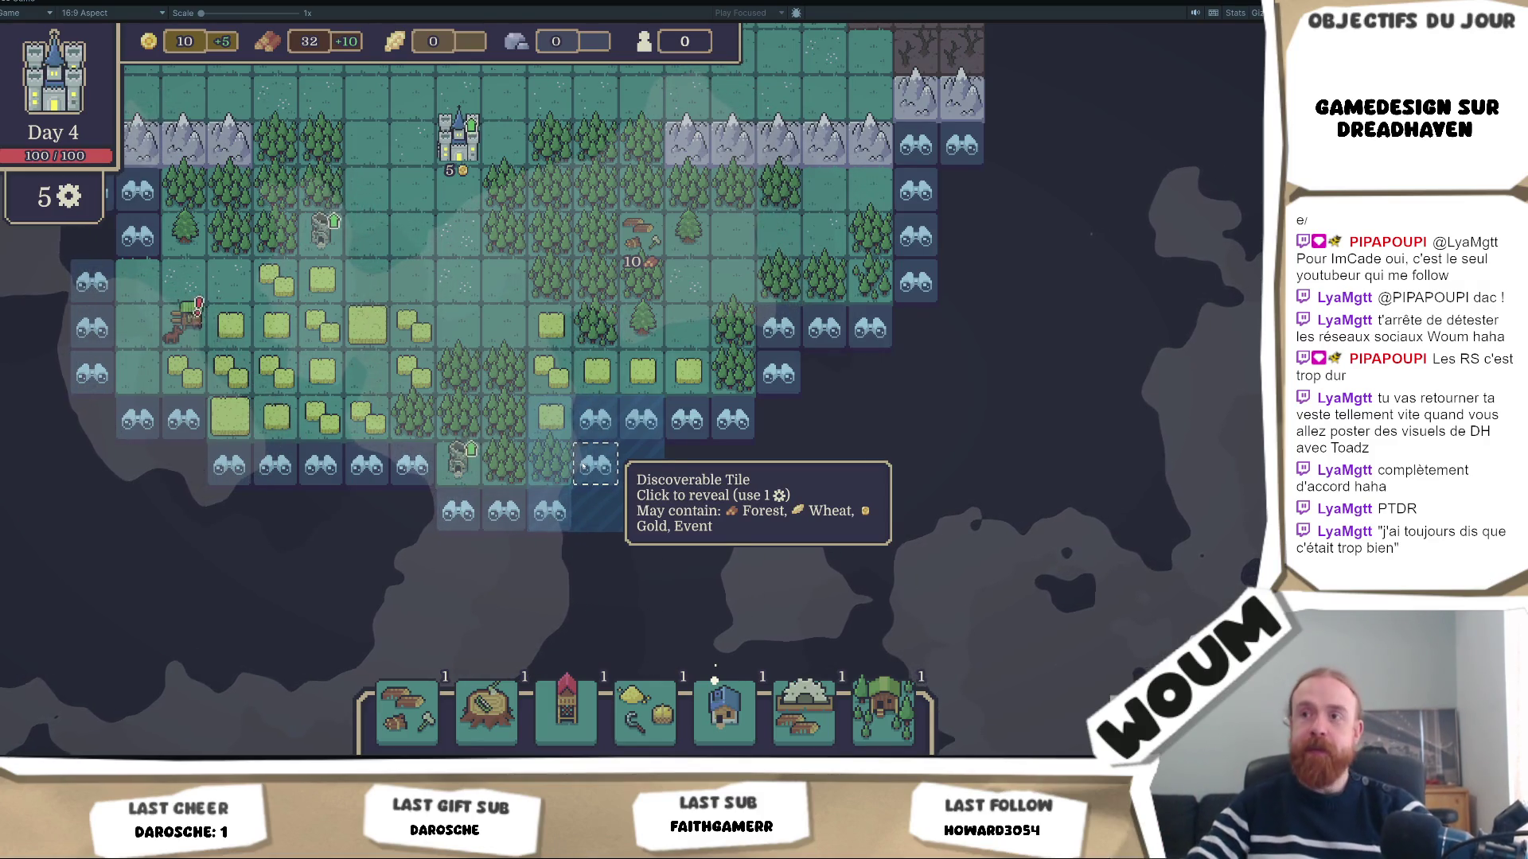
key(d)
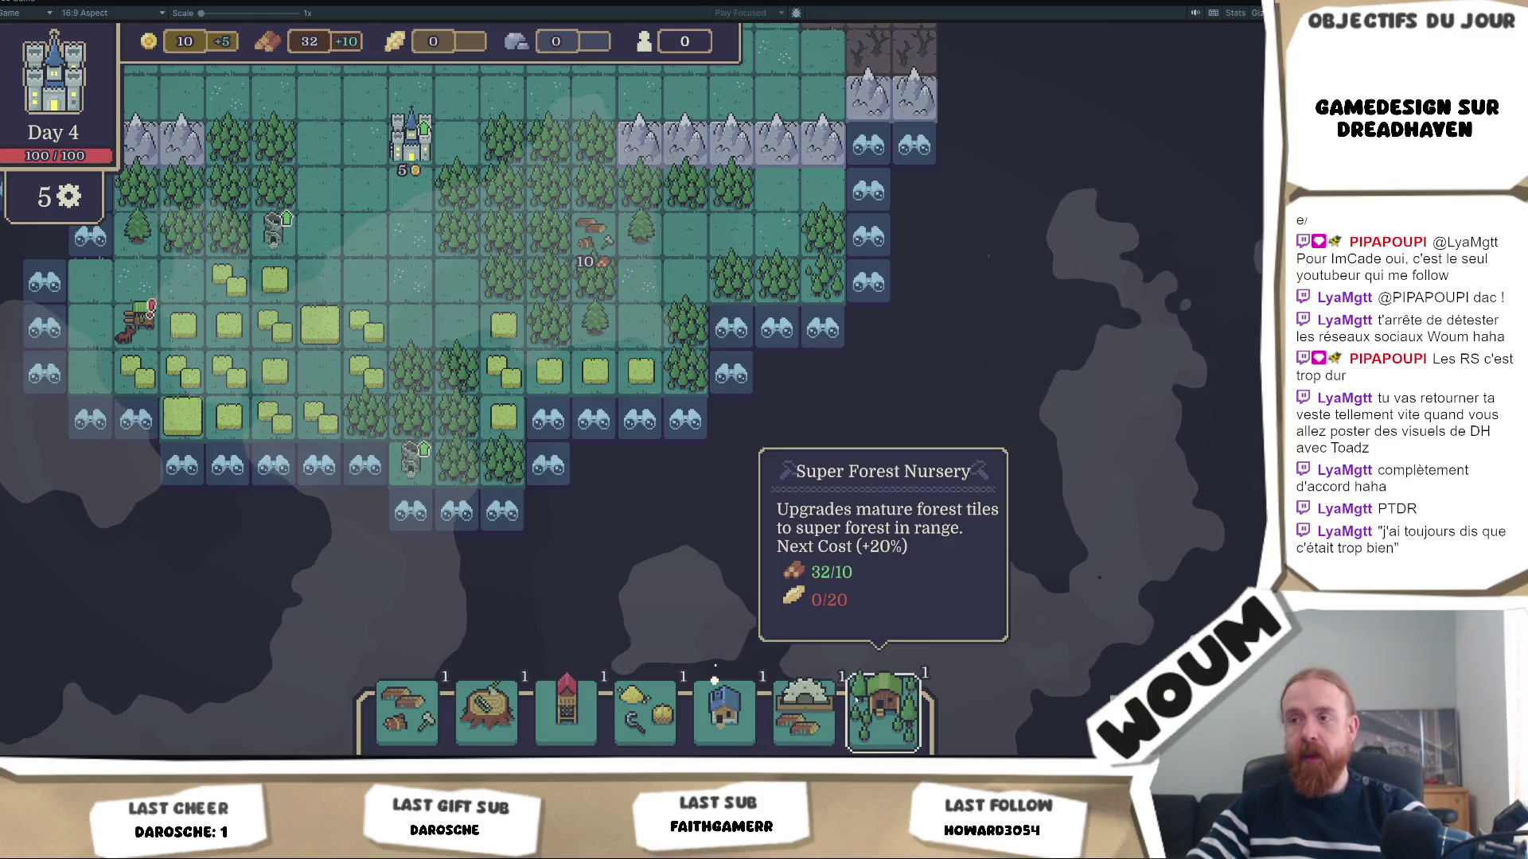
key(w)
key(a)
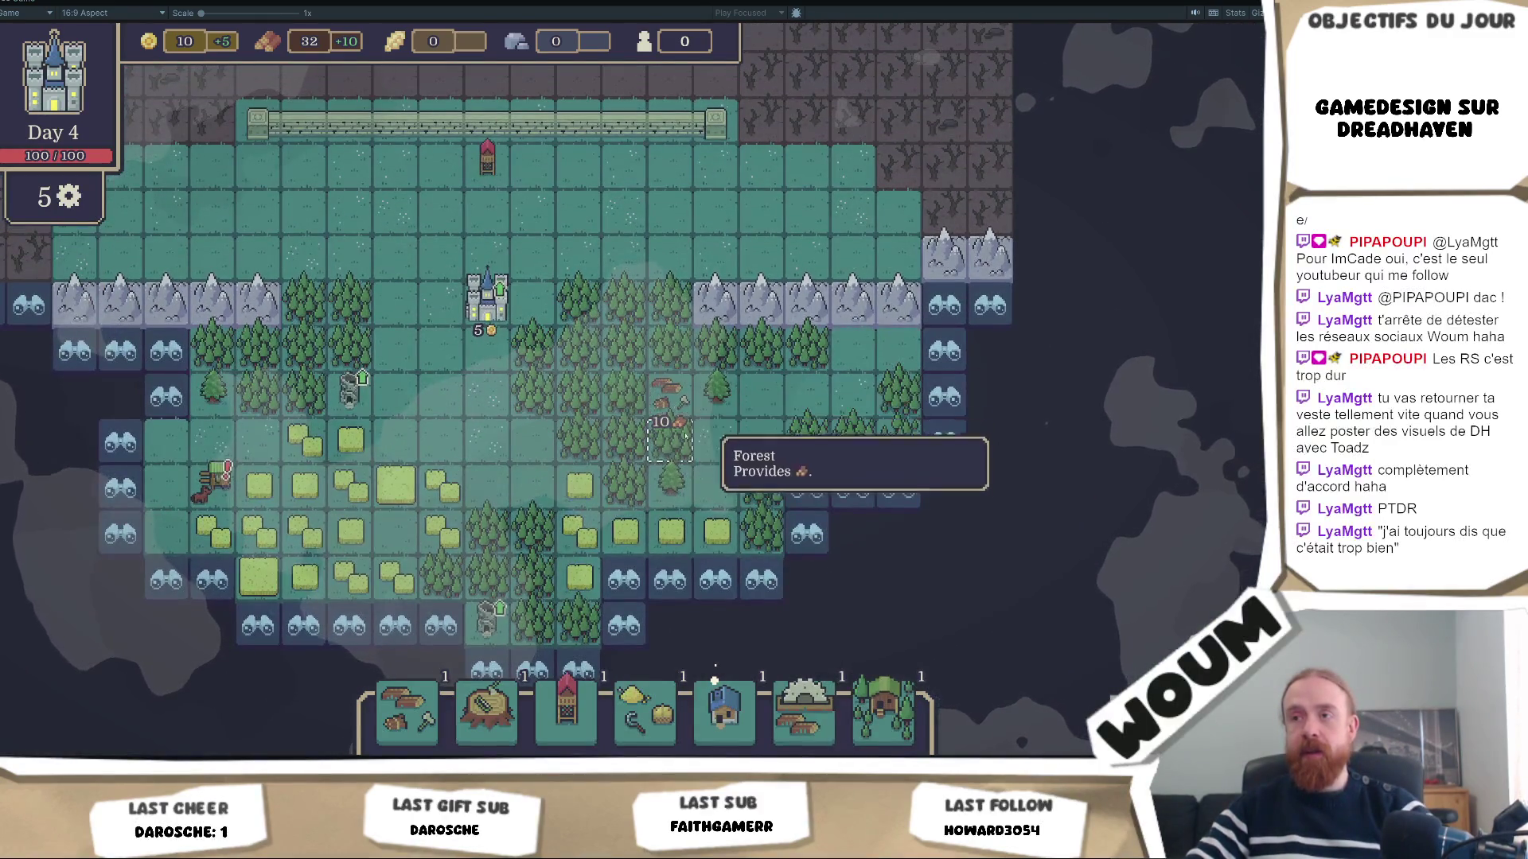
scroll(671, 408, up, 3)
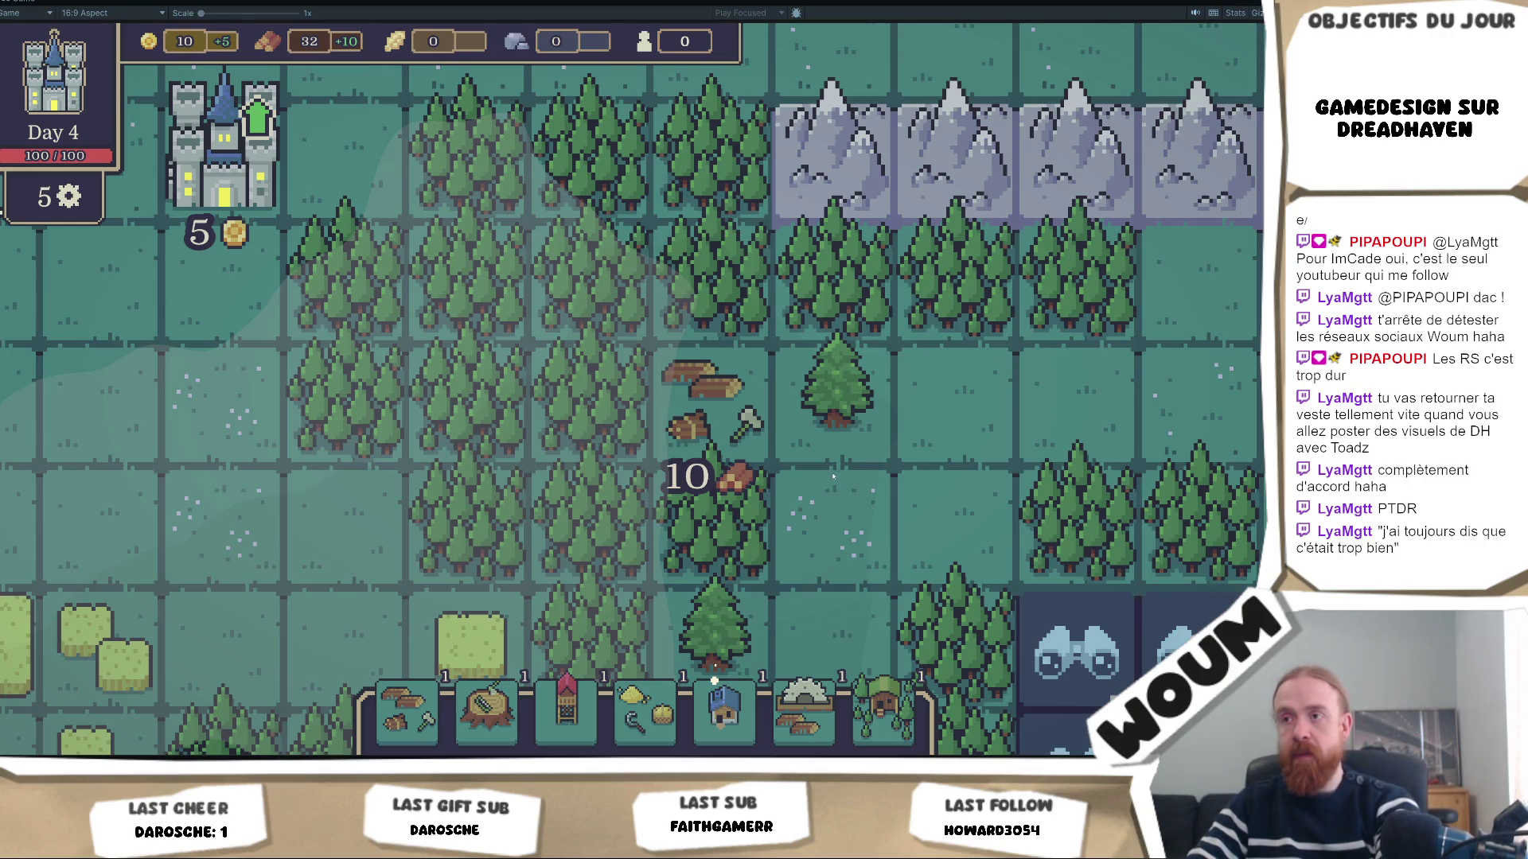
scroll(834, 476, down, 3)
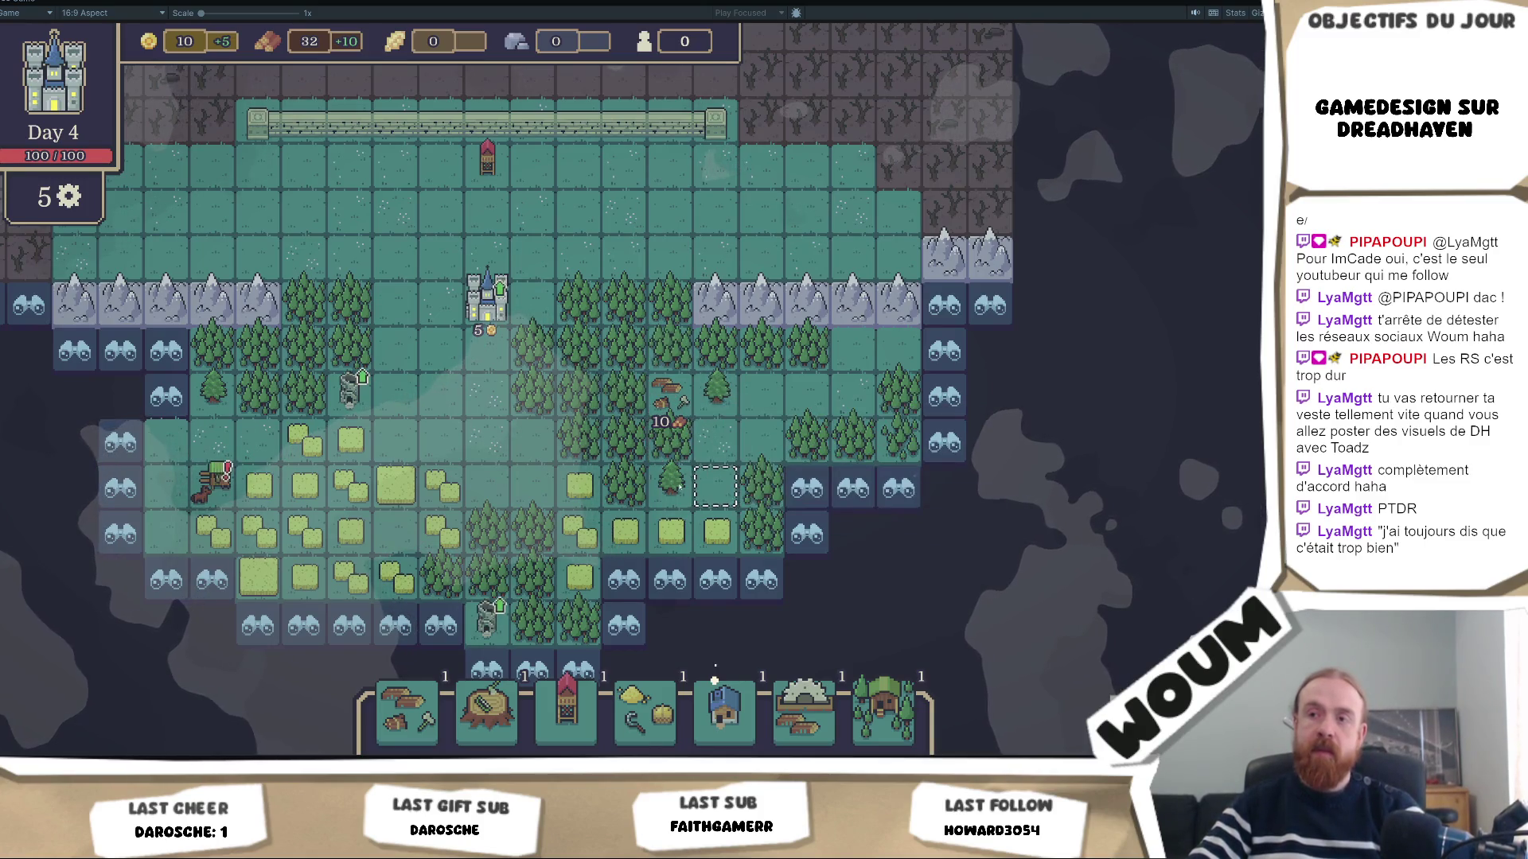
click(406, 713)
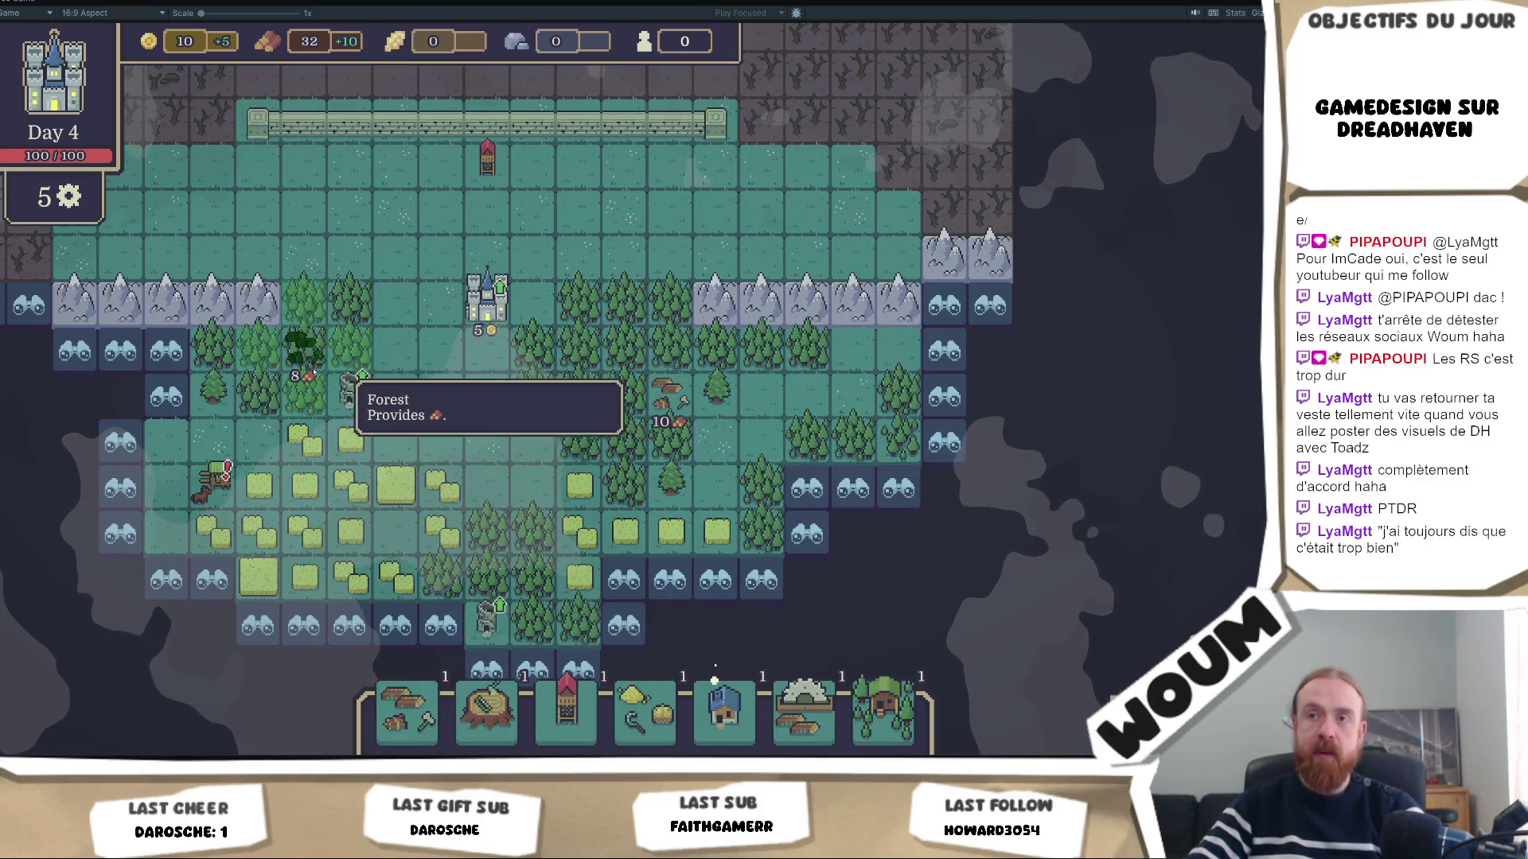
click(313, 372)
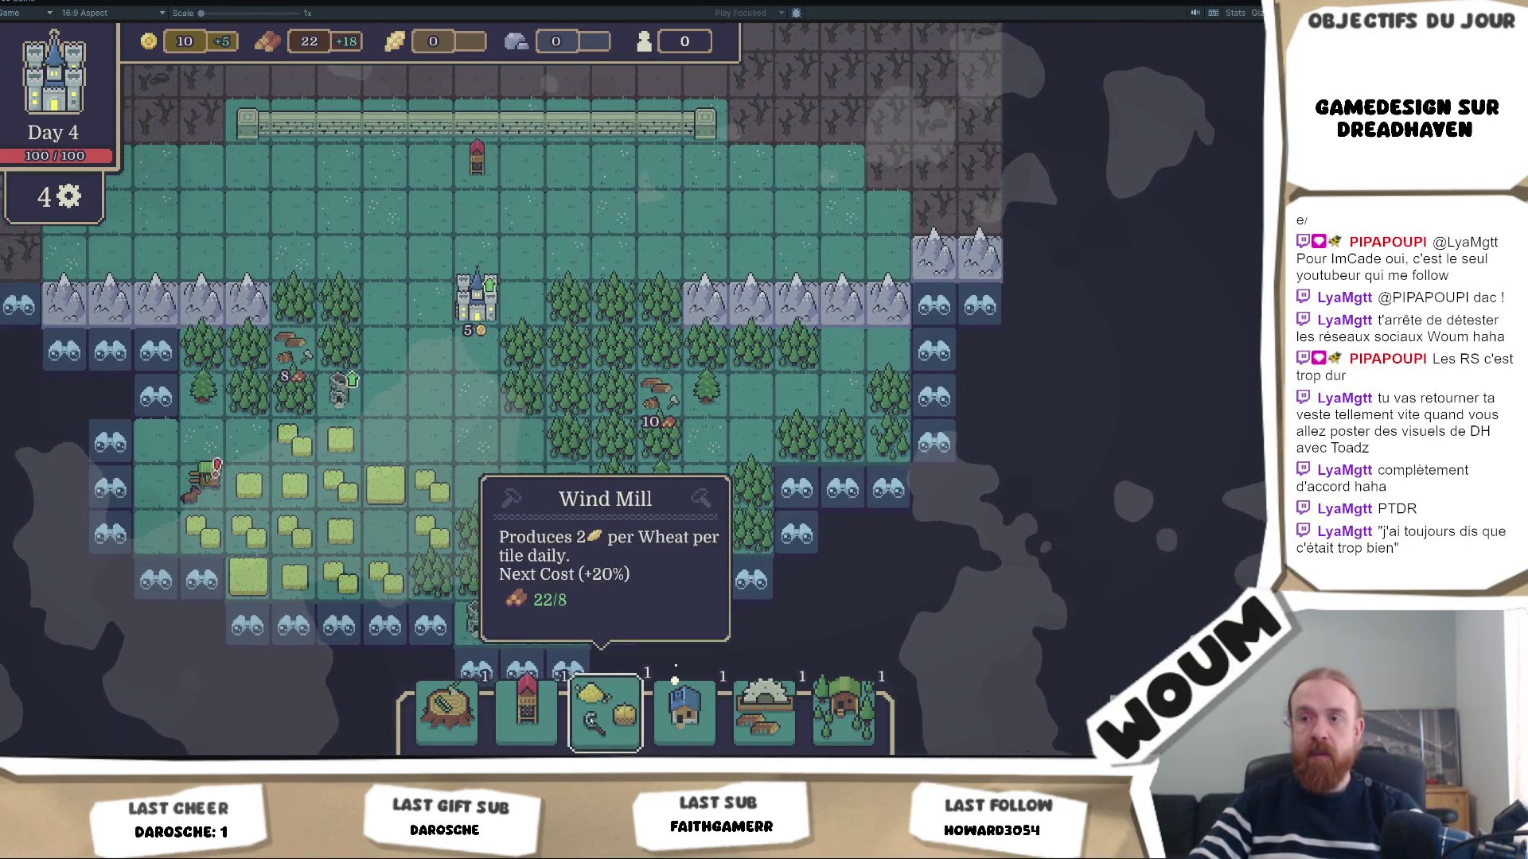
Build a Wind Mill on a wheat tile and restore the full editor layout.
click(605, 712)
click(386, 493)
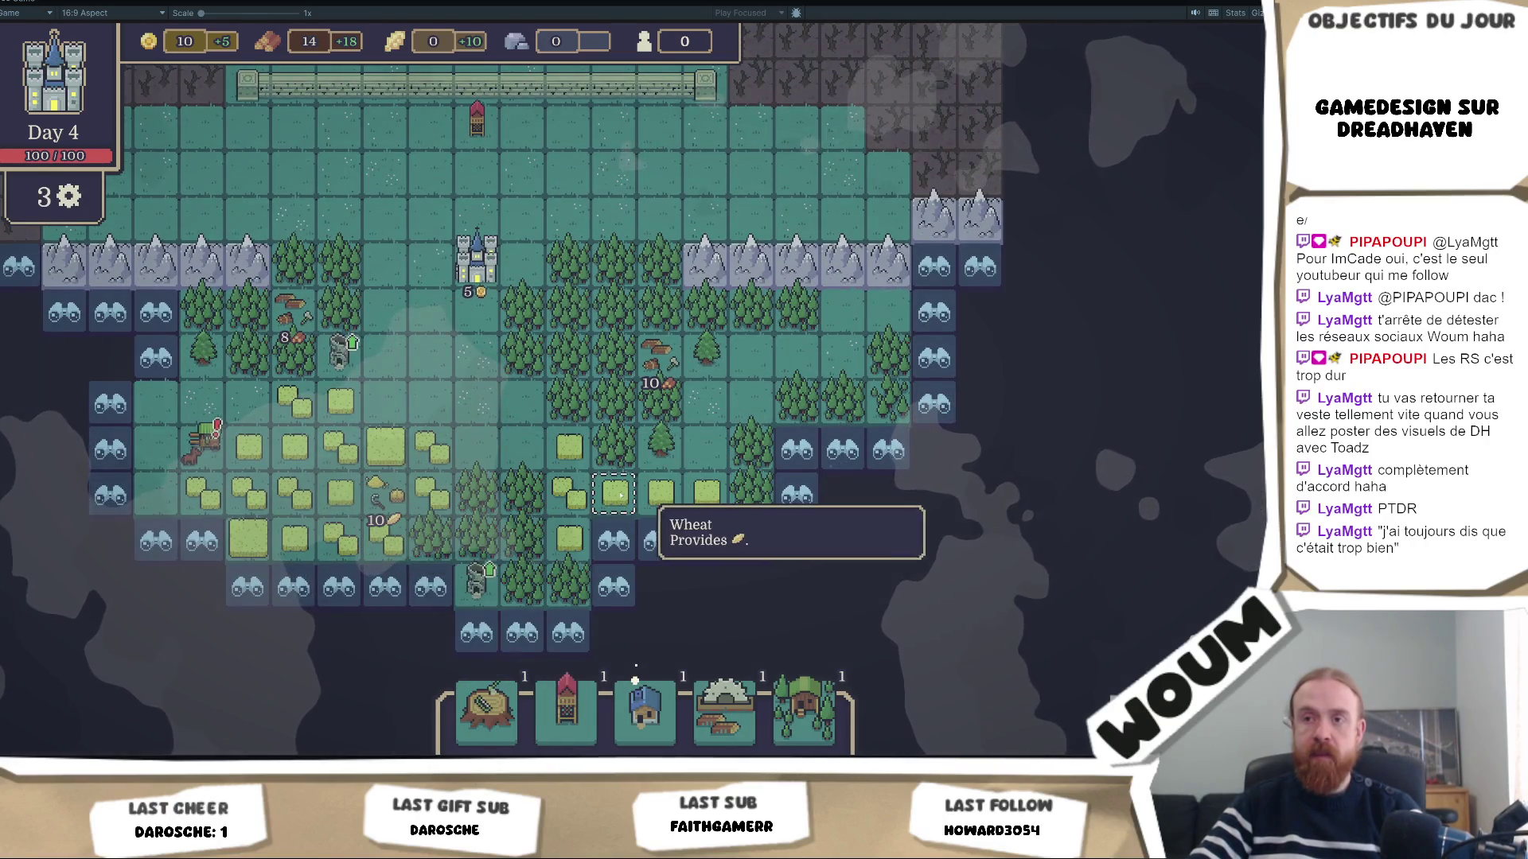
right_click(35, 1)
click(64, 9)
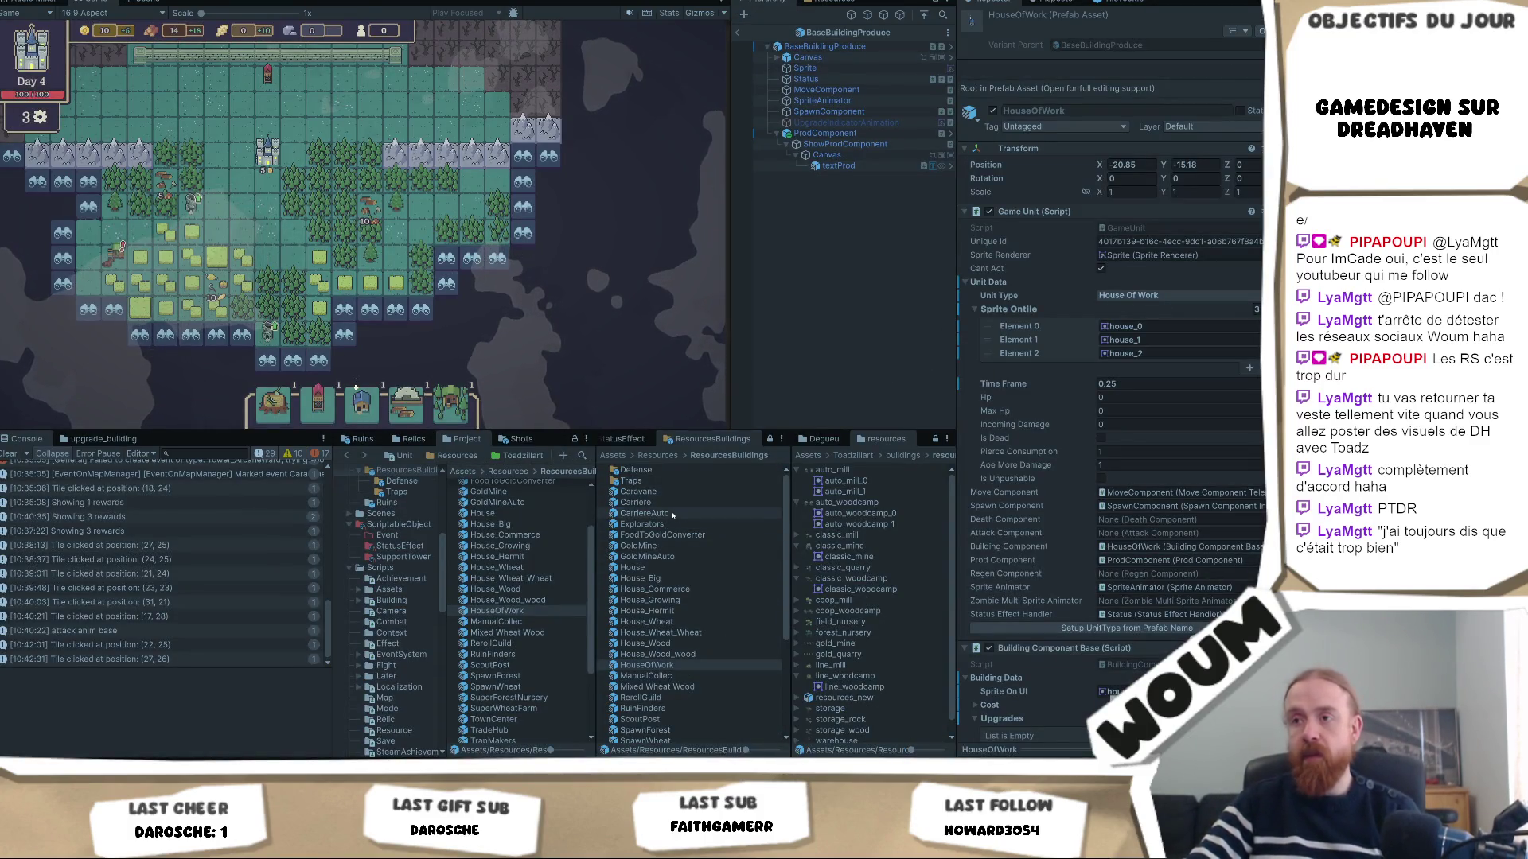
Open the BaseBuildingProduce prefab through CarriereAuto and set textProd's font size to 1.25.
click(647, 514)
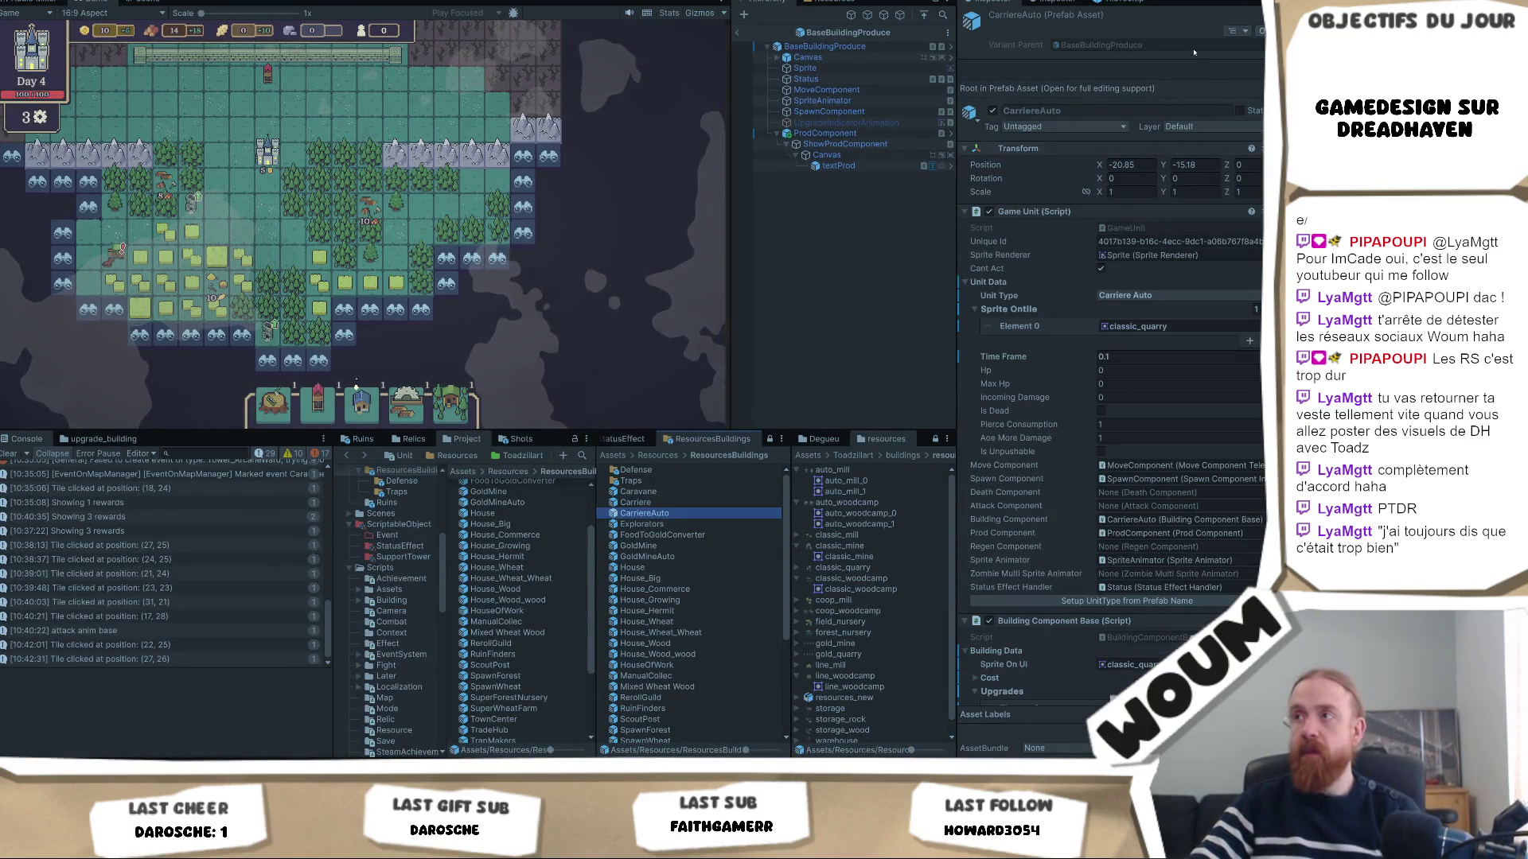
double_click(673, 515)
click(1257, 72)
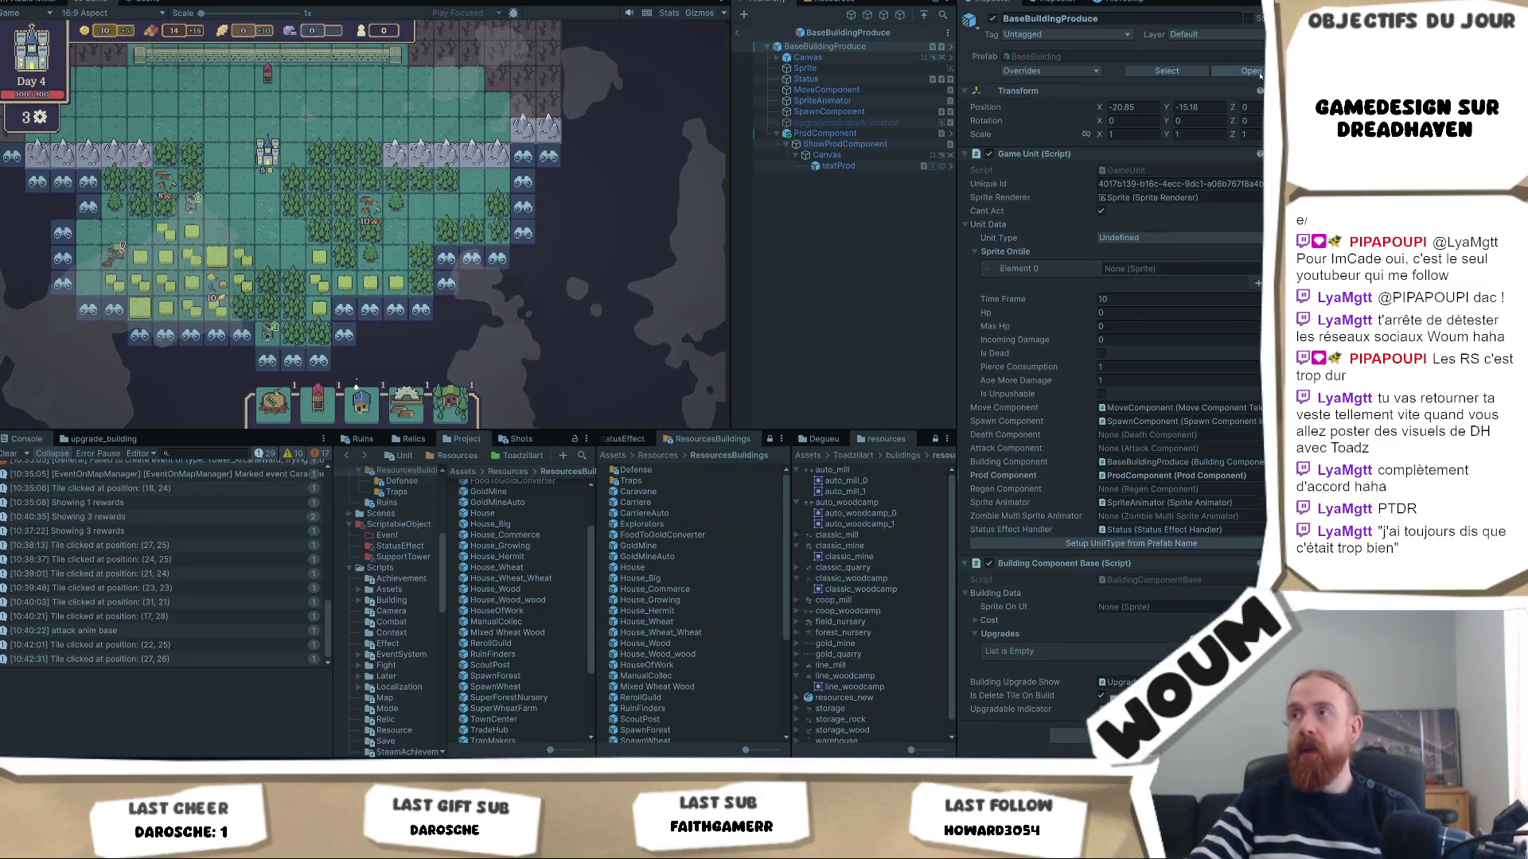
click(1251, 72)
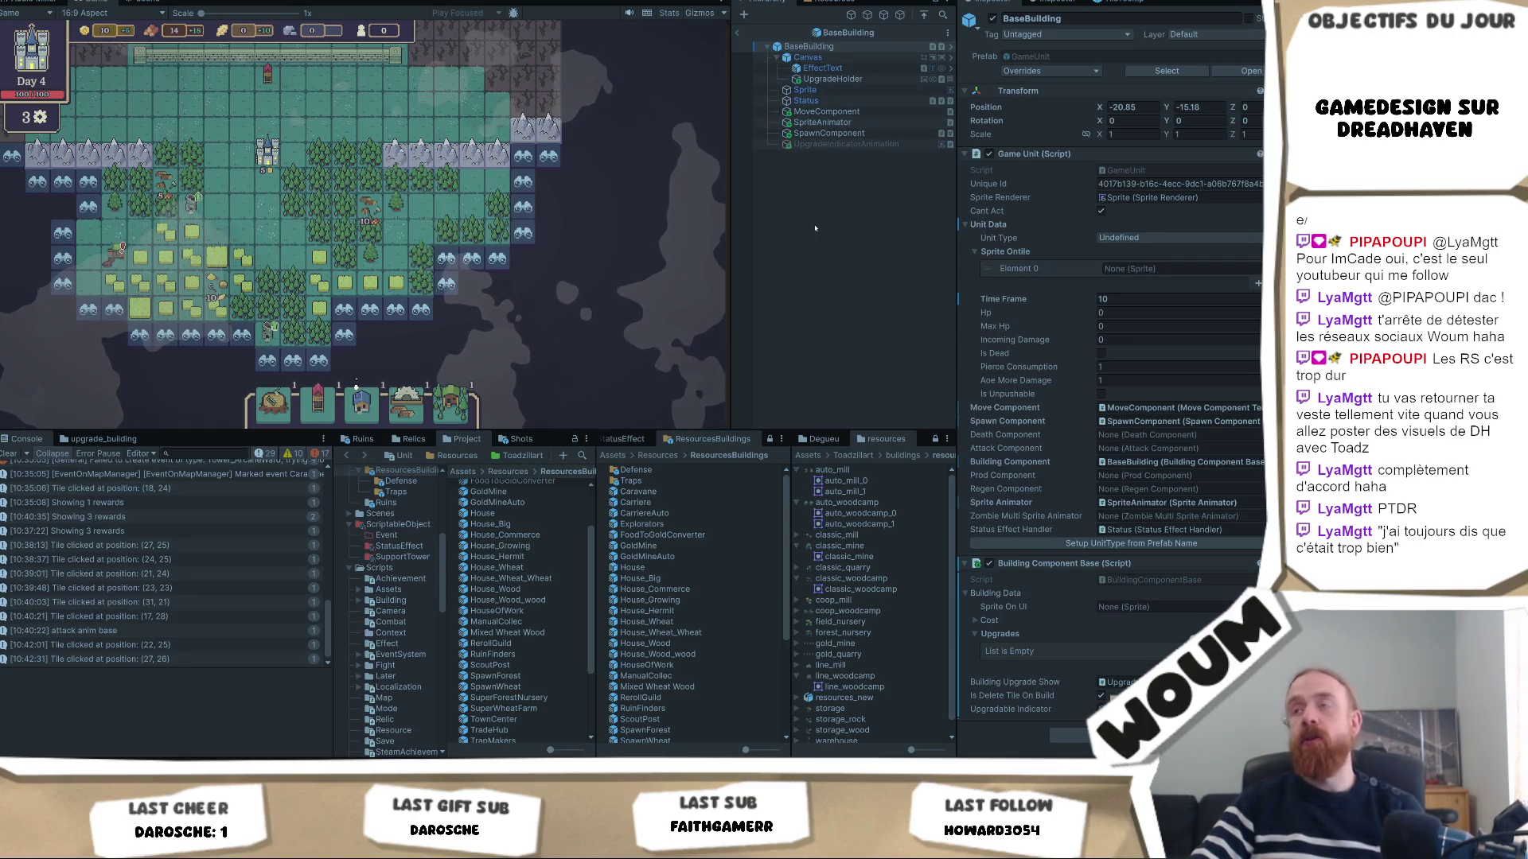
click(739, 32)
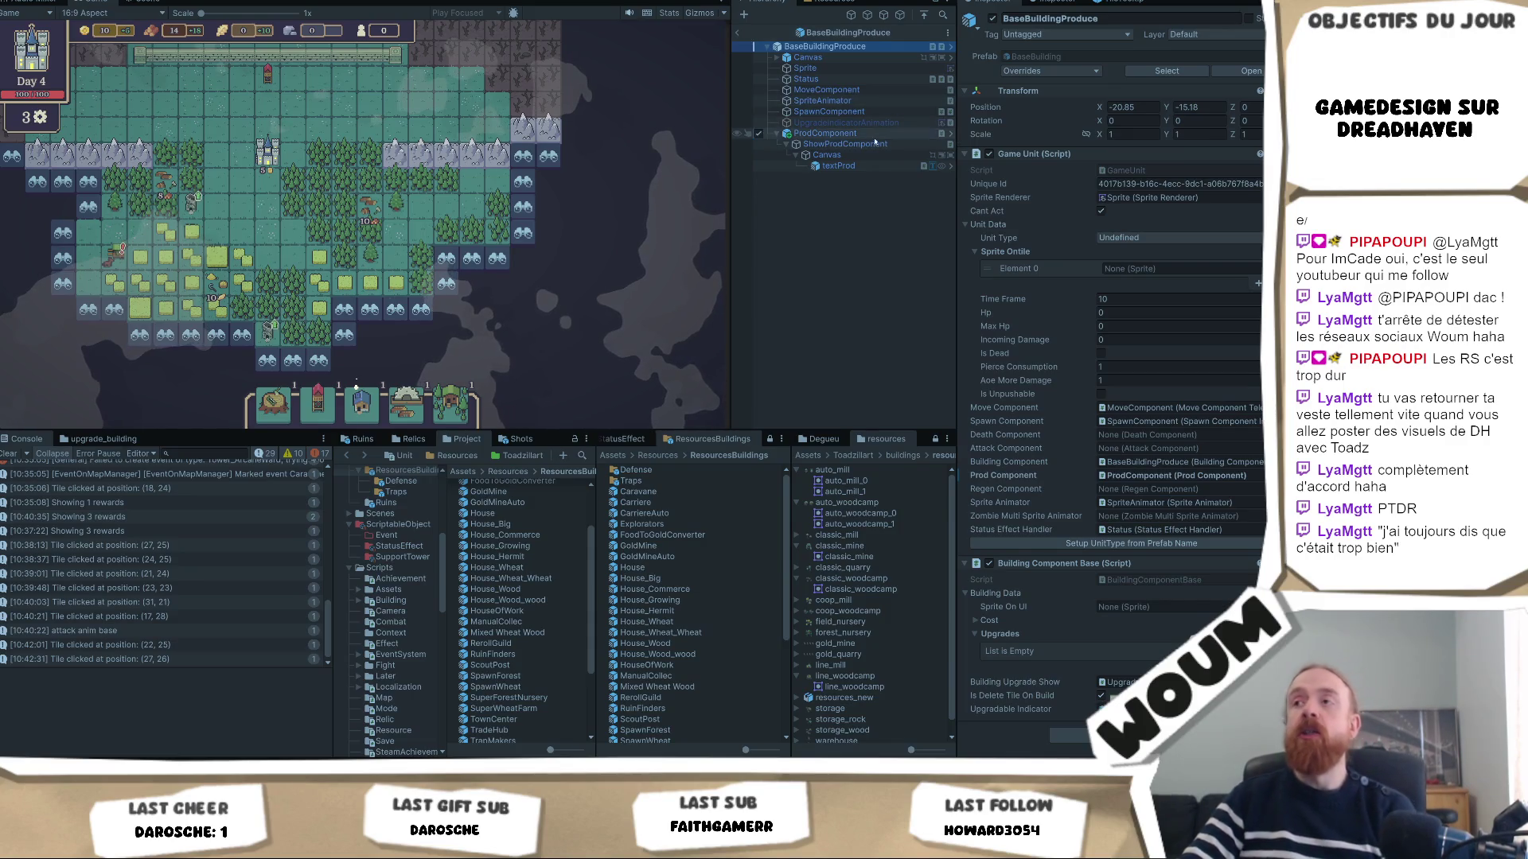
click(839, 165)
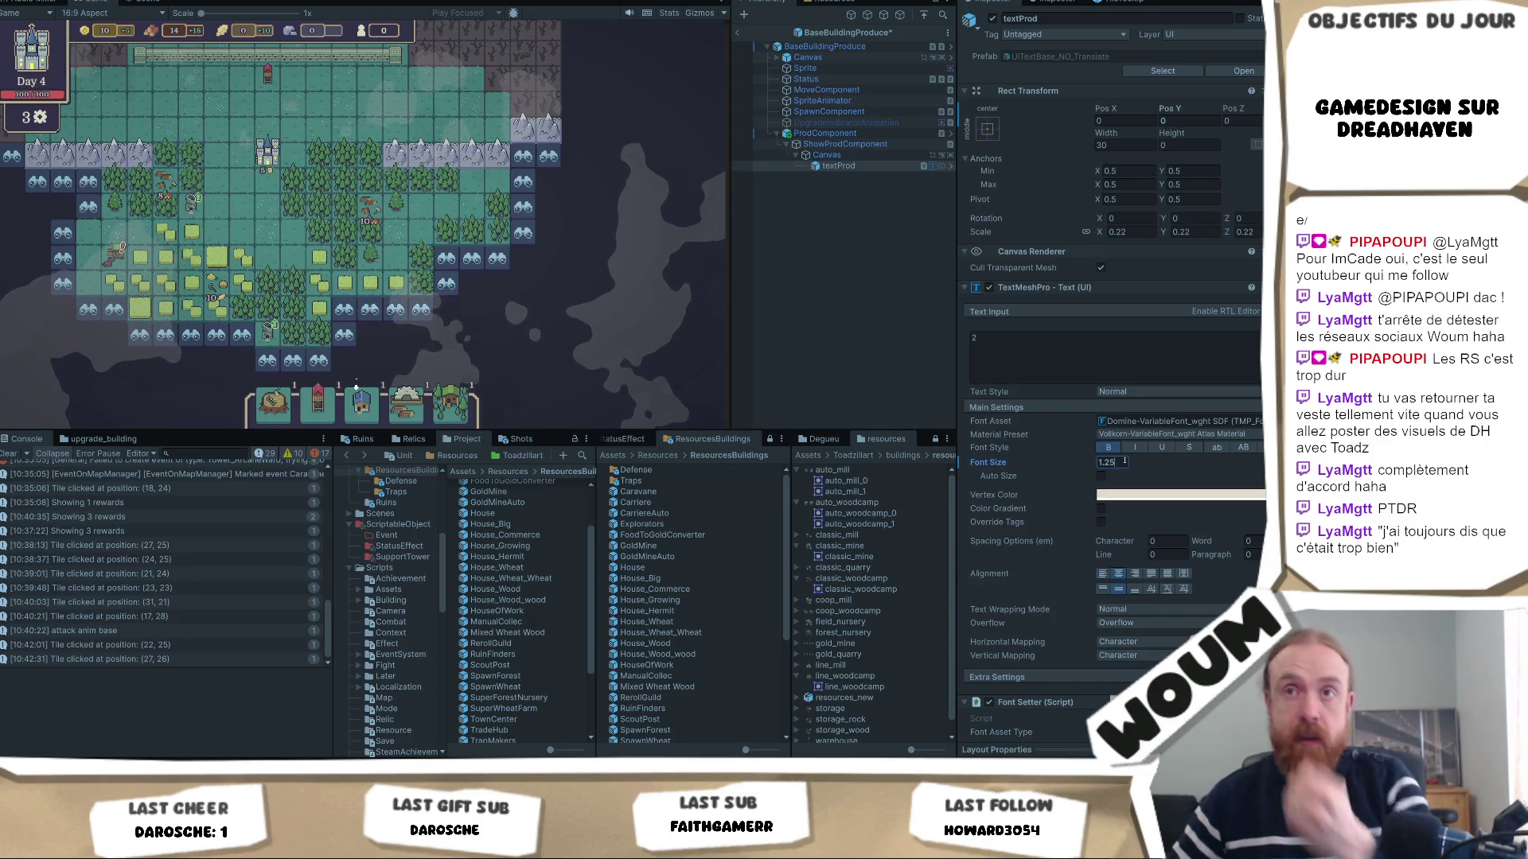
click(829, 253)
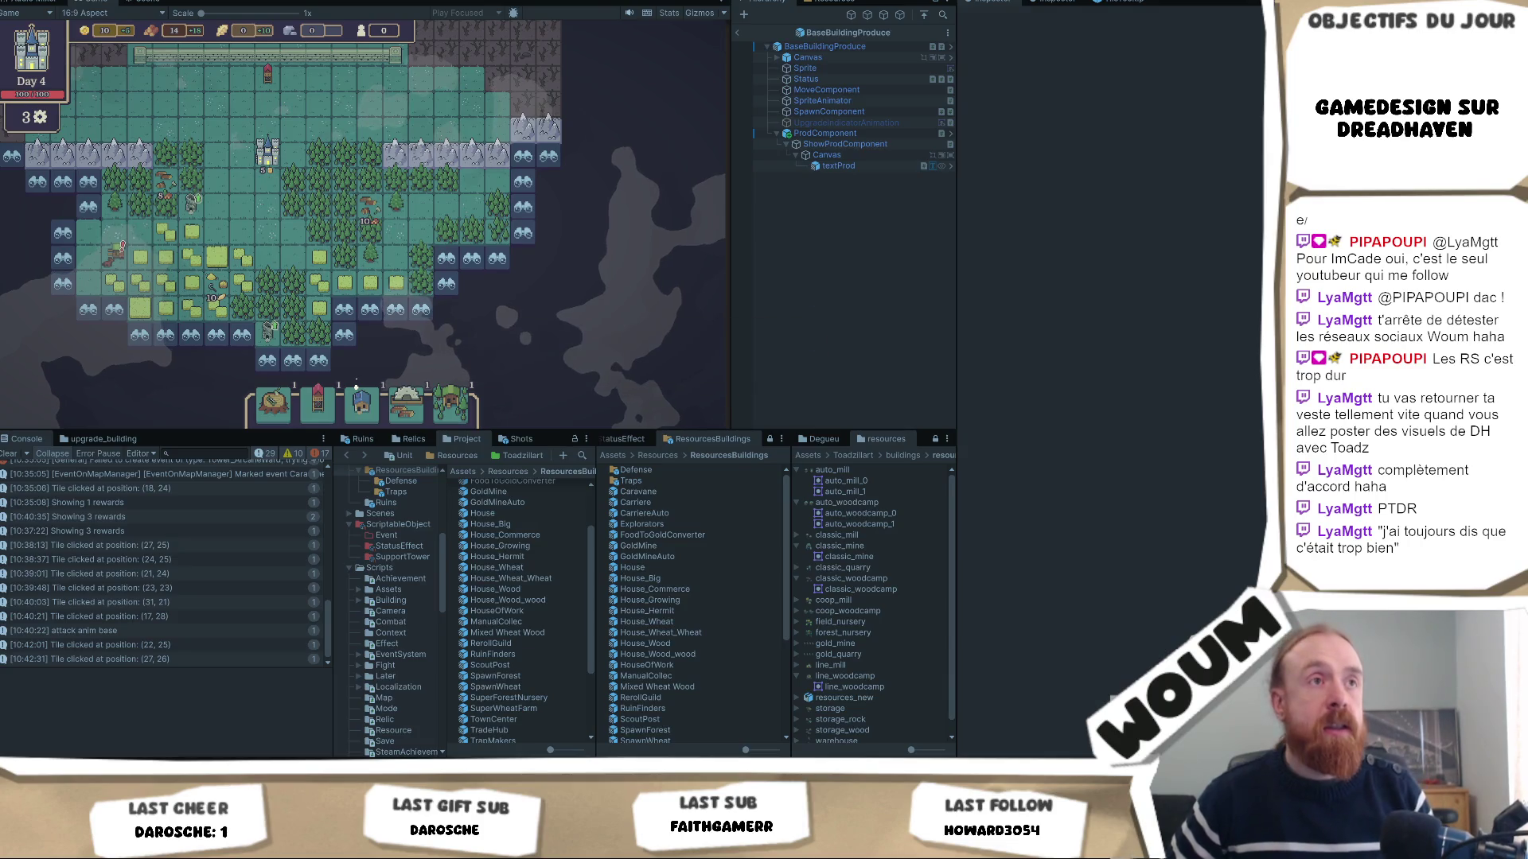
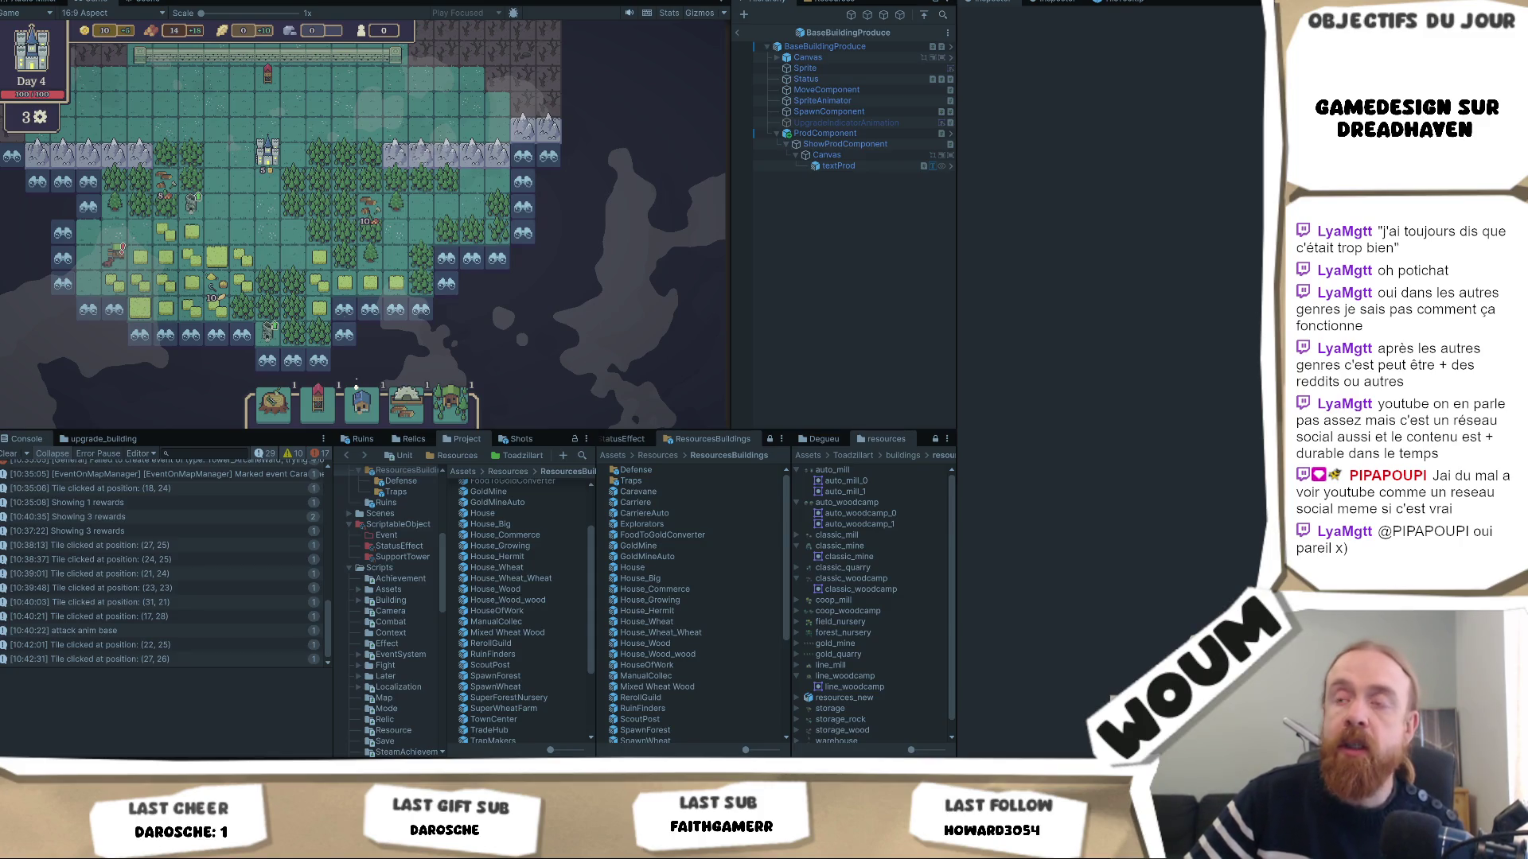
Zoom in on the wood camp tile and snip a screenshot of it and the surrounding forest.
click(633, 312)
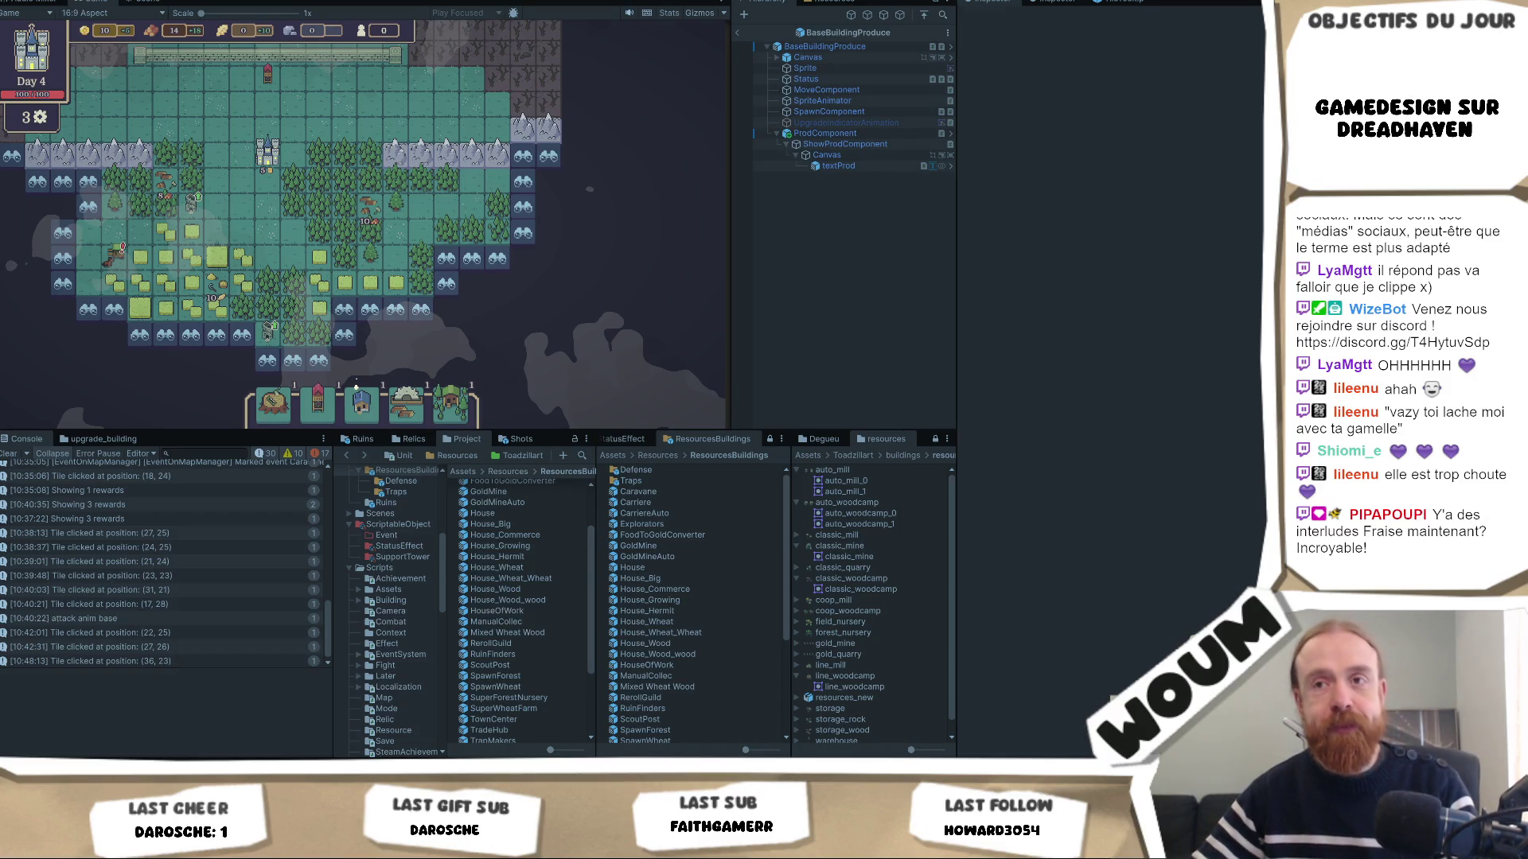
click(370, 206)
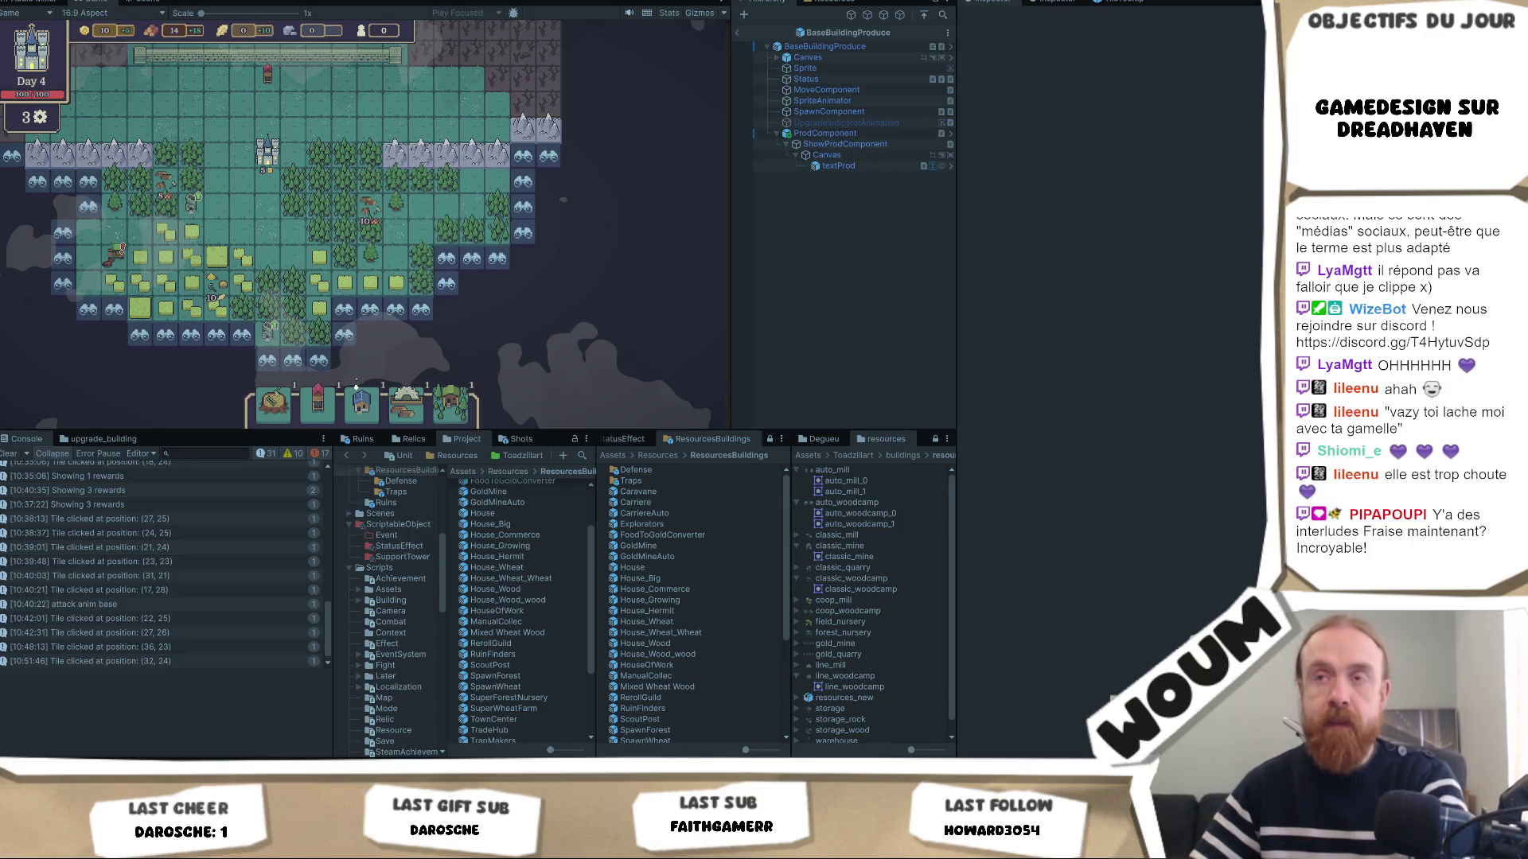
scroll(414, 231, up, 5)
click(459, 237)
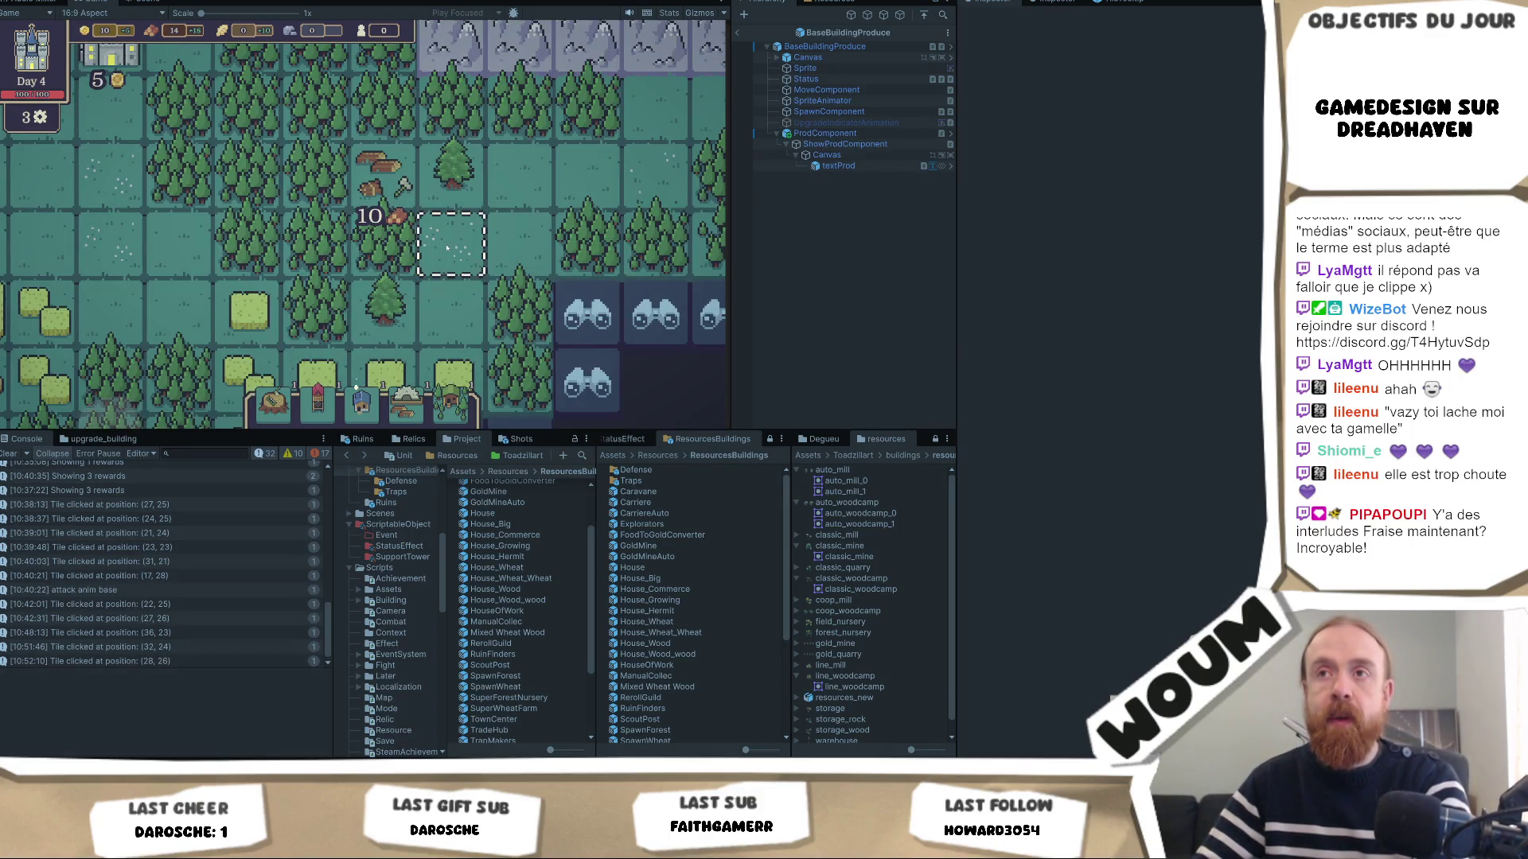
key(super+shift+s)
drag(347, 139, 424, 214)
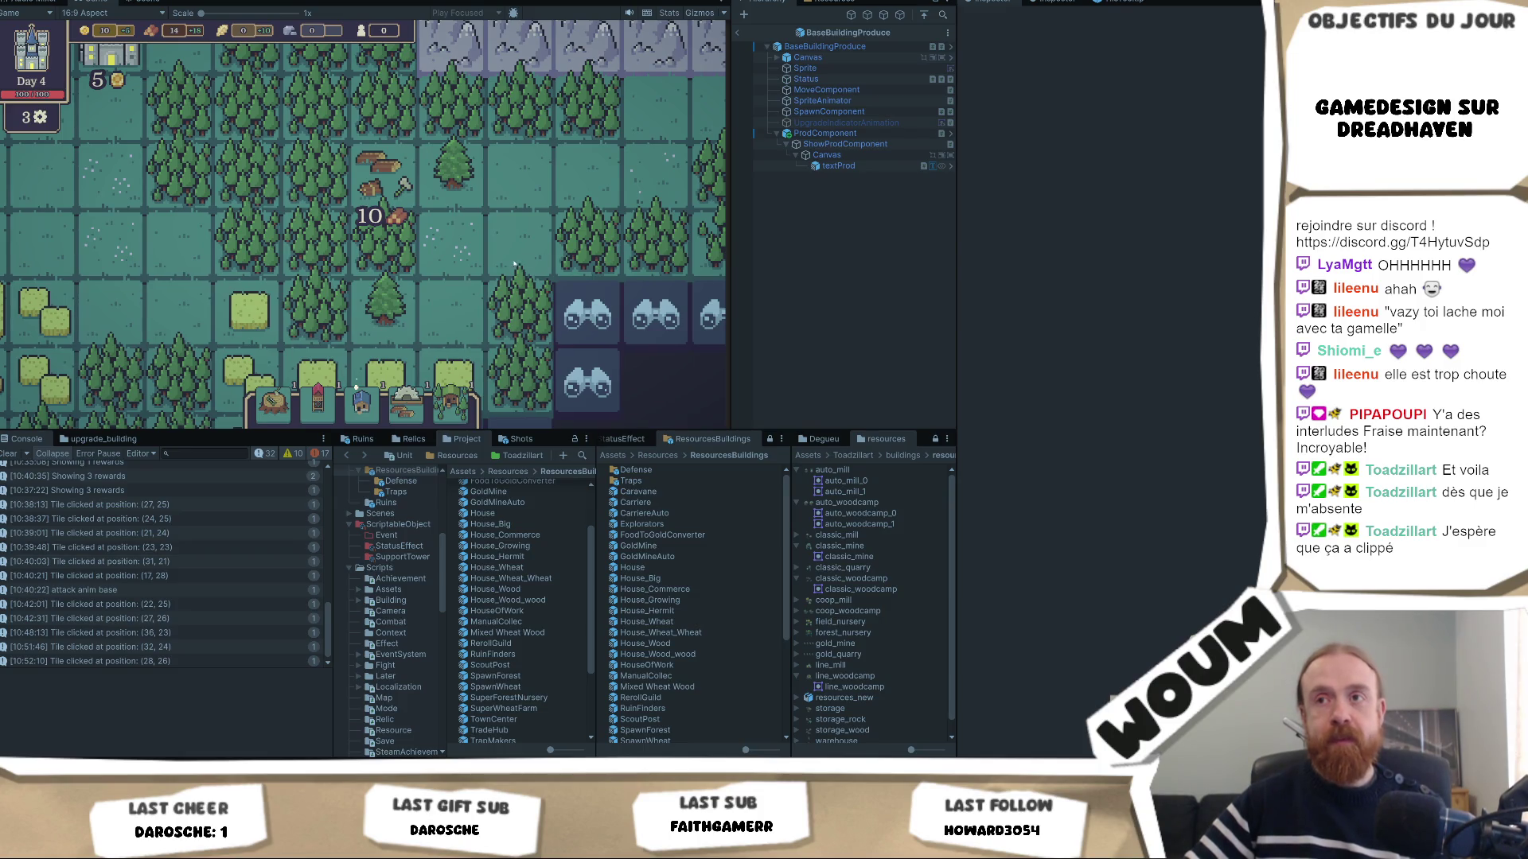
Pan and zoom out the Game view, then select textProd to inspect its Rect Transform and TextMeshPro.
key(w)
key(d)
mouse_move(340, 263)
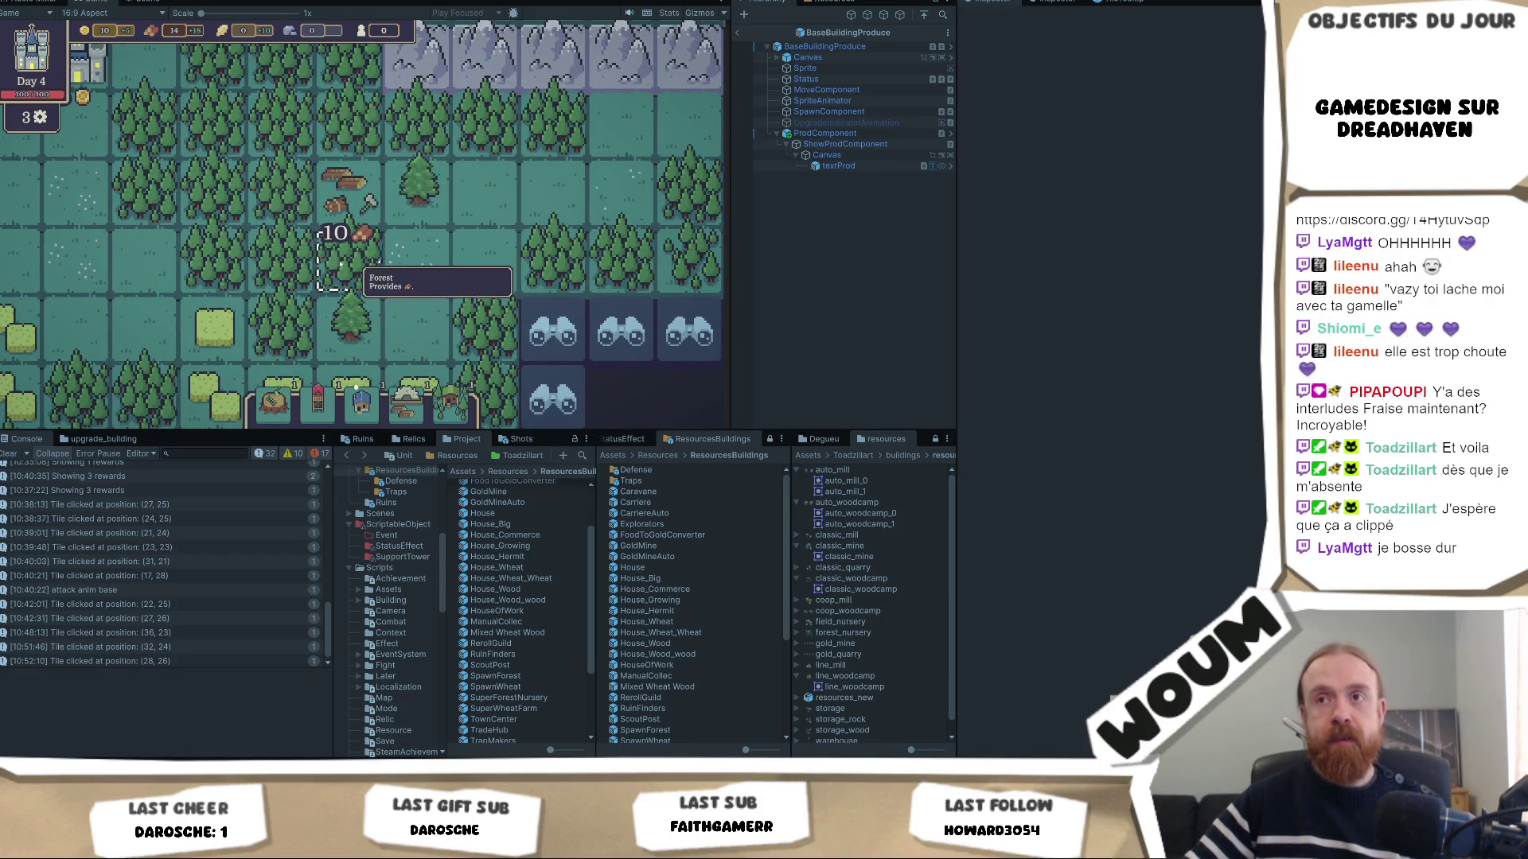
scroll(400, 235, down, 2)
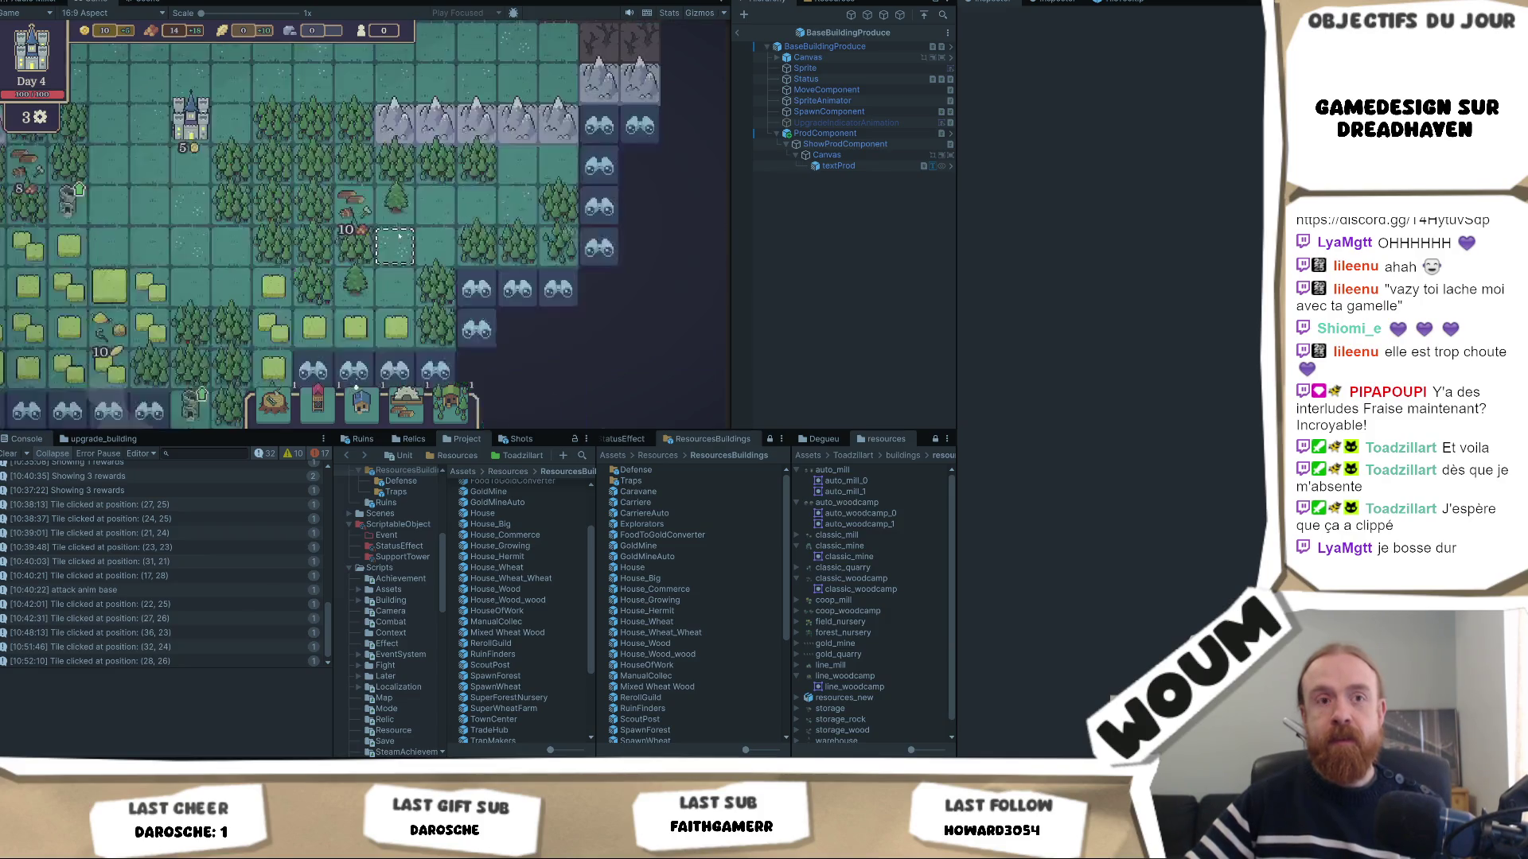
scroll(389, 236, down, 2)
scroll(379, 237, up, 3)
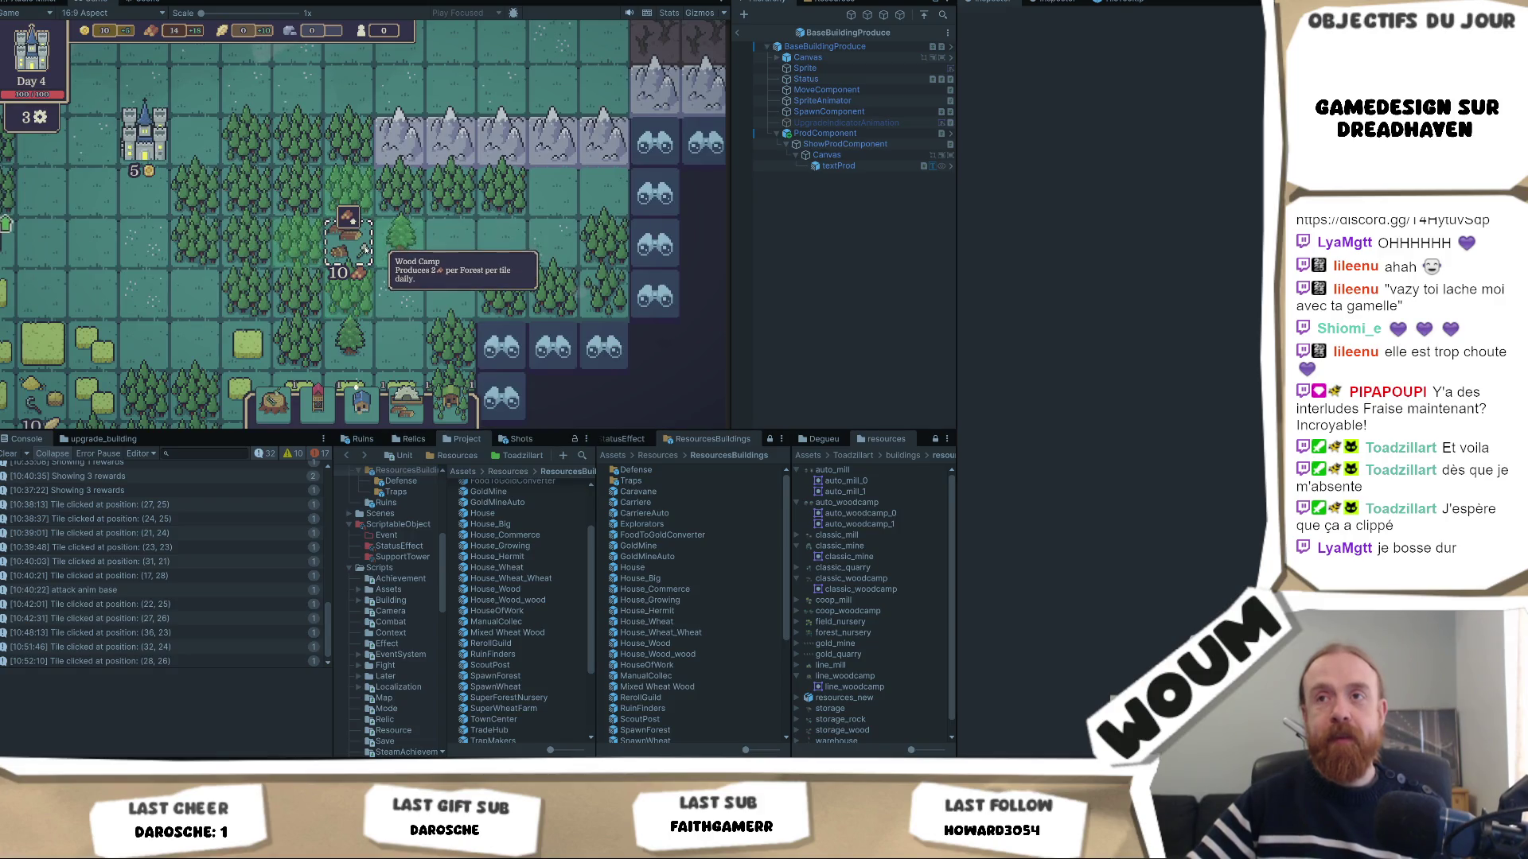
scroll(358, 243, down, 3)
click(836, 166)
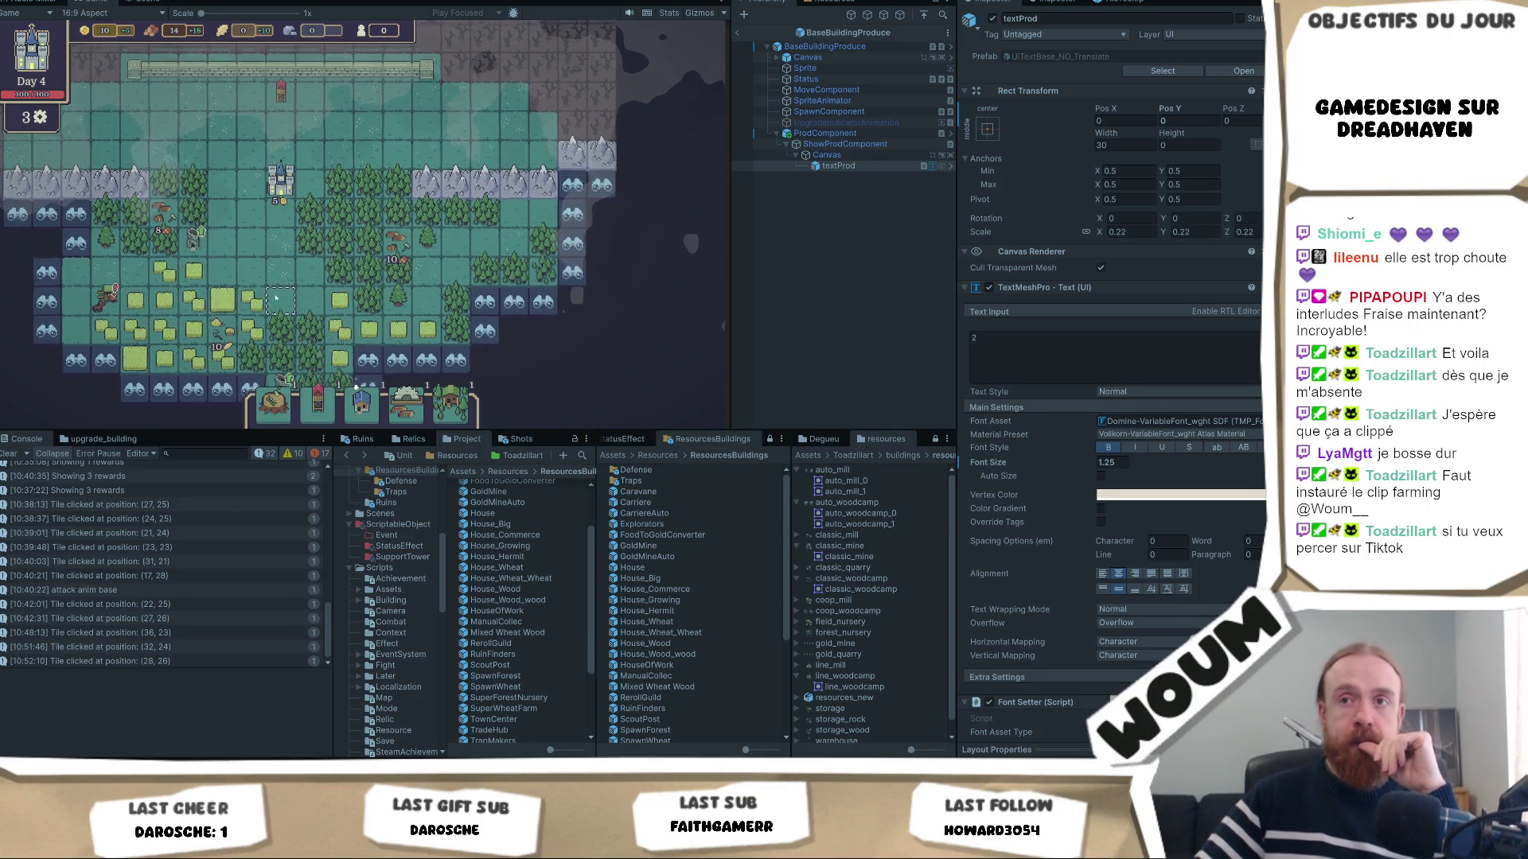
Select the map tile at (29, 22) so its position is logged to the Console.
scroll(398, 183, up, 2)
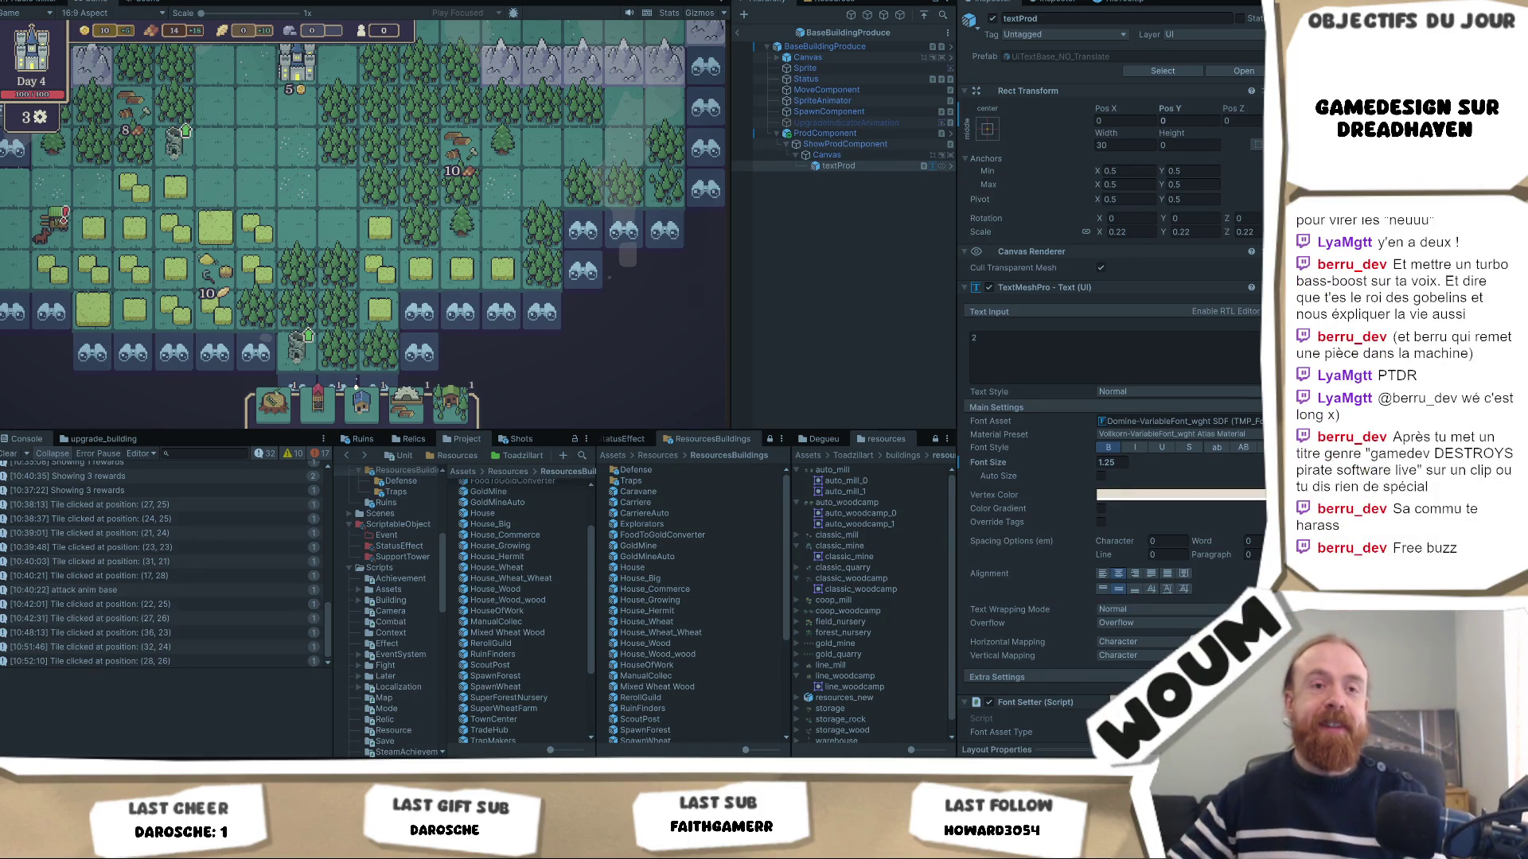
click(572, 345)
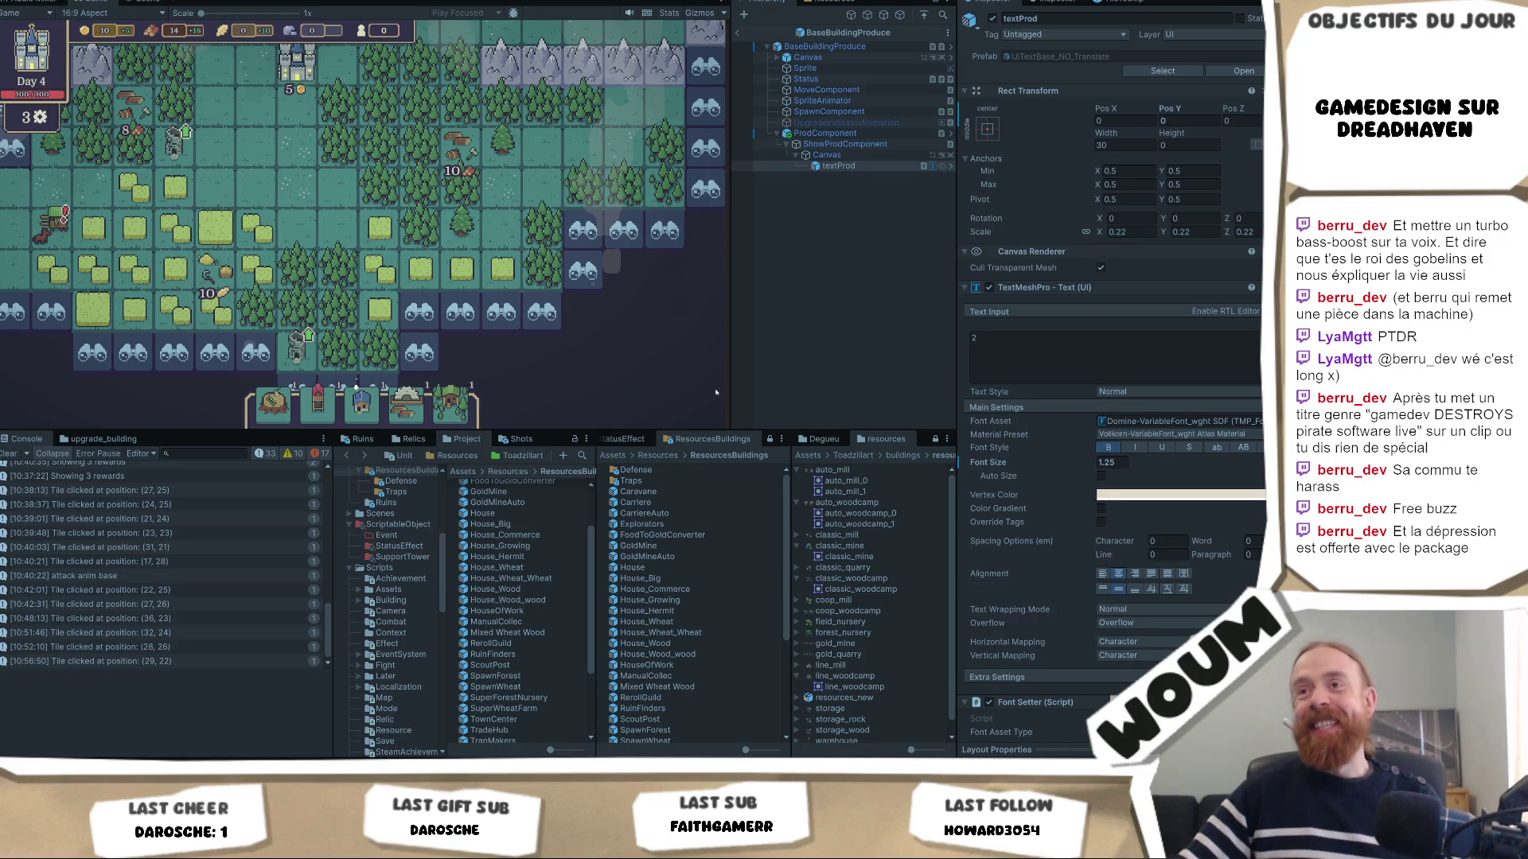
Nudge the map and bring up the Wind Mill tooltip showing 2 per Wheat per tile daily.
mouse_move(237, 312)
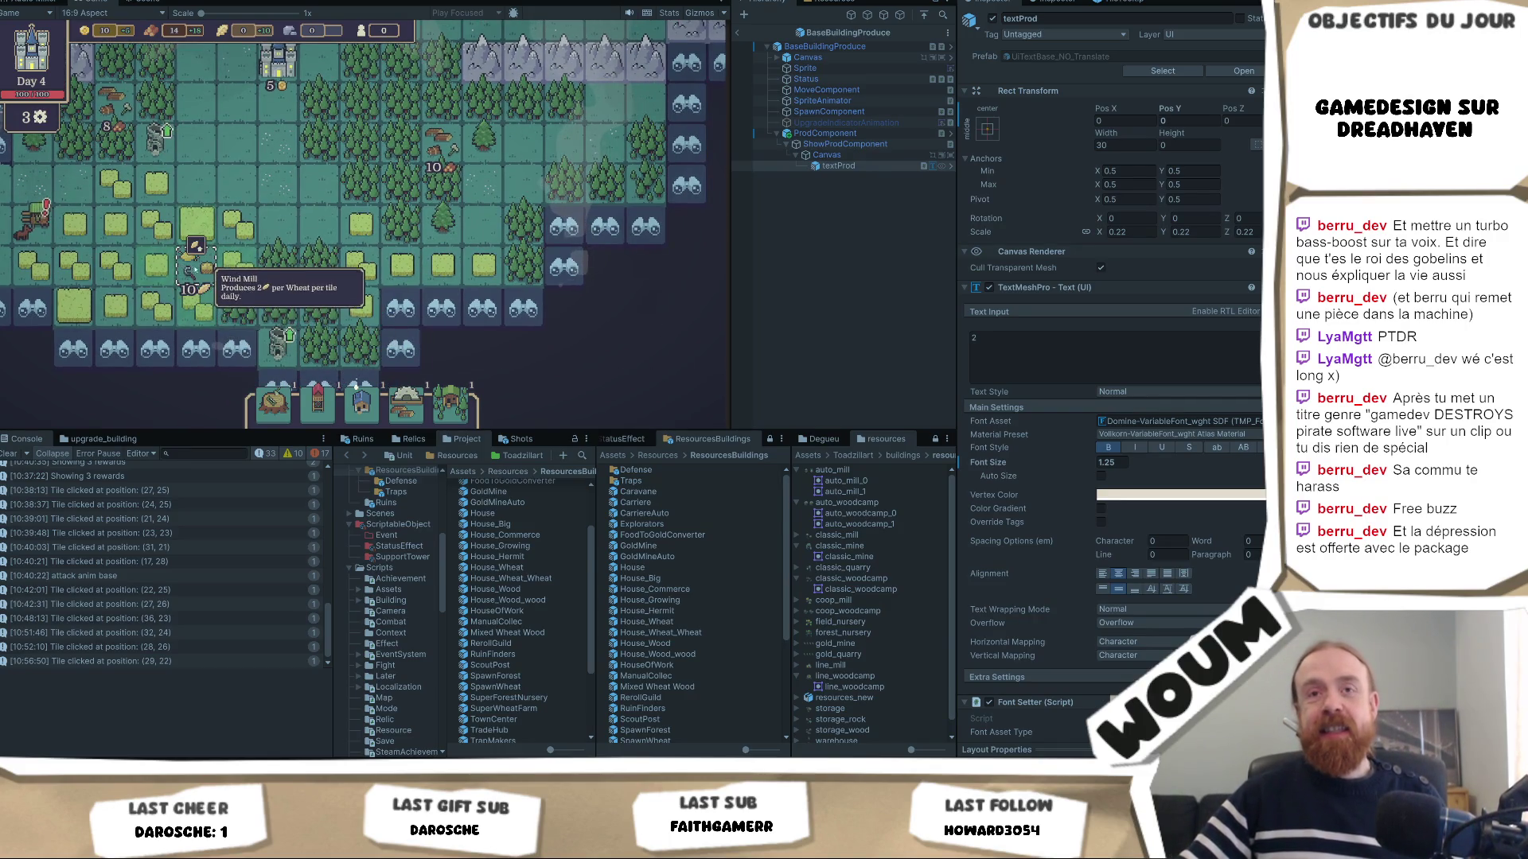
key(a)
mouse_move(230, 271)
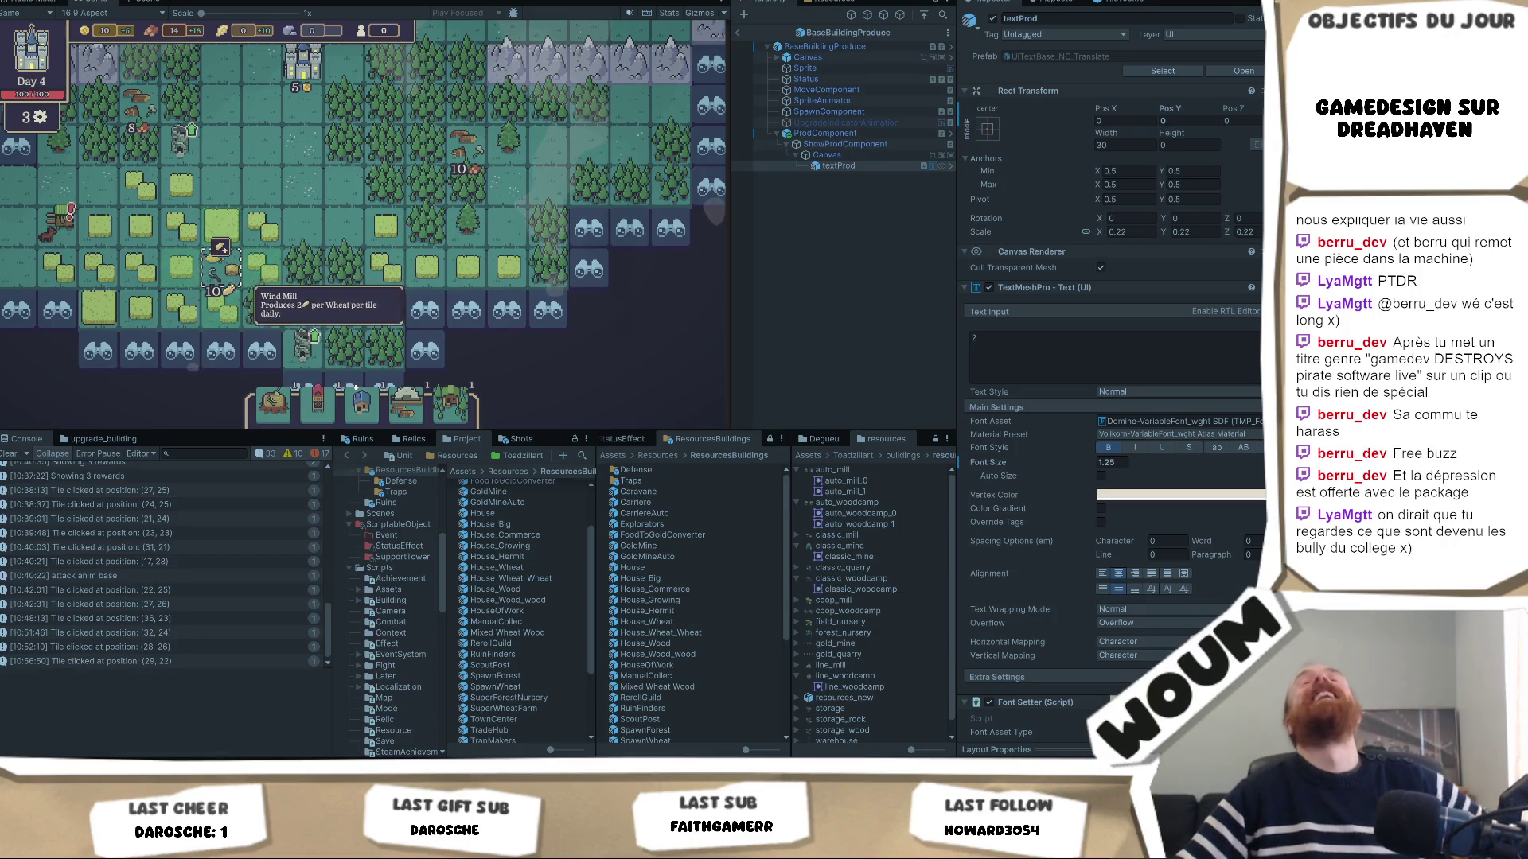
mouse_move(187, 302)
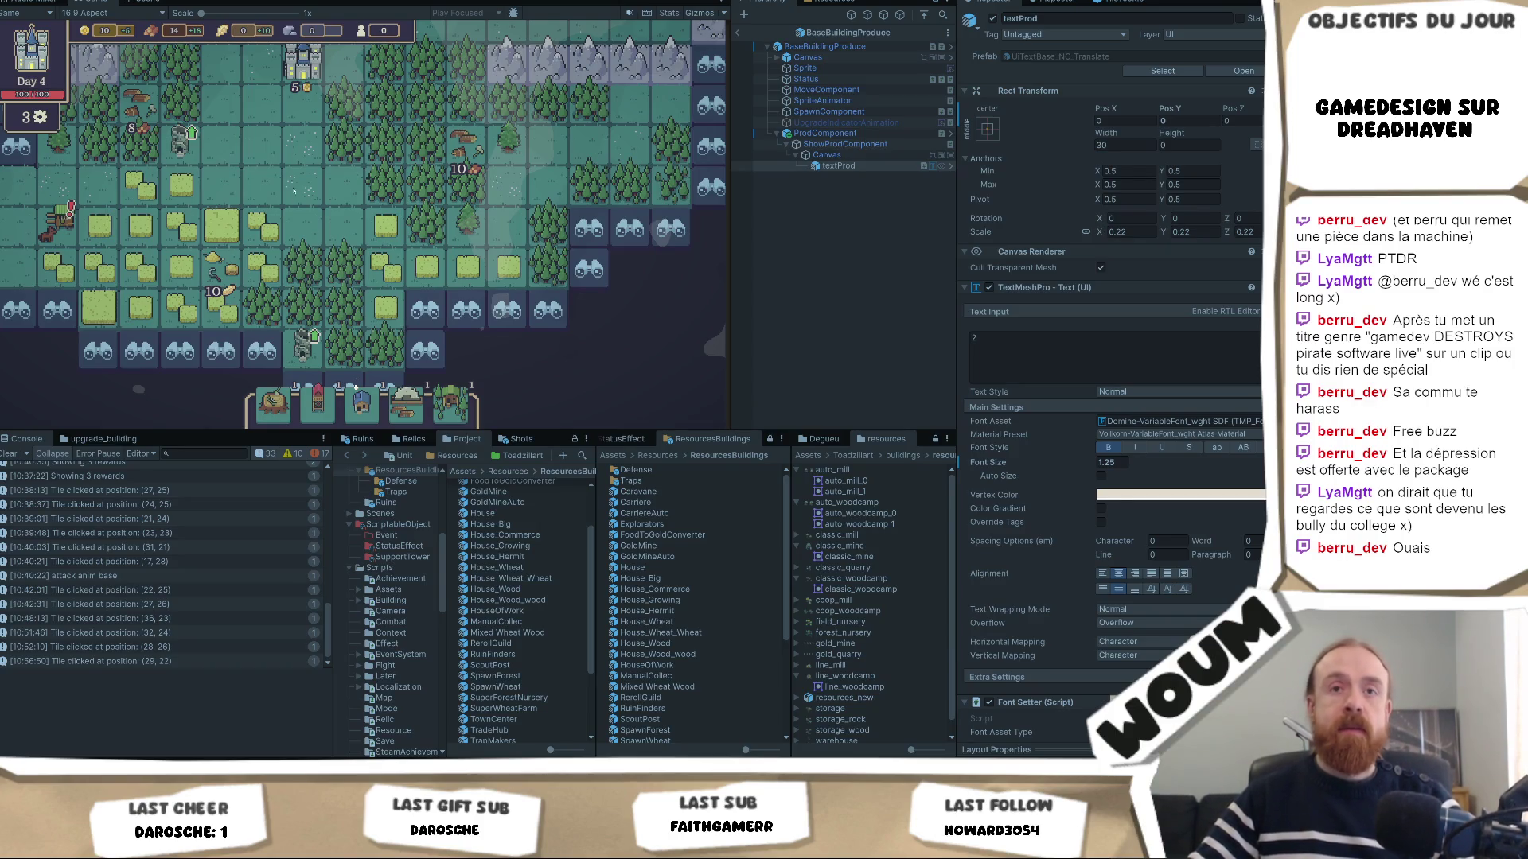
mouse_move(224, 271)
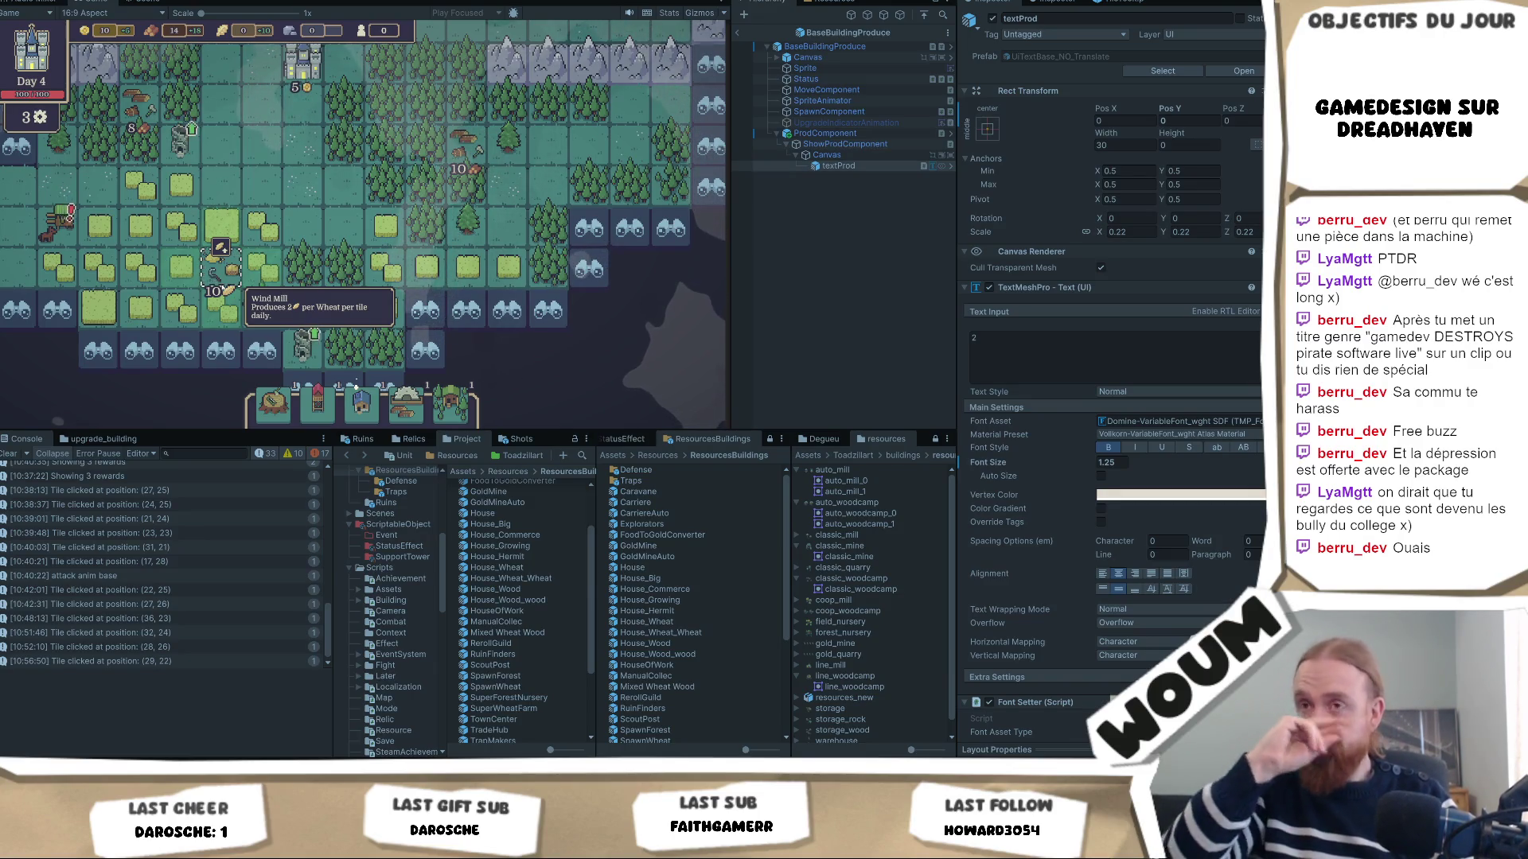
Select the wheat tile beside the windmill and scroll to shift the map down.
click(262, 228)
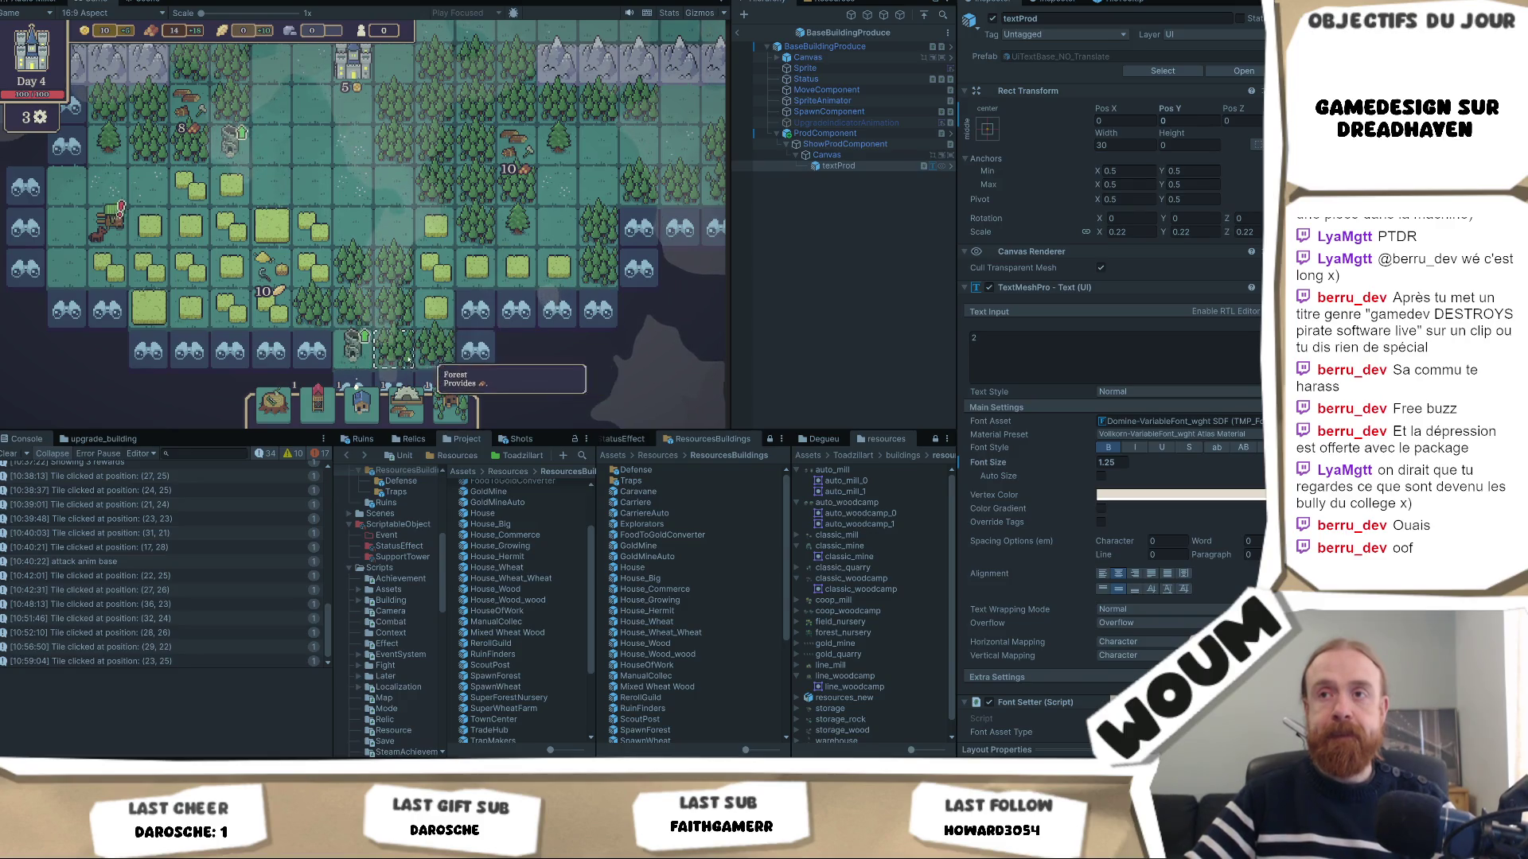
scroll(529, 275, up, 2)
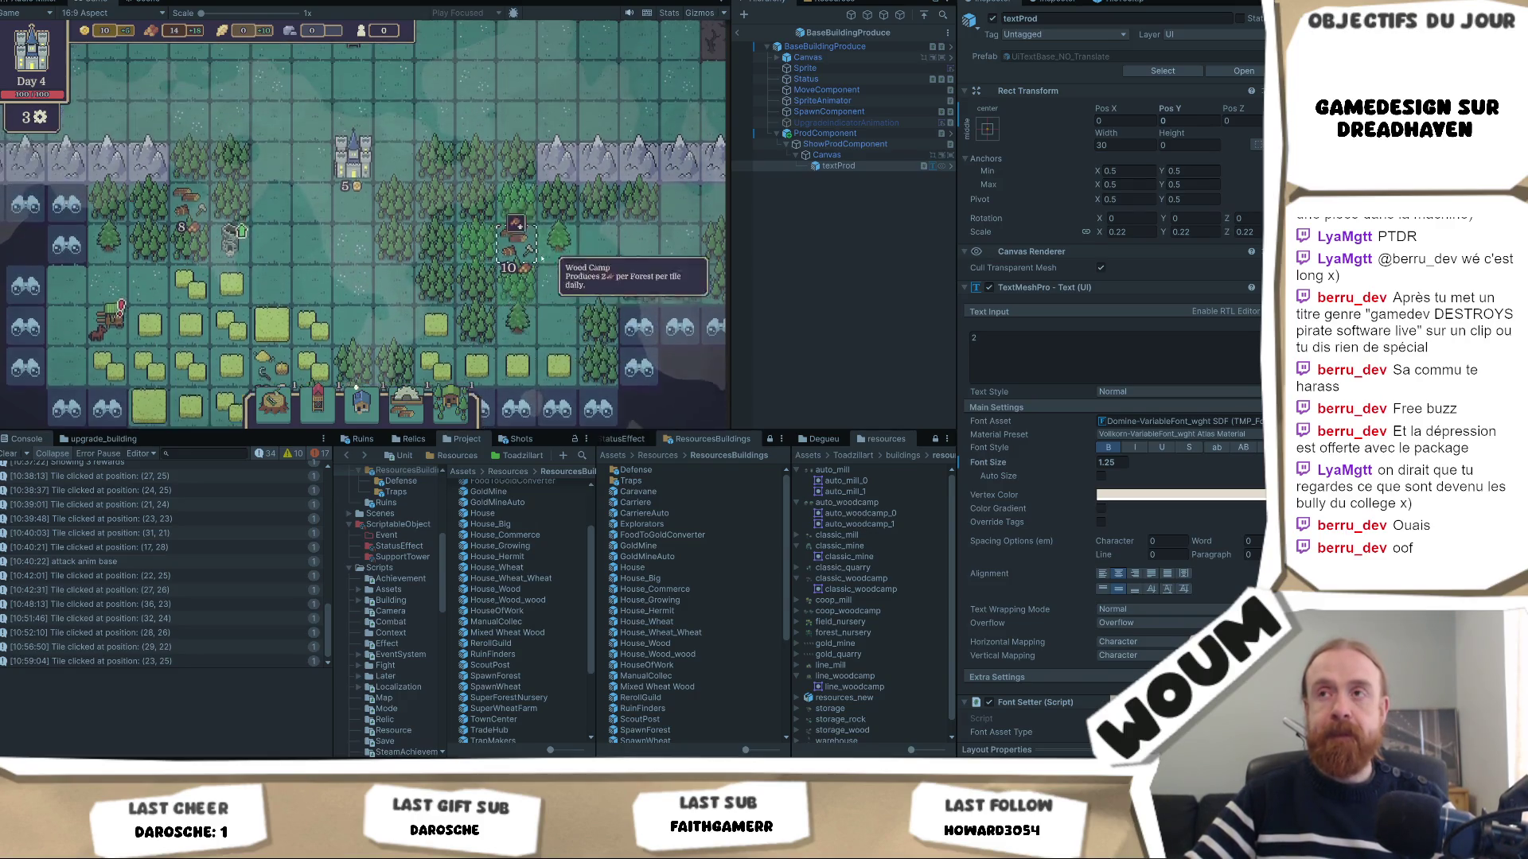